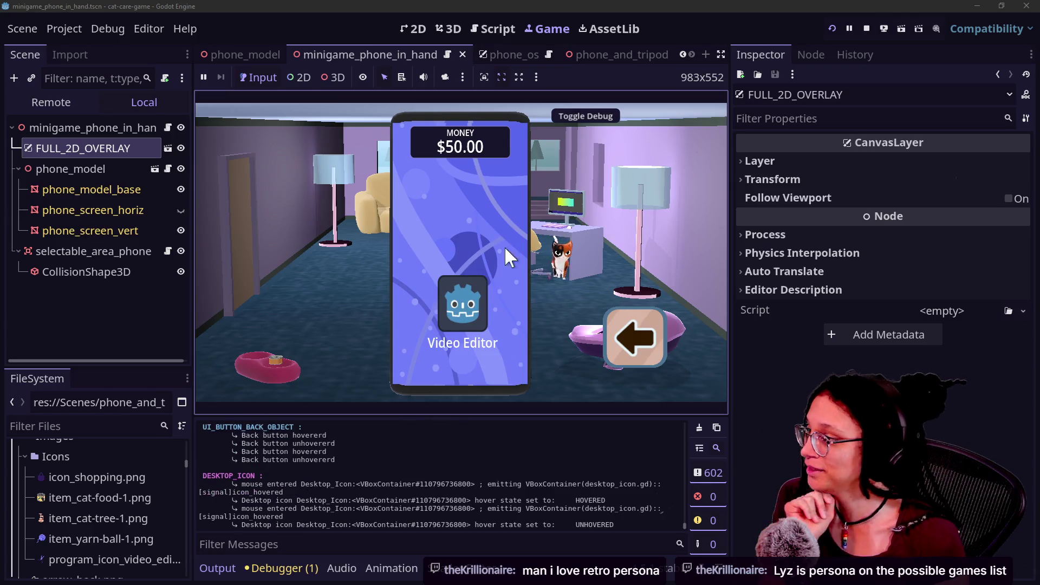
In the running game, visit the computer station, close its window and return to the room
click(633, 340)
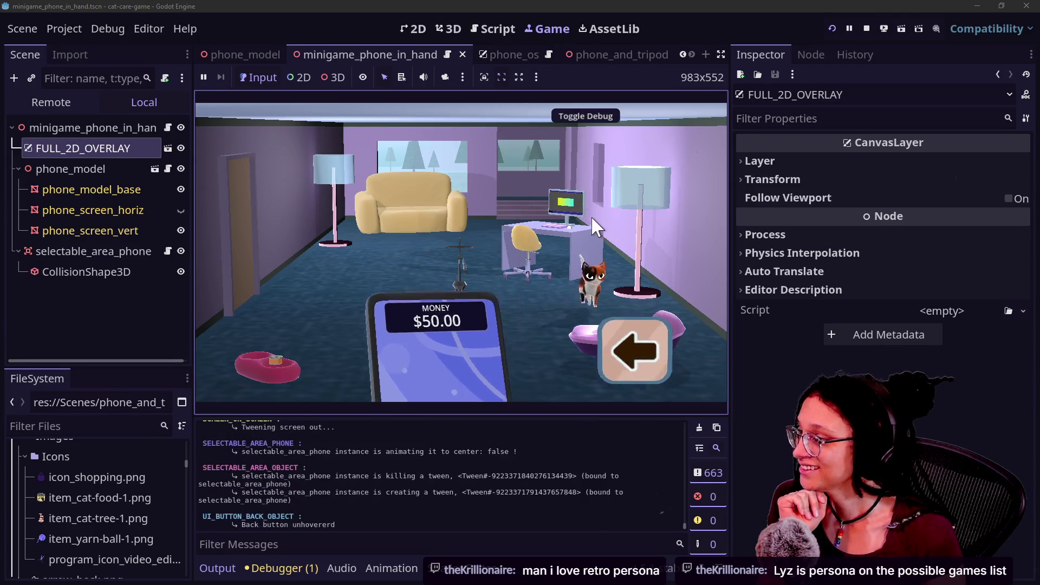
click(591, 216)
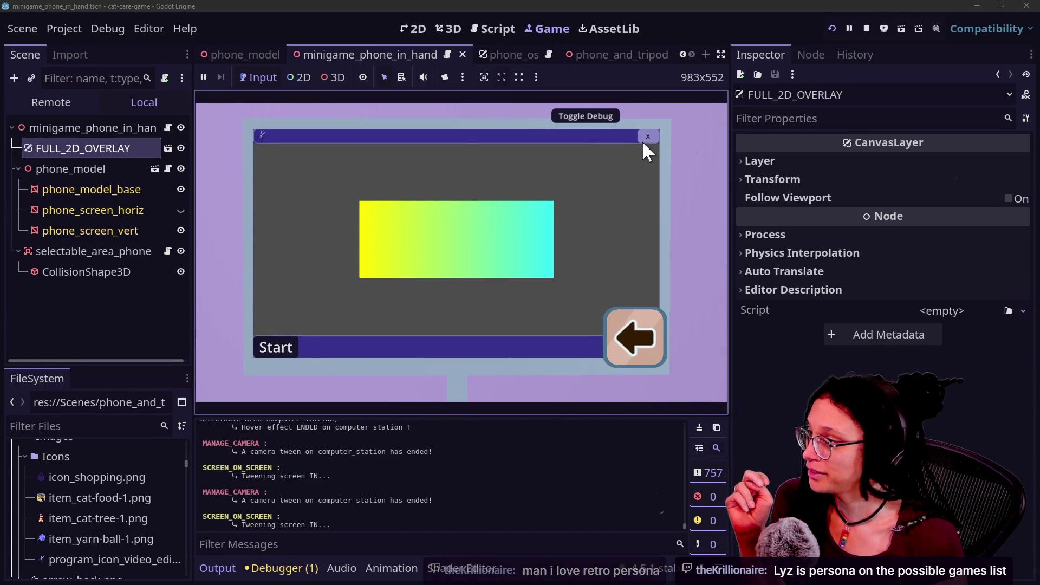
click(647, 137)
click(631, 342)
Raise the phone, launch its Video Editor app, then stop the game
click(510, 354)
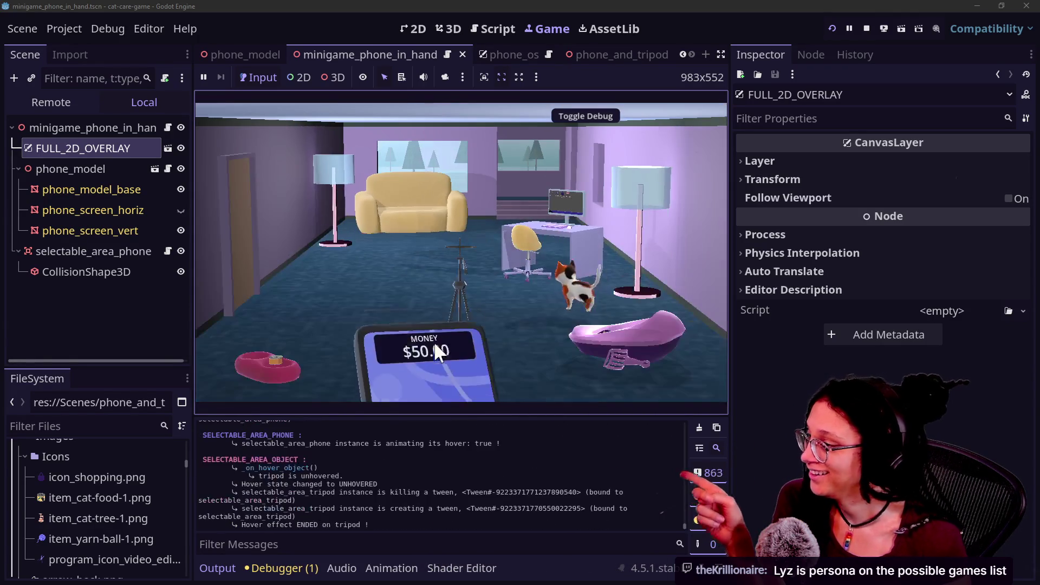
click(457, 327)
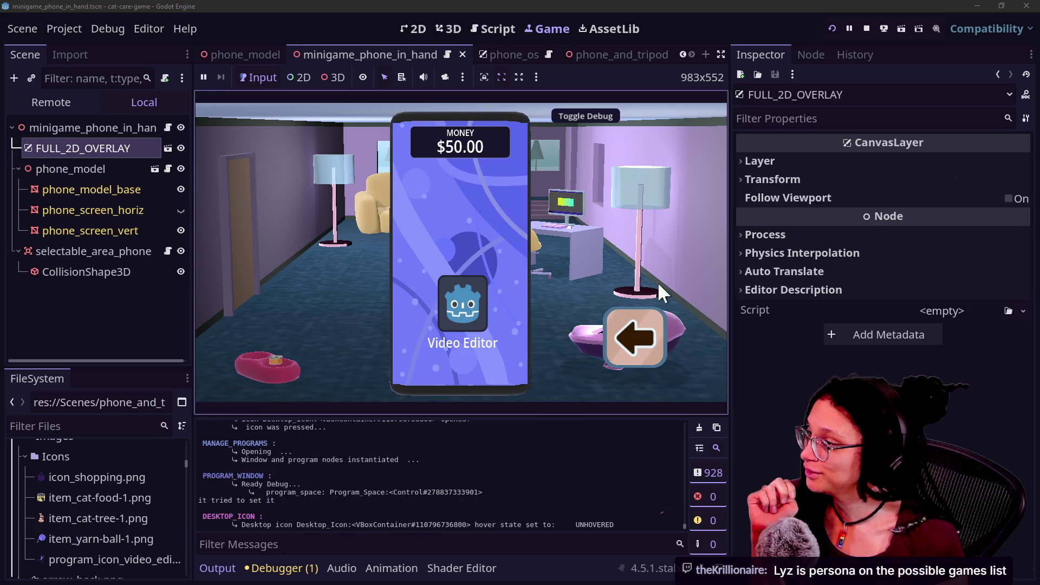
click(866, 28)
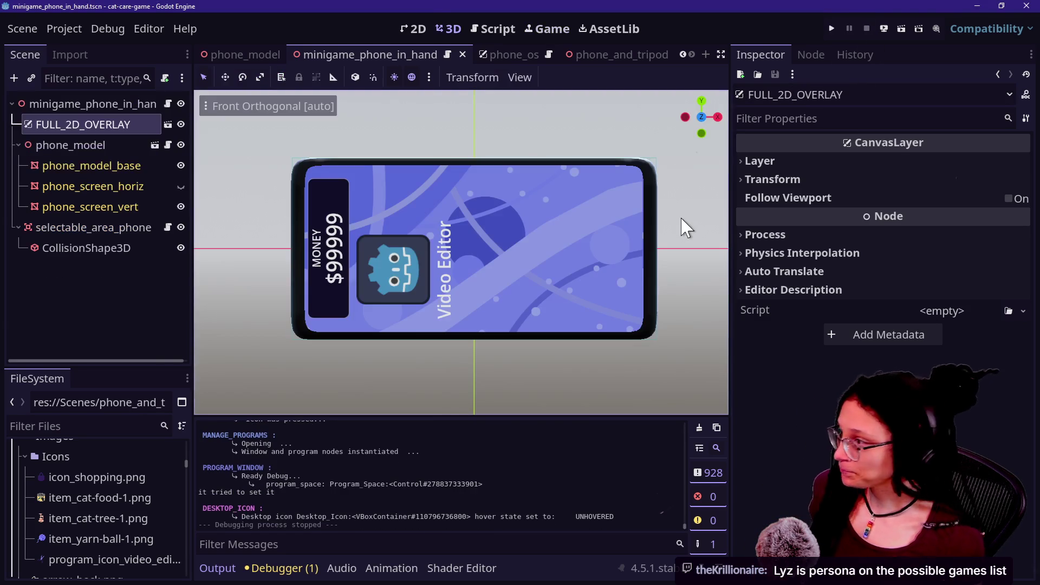
Save the scene and duplicate the FULL_2D_OVERLAY layer, keeping its original name
click(93, 287)
key(ctrl+s)
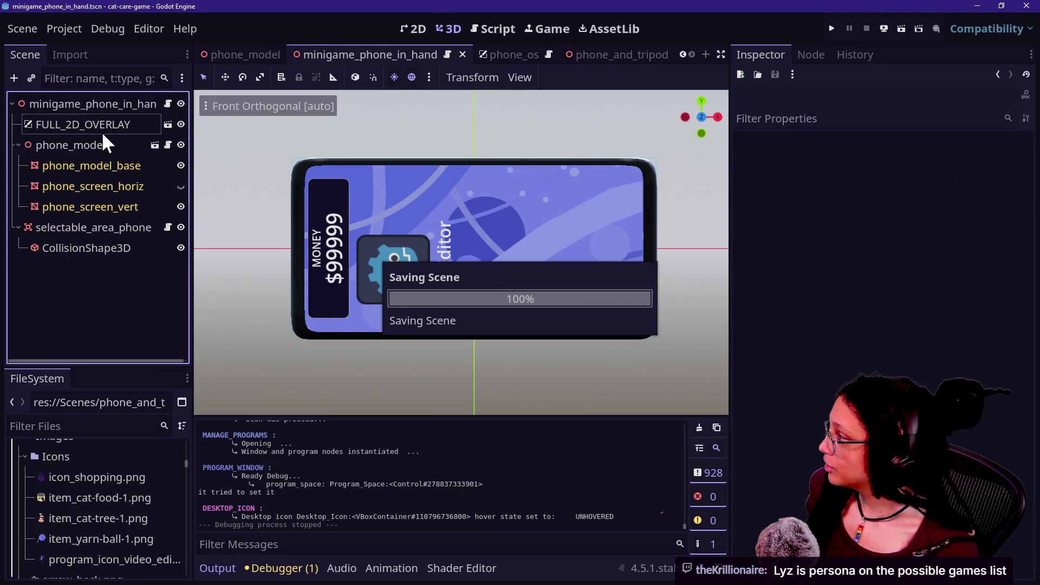
click(100, 131)
key(Down)
key(Down)
key(Up)
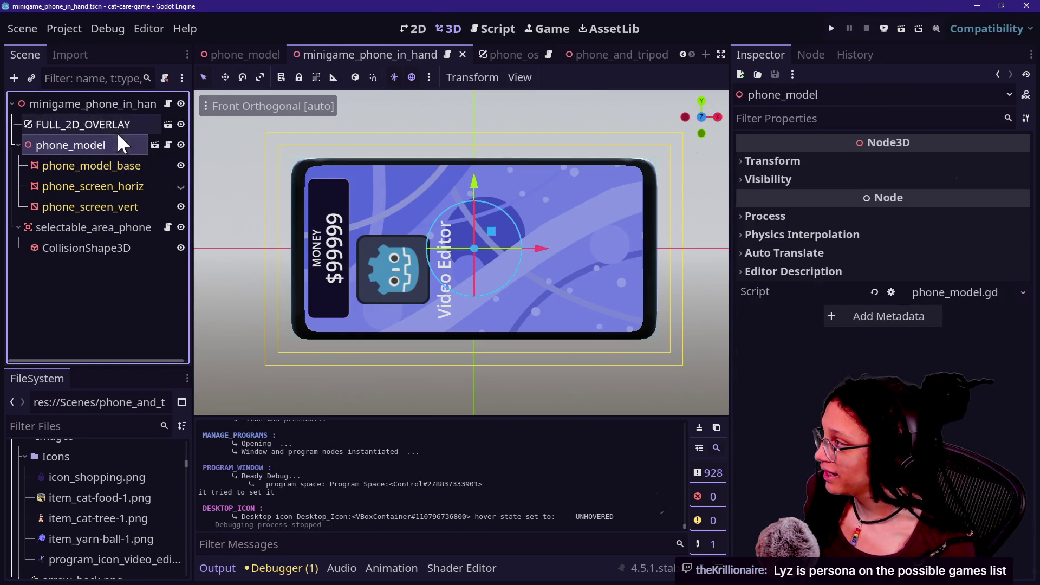
click(124, 128)
key(ctrl+d)
double_click(111, 127)
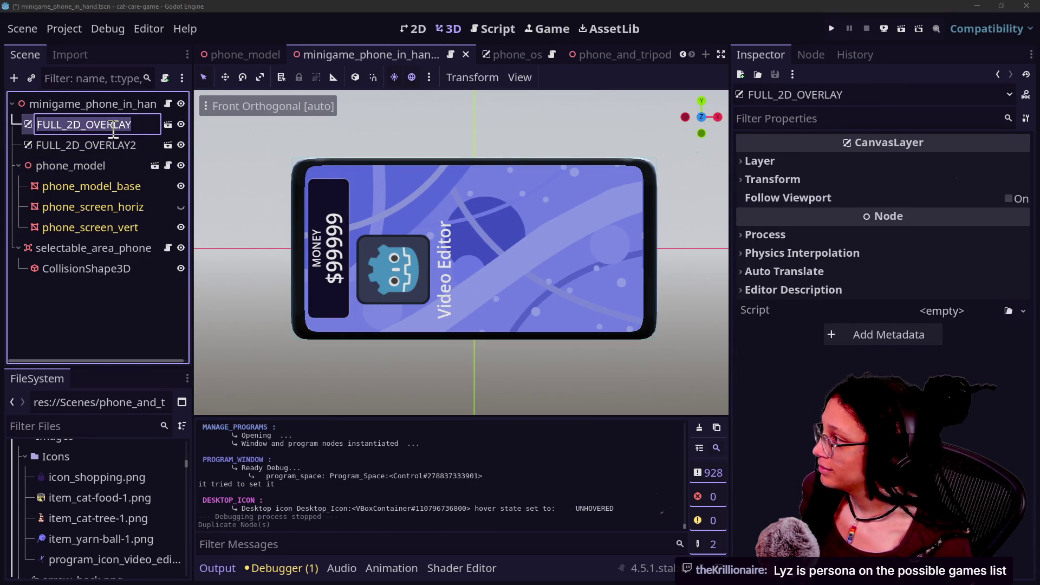
key(Escape)
Inspect phone_screen_vert's albedo texture resource path and its Viewport Path source
click(112, 223)
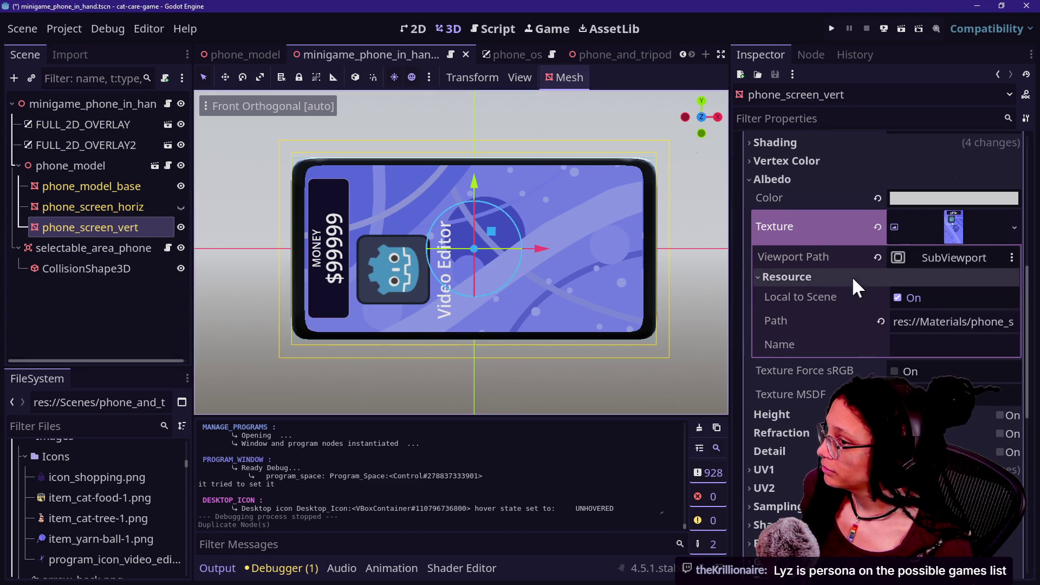
click(914, 324)
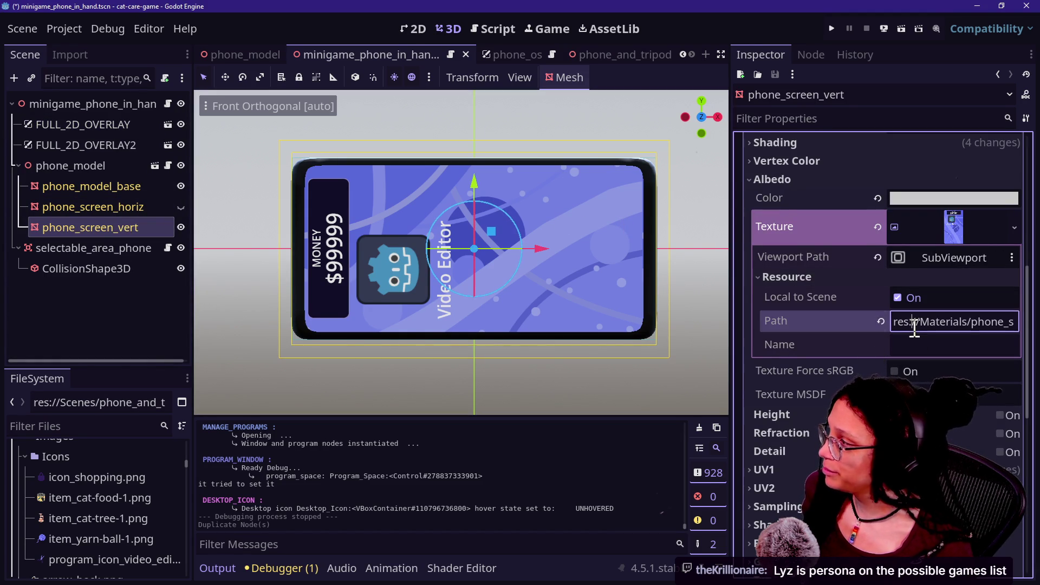
key(End)
key(End)
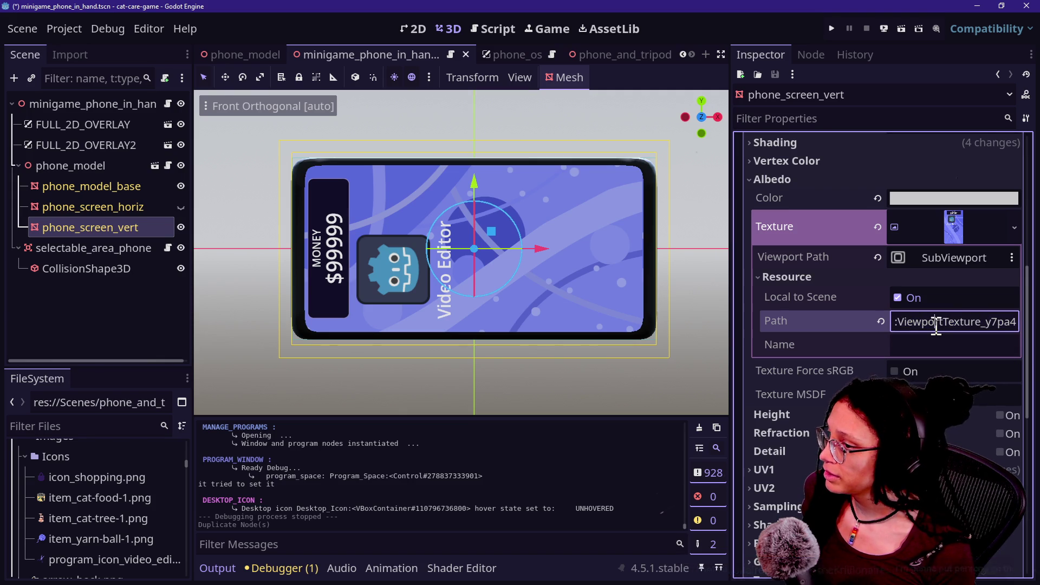
key(ctrl+Left)
key(ctrl+Left)
key(ctrl+Left)
key(ctrl+Left)
key(ctrl+Left)
key(ctrl+Left)
key(ctrl+Left)
key(ctrl+Left)
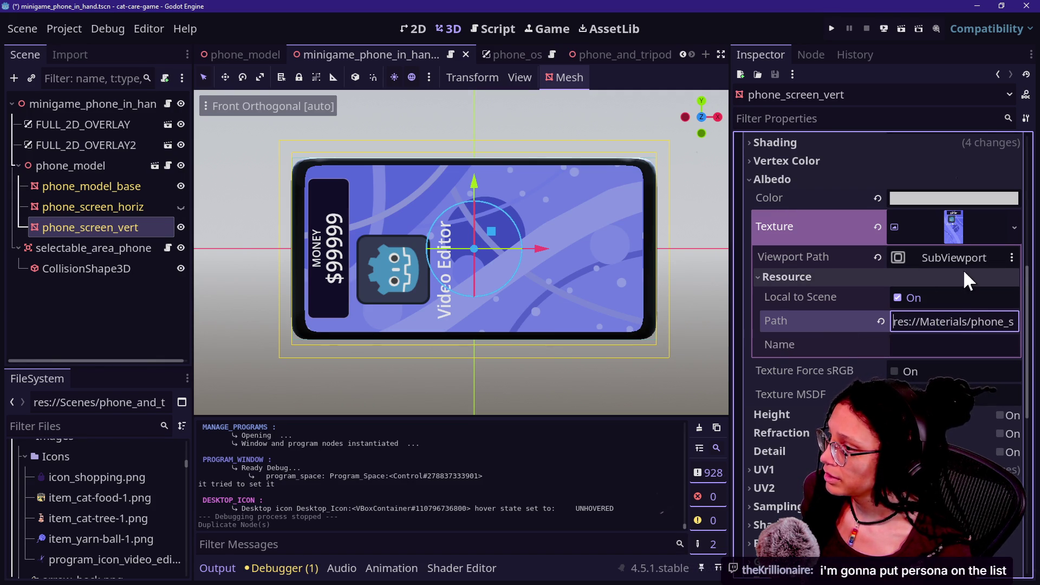
click(959, 262)
key(Escape)
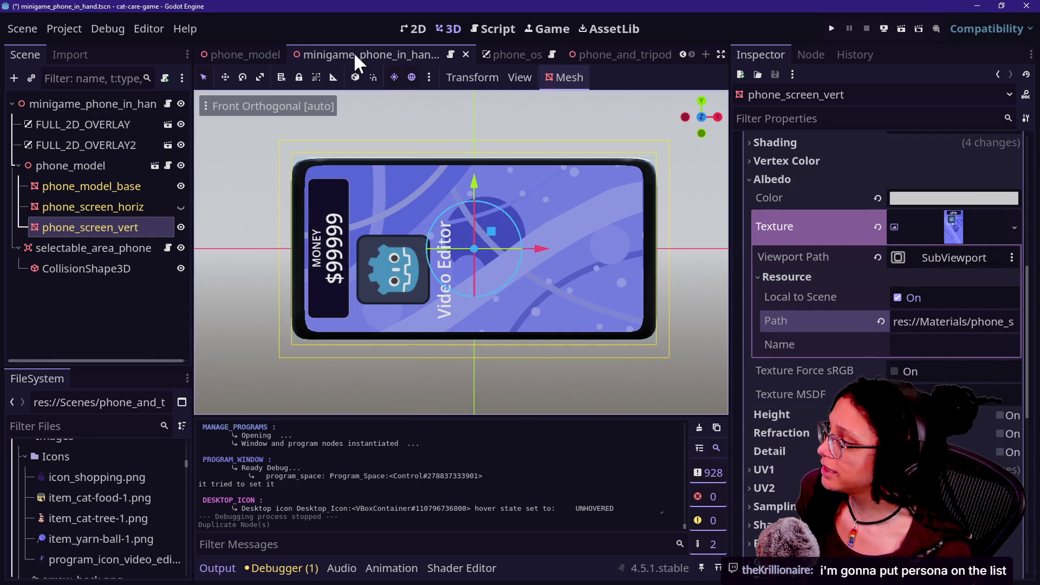
Rename the FULL_2D_OVERLAY2 node to FULL_2D_UNDERLAY in the Scene dock
double_click(106, 143)
click(158, 142)
key(BackSpace)
text(_)
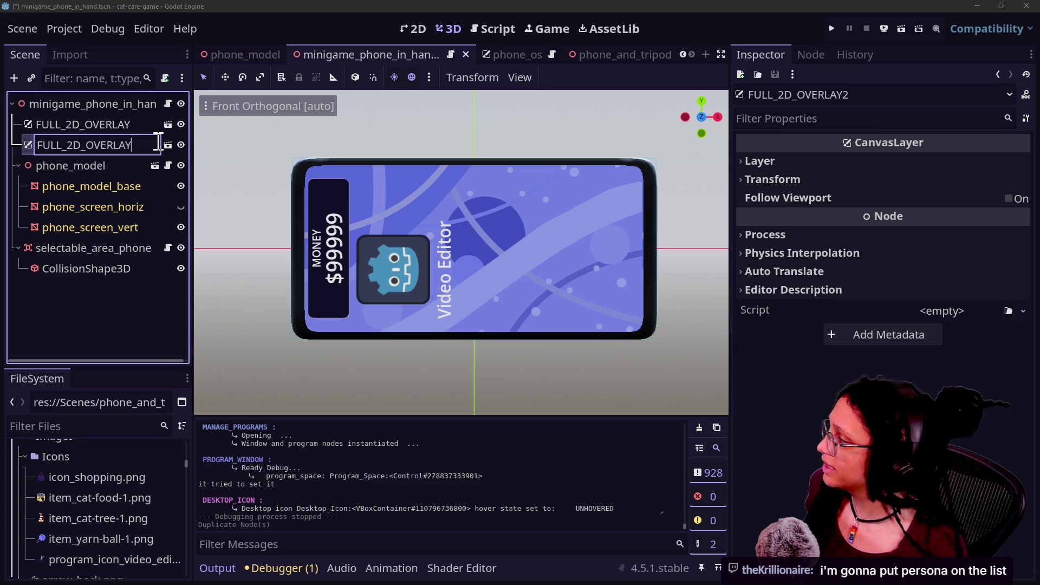
key(BackSpace)
key(BackSpace)
key(BackSpace)
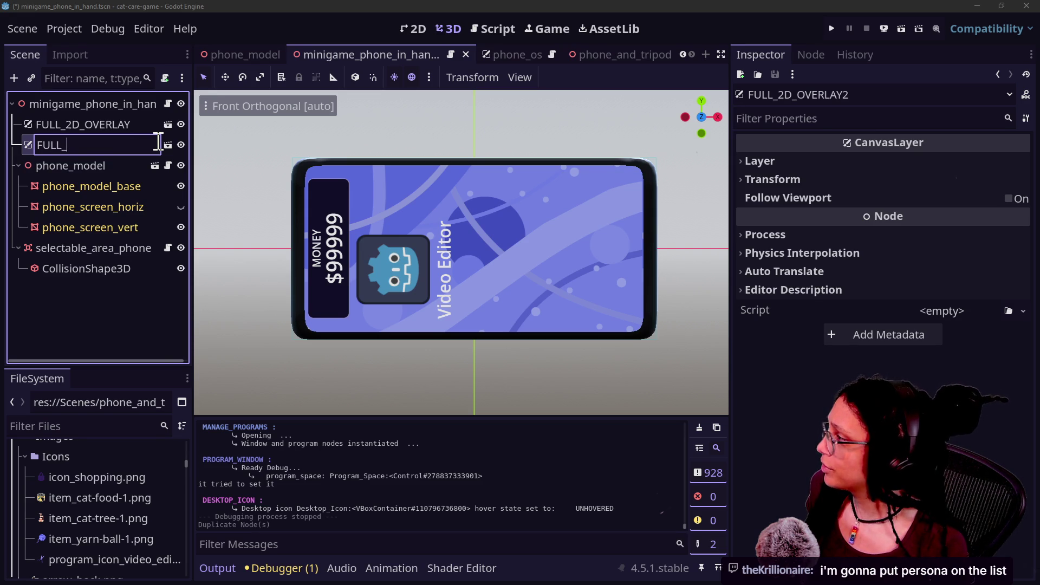
key(BackSpace)
key(BackSpace)
key(BackSpace)
text(3DF)
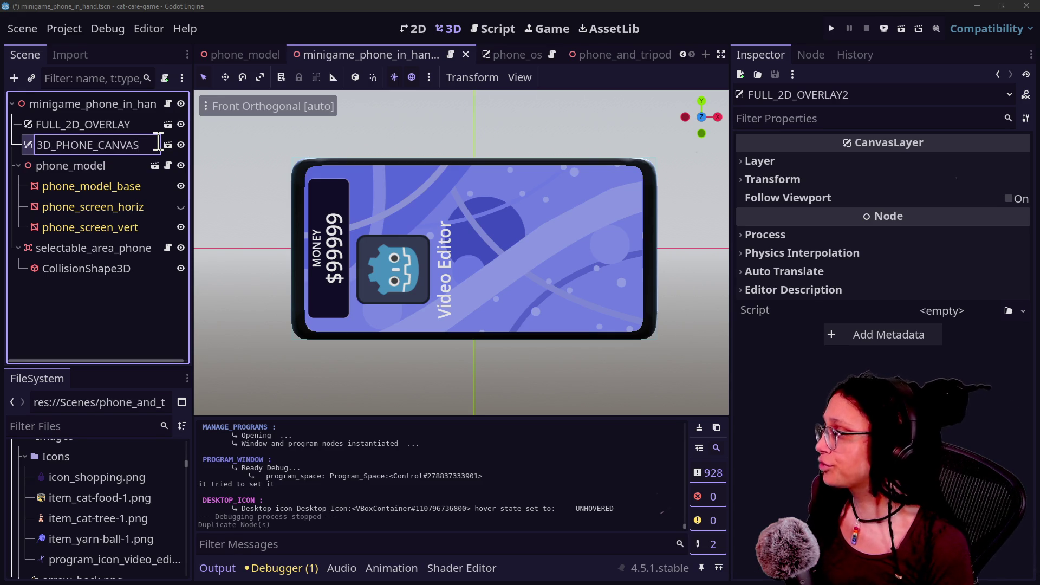
key(BackSpace)
key(BackSpace)
key(BackSpace)
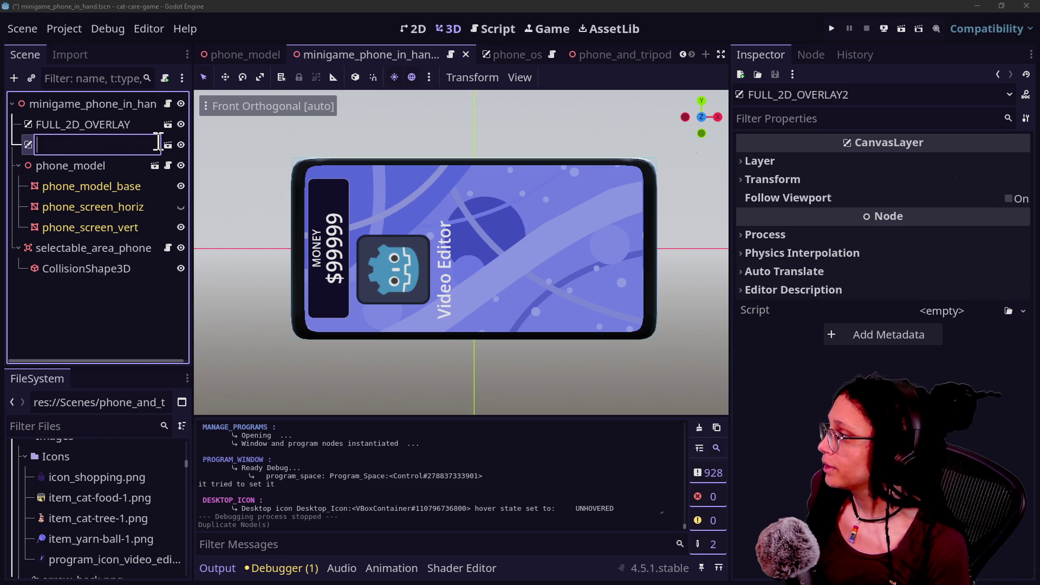
text(2D)
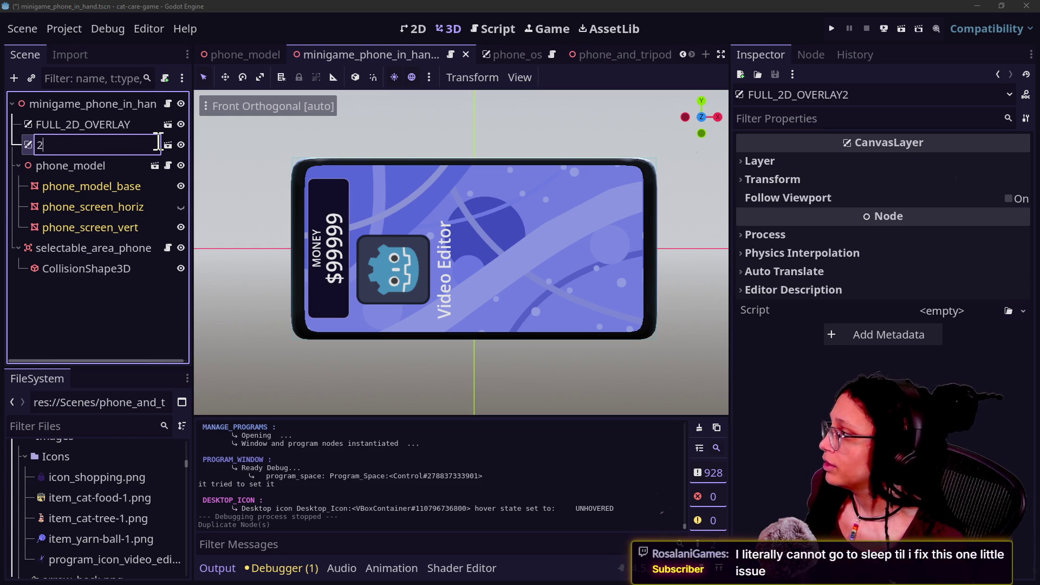
key(BackSpace)
key(BackSpace)
text(_@)
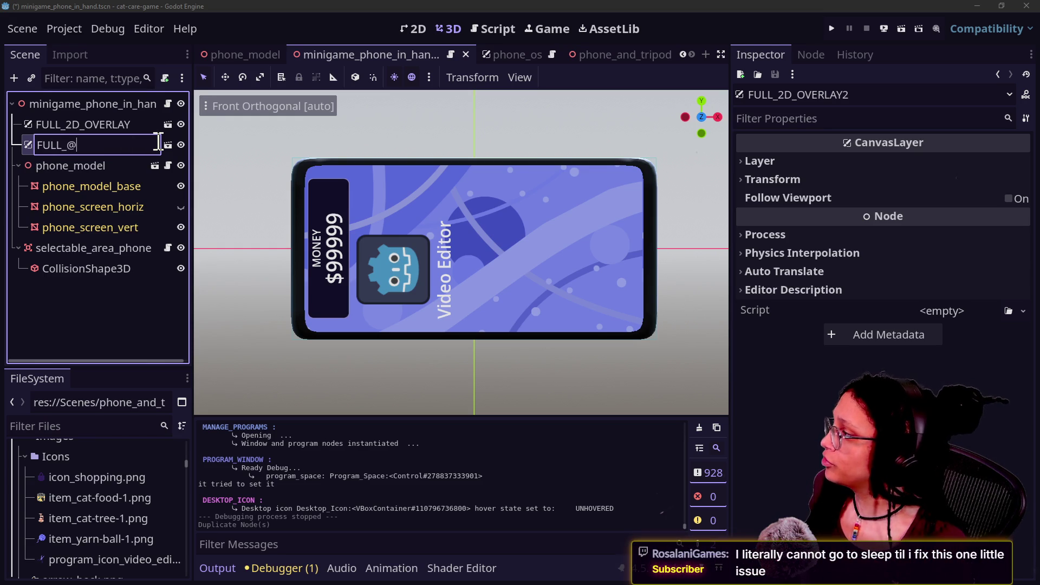
text(_UNDERLAY)
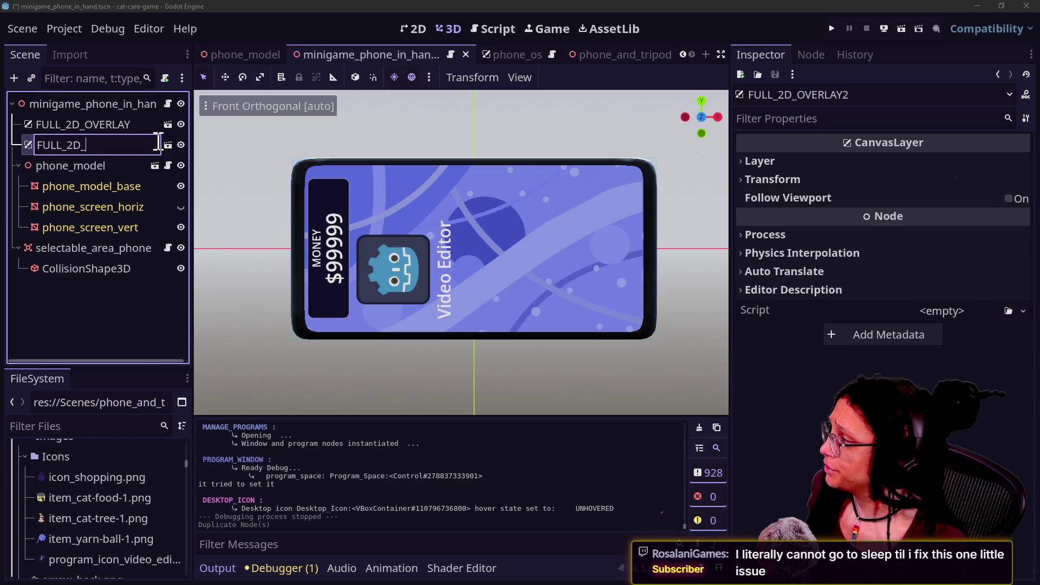
key(Return)
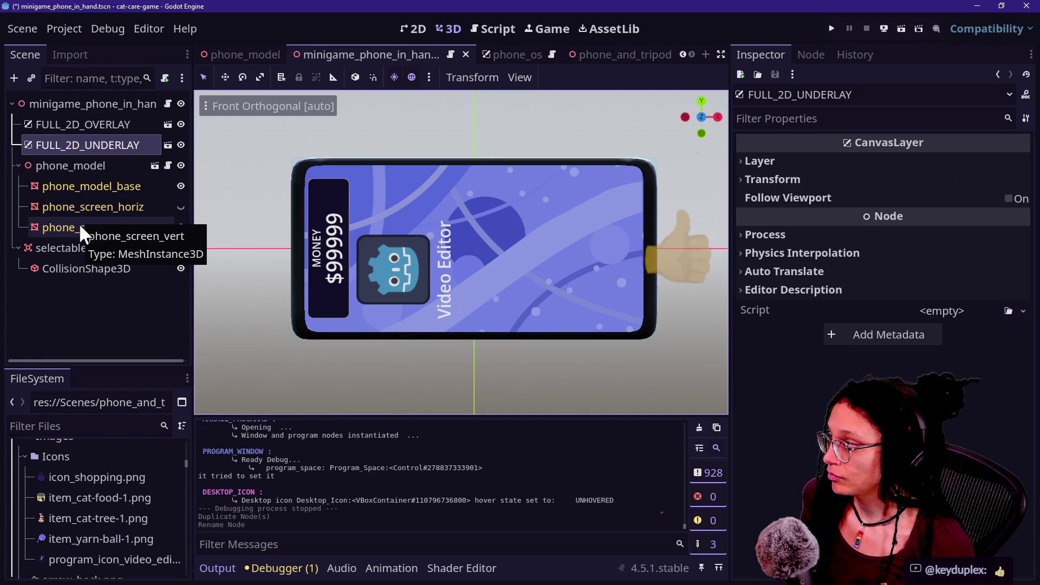
click(76, 295)
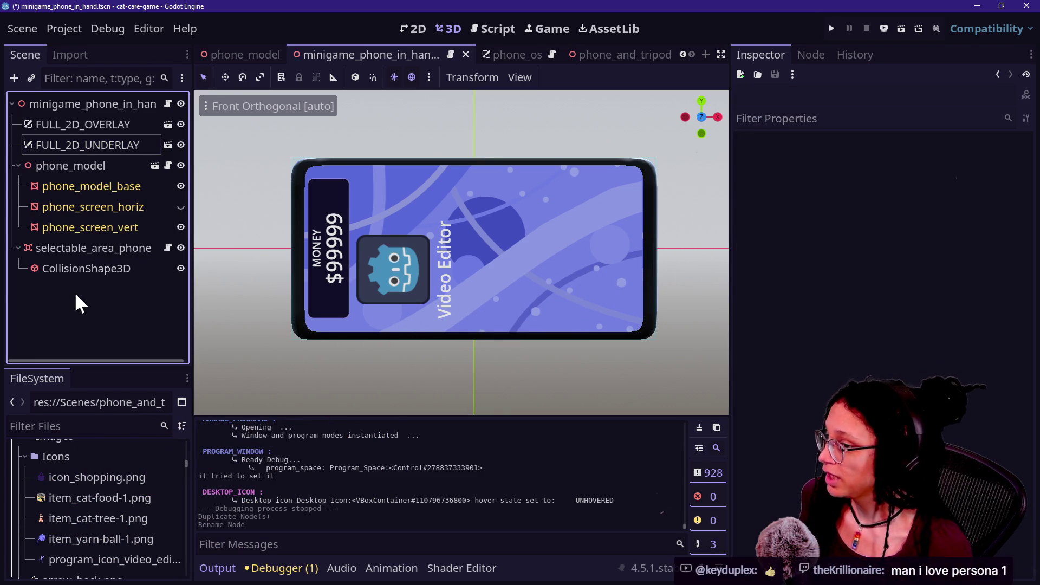
Turn on Editable Children for FULL_2D_UNDERLAY and select its phone_os node in 2D
key(Down)
key(Down)
key(Down)
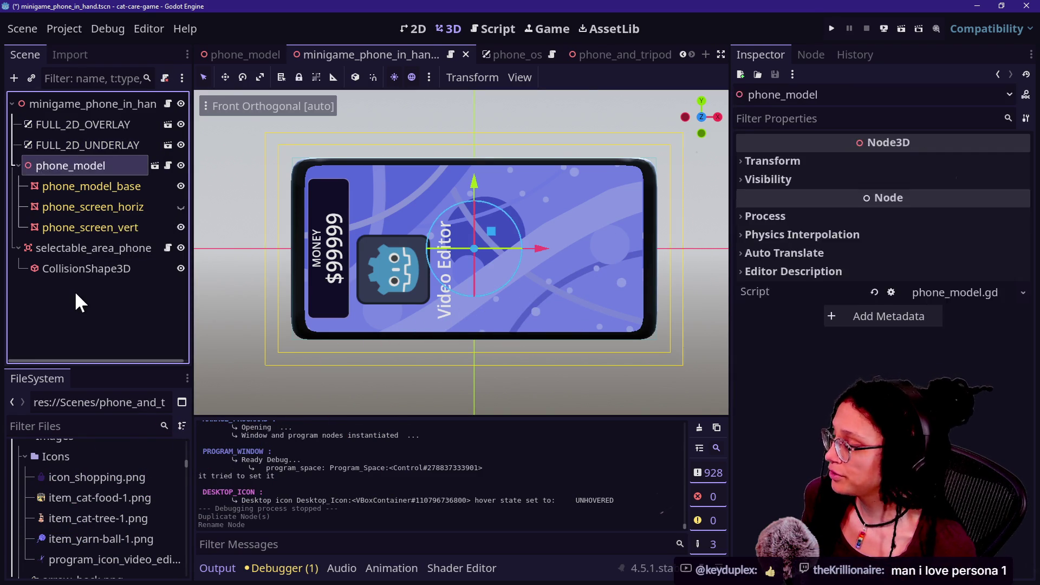
key(Down)
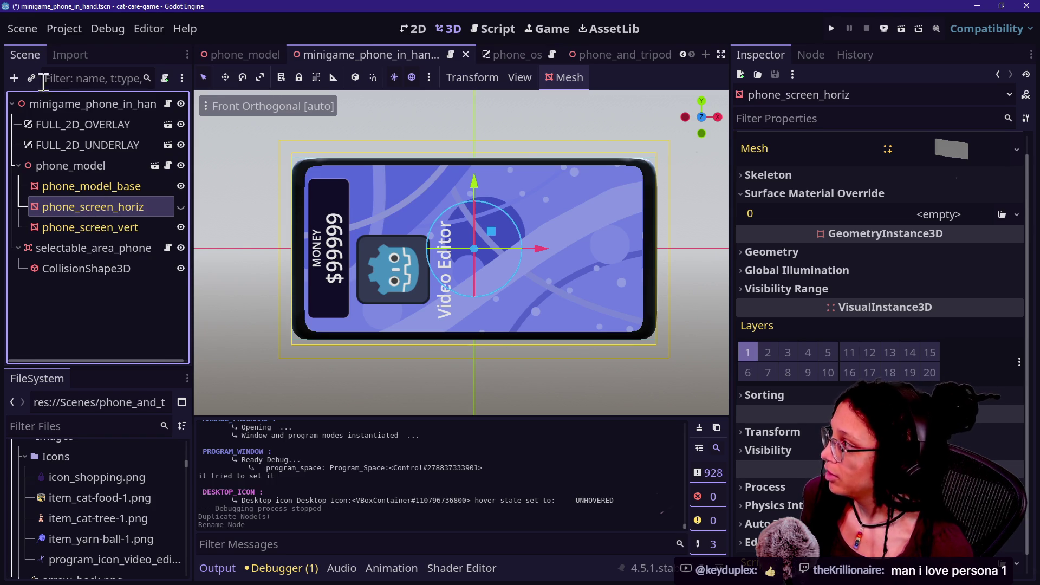
click(95, 145)
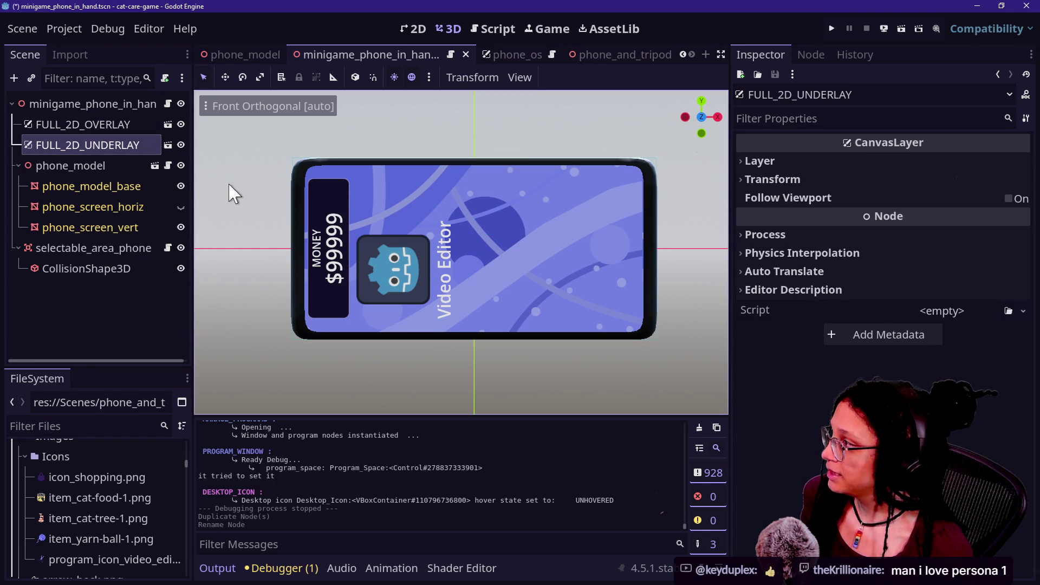
right_click(124, 149)
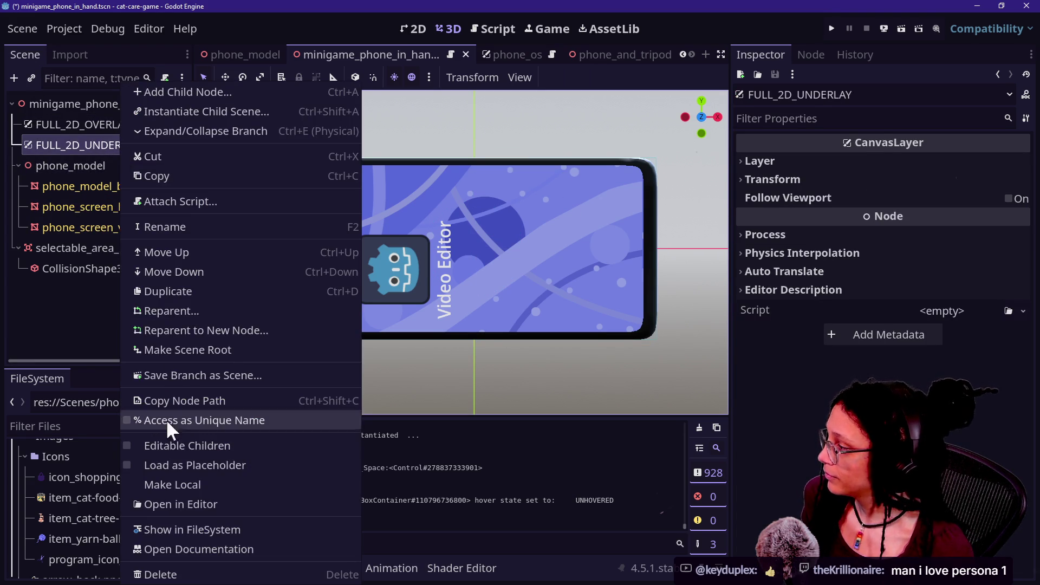
click(162, 445)
click(82, 166)
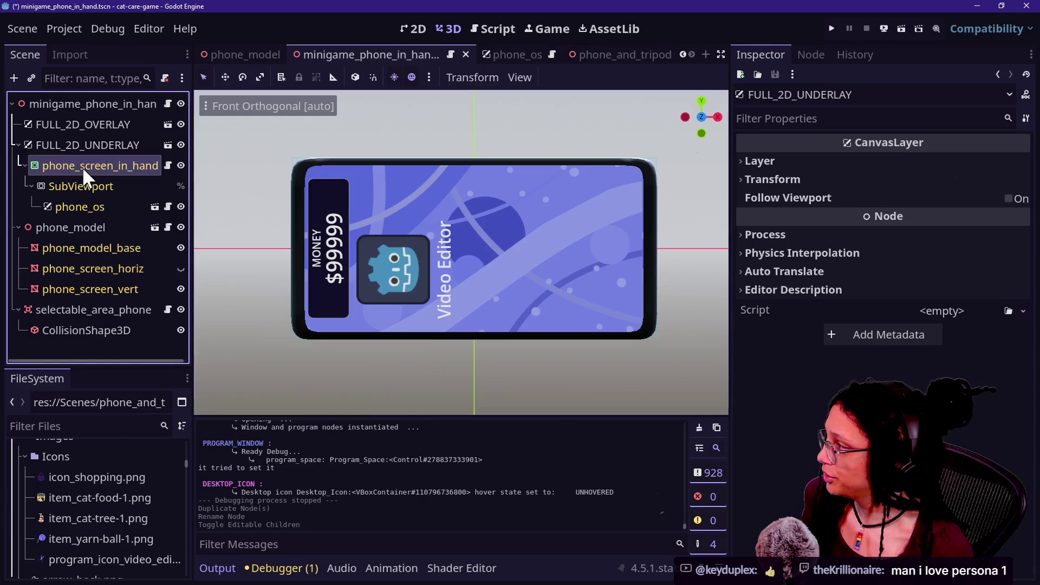
click(92, 208)
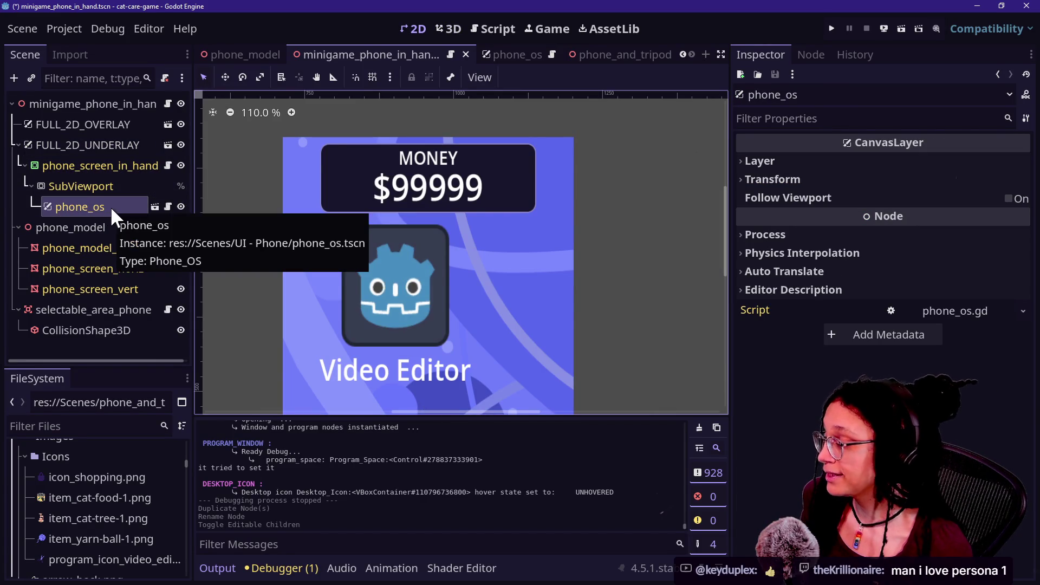
Make FULL_2D_UNDERLAY and then its phone_os node local to the scene
right_click(96, 208)
click(87, 202)
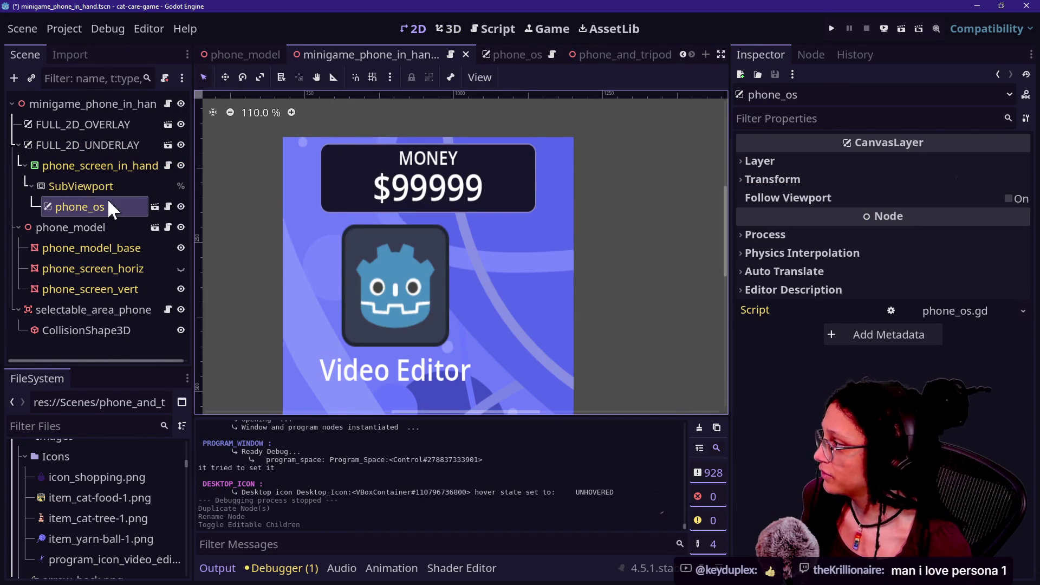
right_click(99, 207)
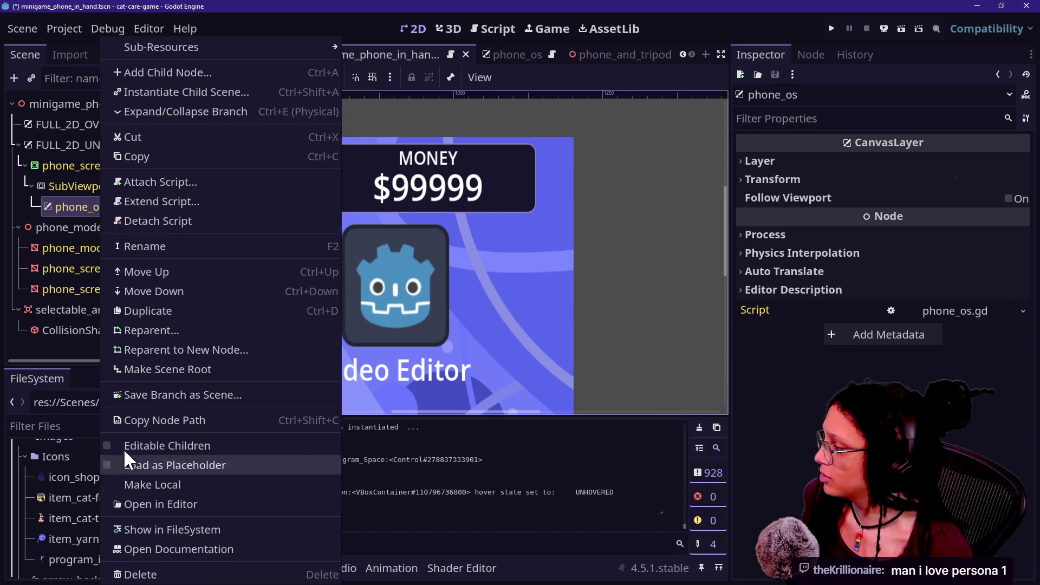
click(138, 486)
click(516, 301)
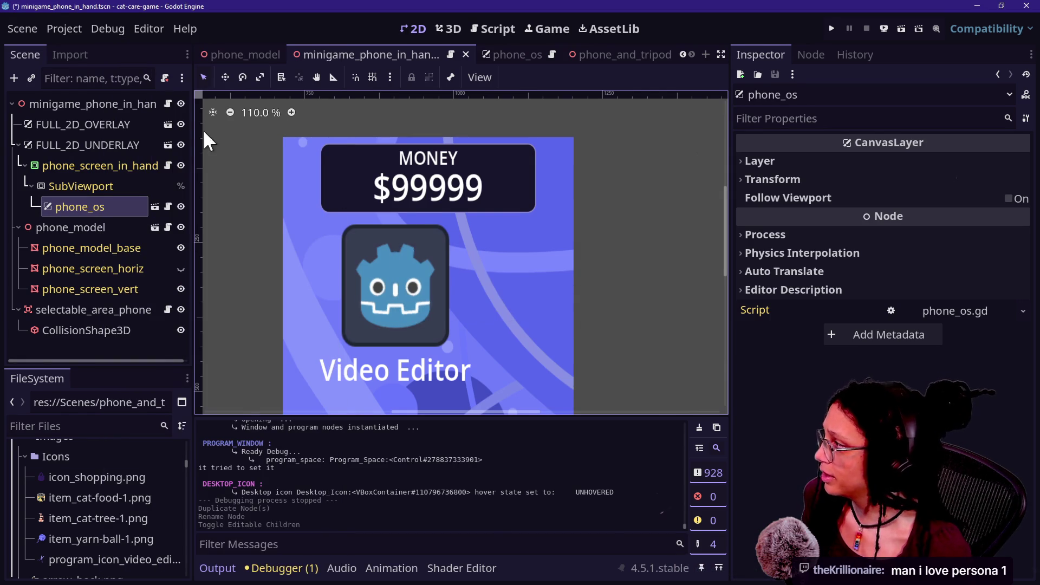
right_click(92, 152)
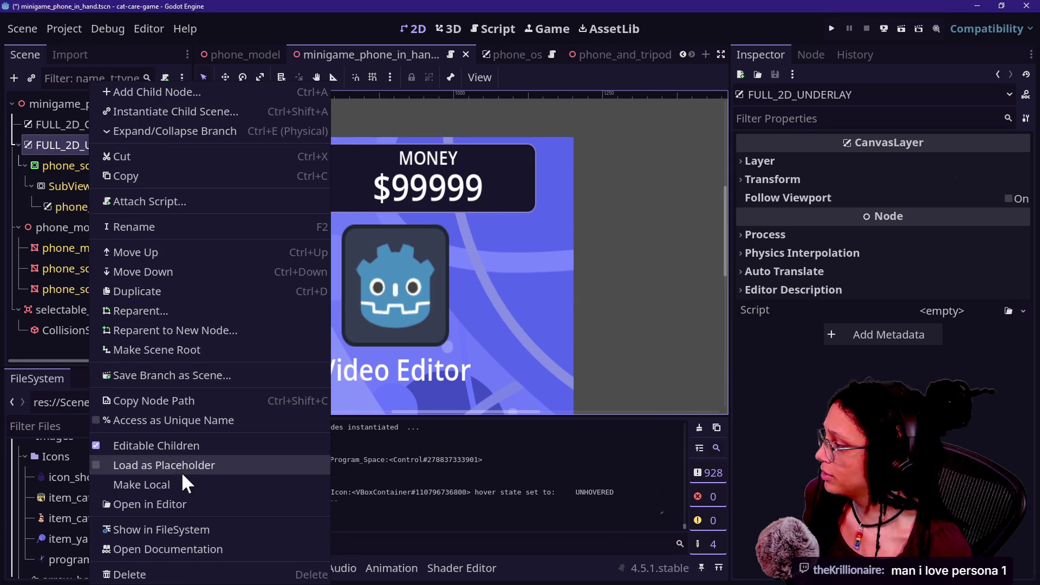
click(191, 482)
right_click(86, 204)
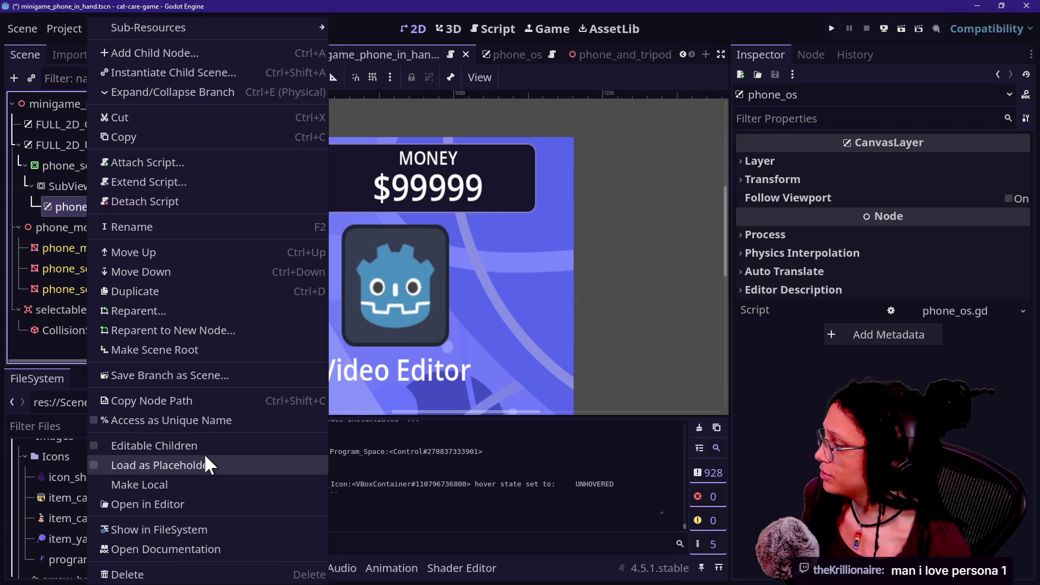
click(196, 486)
Hide phone_os's VBoxContainer so only the wallpaper stays visible
click(96, 227)
click(102, 272)
scroll(102, 271, down, 1)
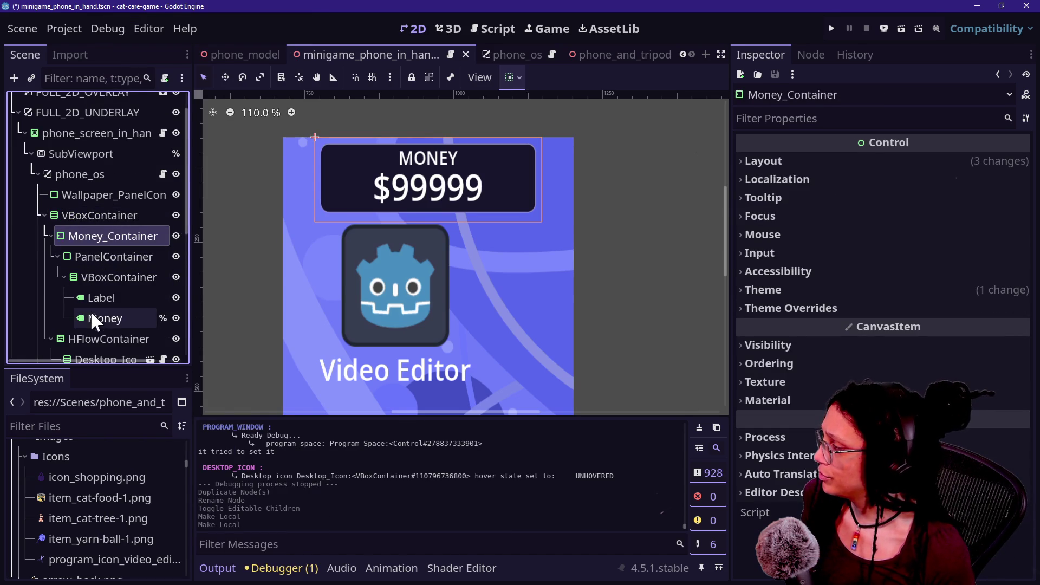
click(42, 215)
click(40, 213)
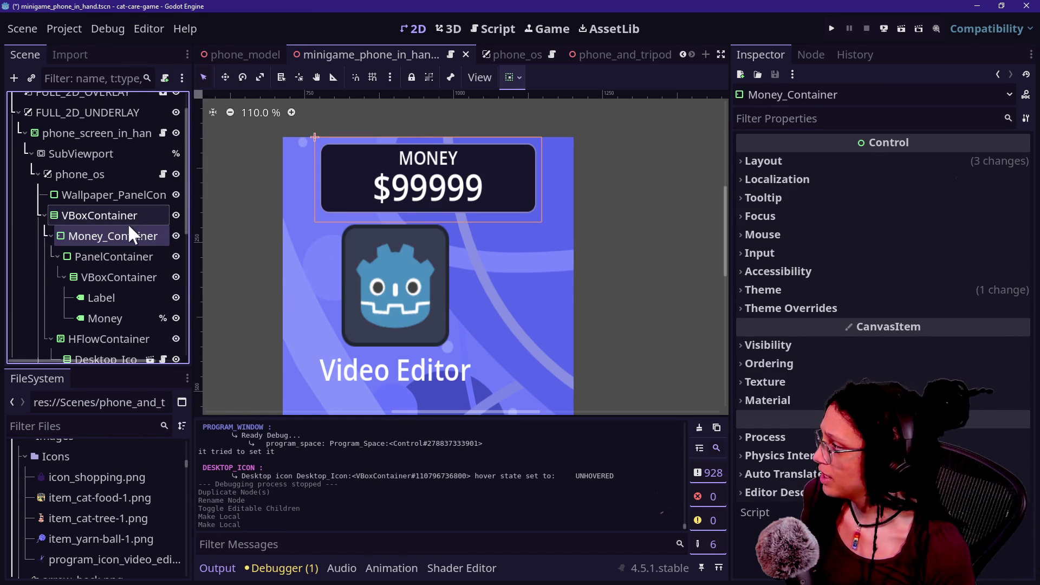
click(175, 215)
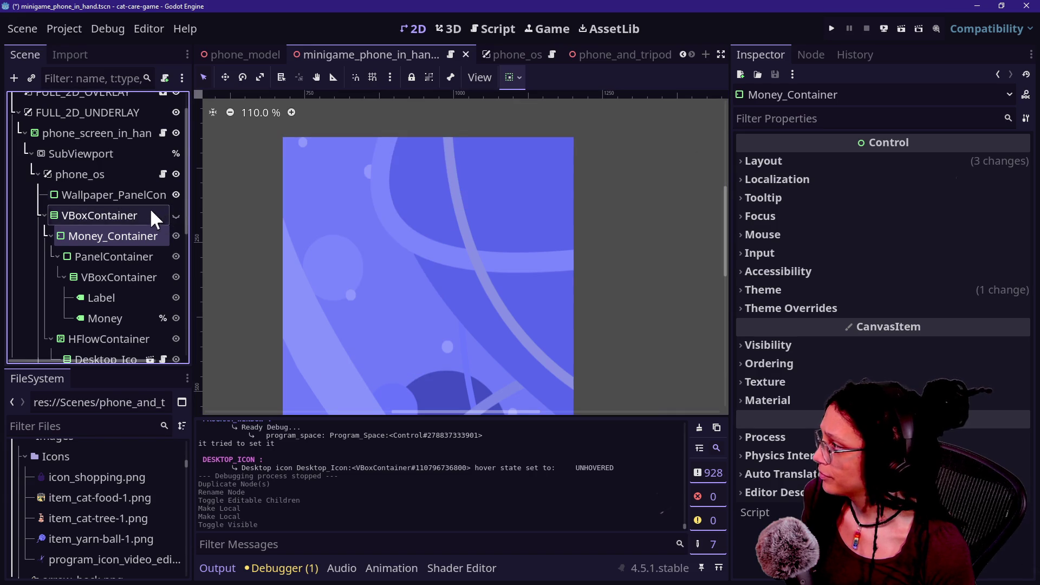
click(156, 191)
Widen the Scene dock, review the underlay's phone_os children and save the scene
drag(194, 199, 288, 196)
right_click(159, 196)
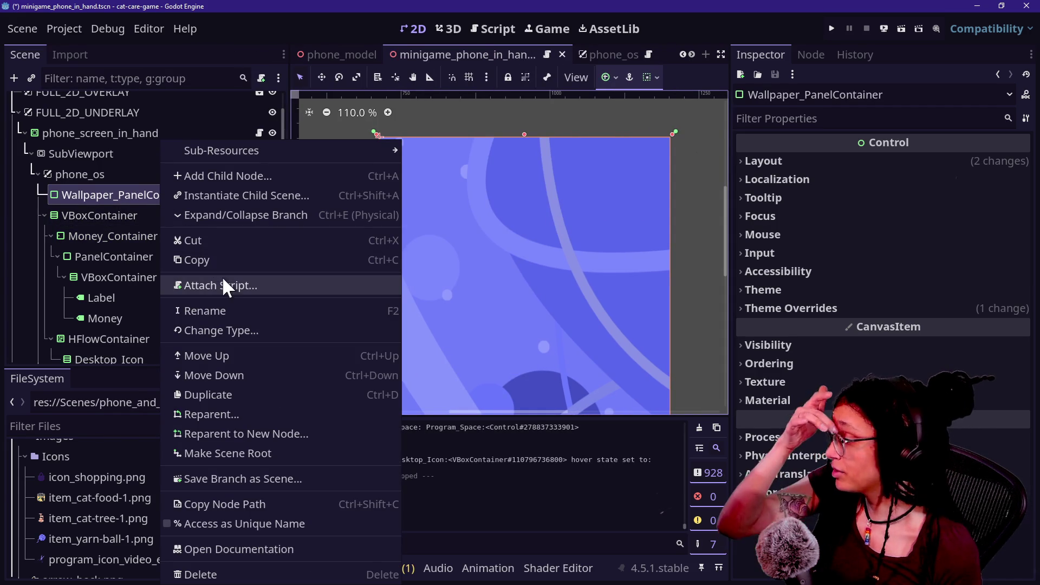
click(118, 207)
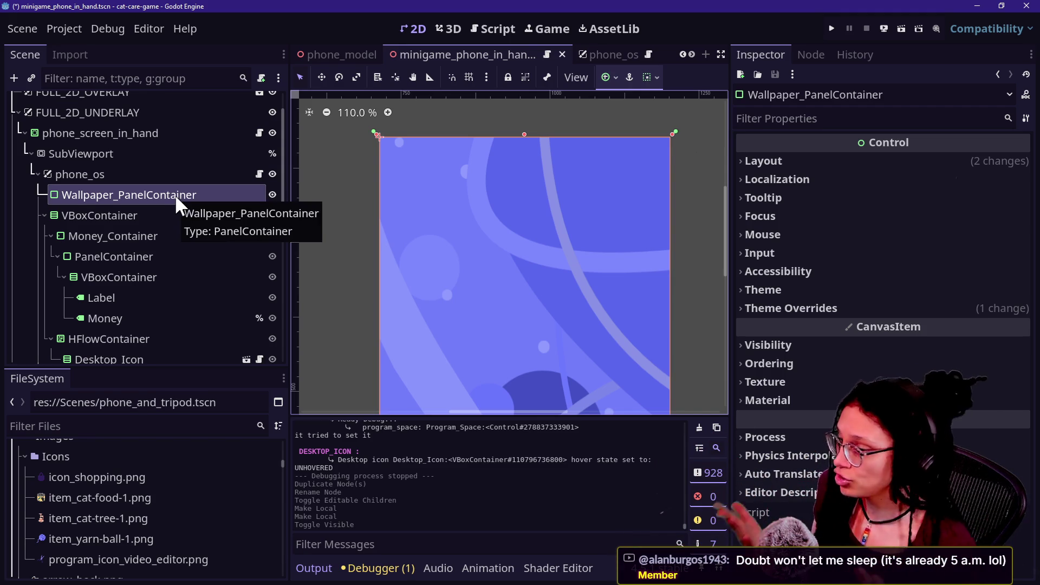
scroll(160, 202, down, 1)
scroll(160, 203, up, 2)
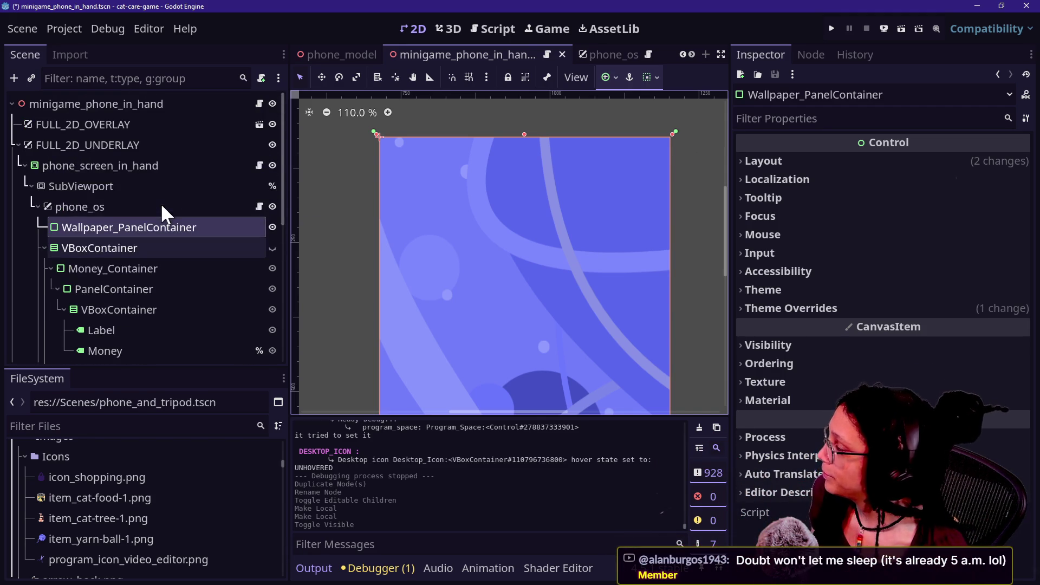
click(136, 166)
click(147, 248)
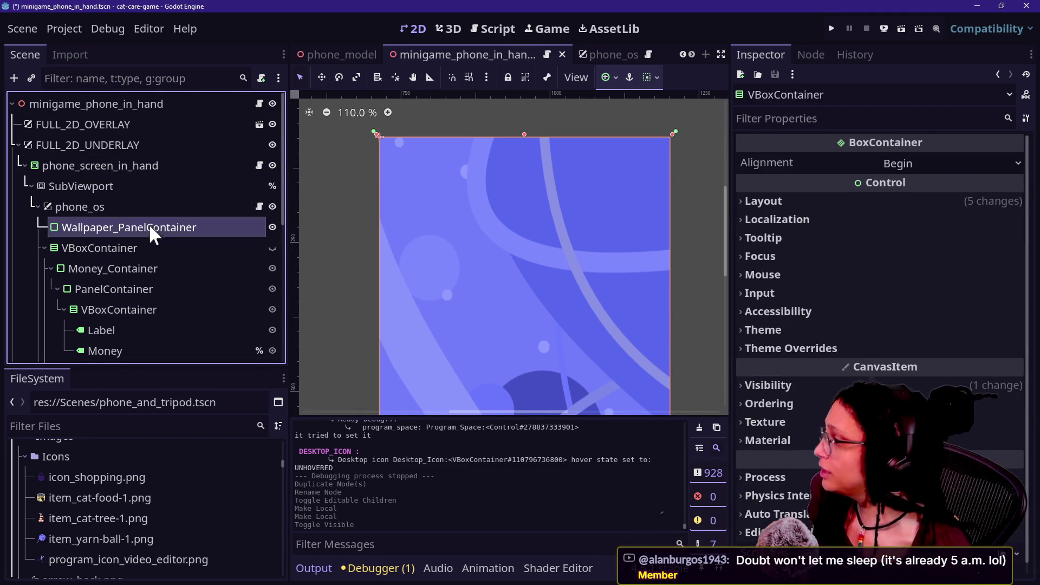
click(154, 227)
key(ctrl+s)
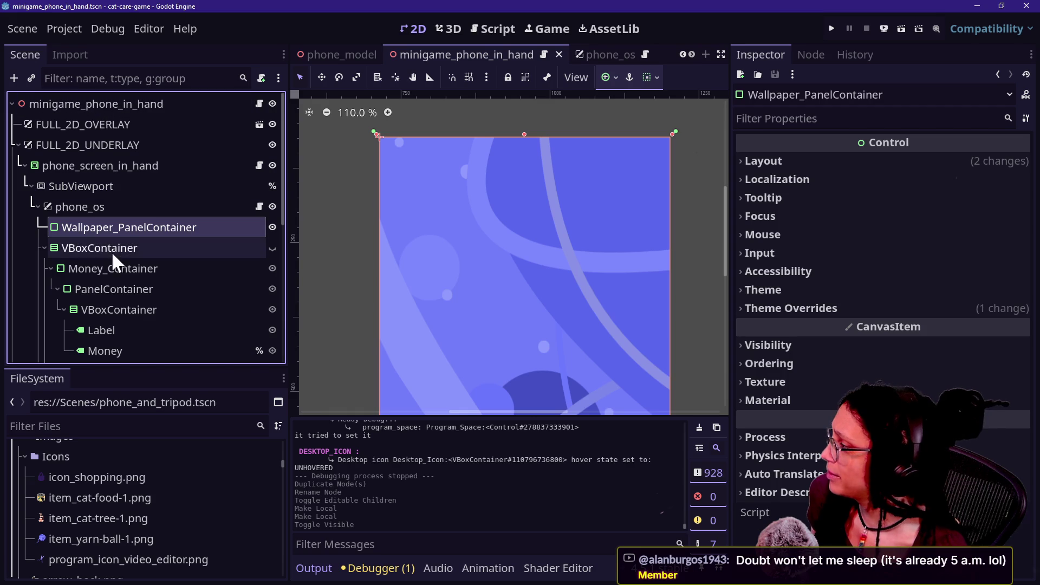
Enable Editable Children on FULL_2D_OVERLAY and select its phone_os node
click(92, 249)
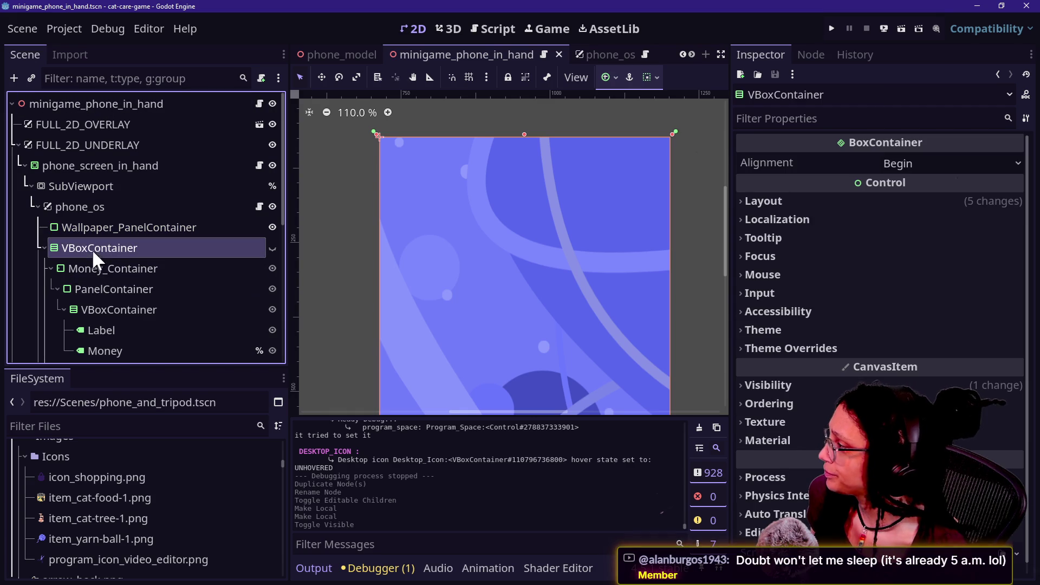
click(65, 124)
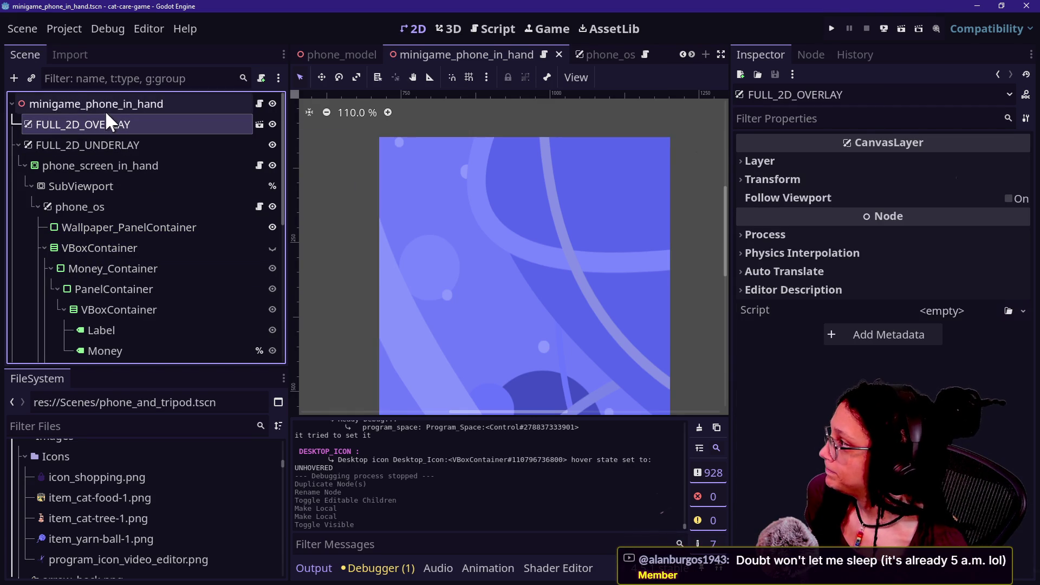
right_click(101, 127)
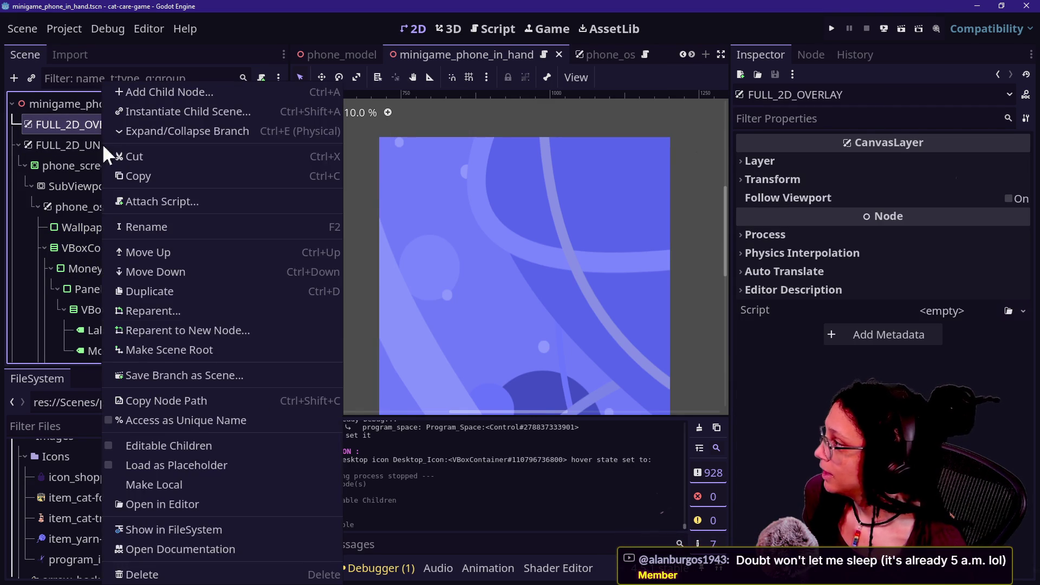
click(157, 443)
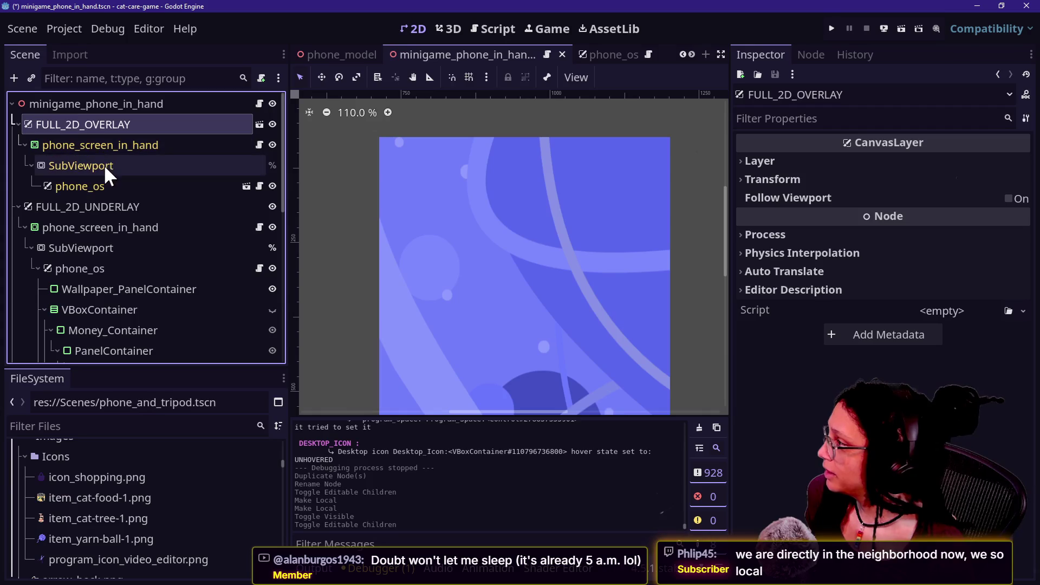
click(104, 187)
right_click(154, 187)
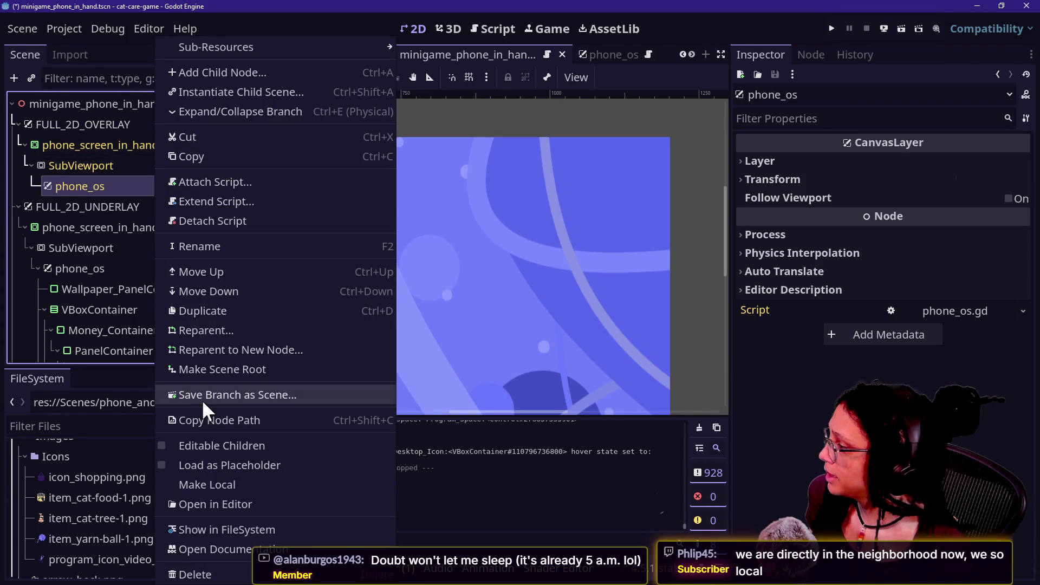
Open phone_os.tscn, hide its Wallpaper_PanelContainer, and run the game
click(144, 190)
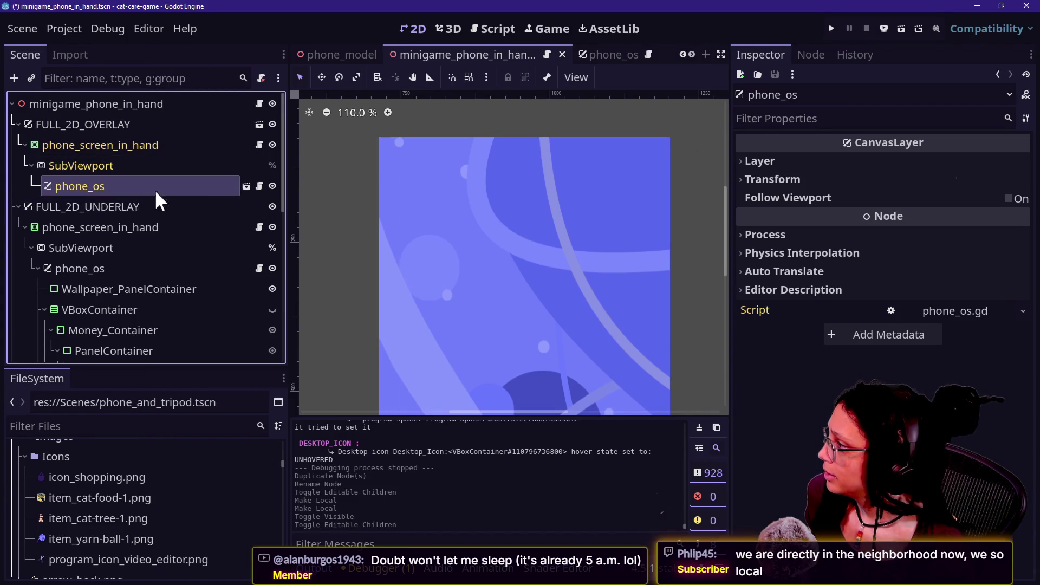
click(243, 189)
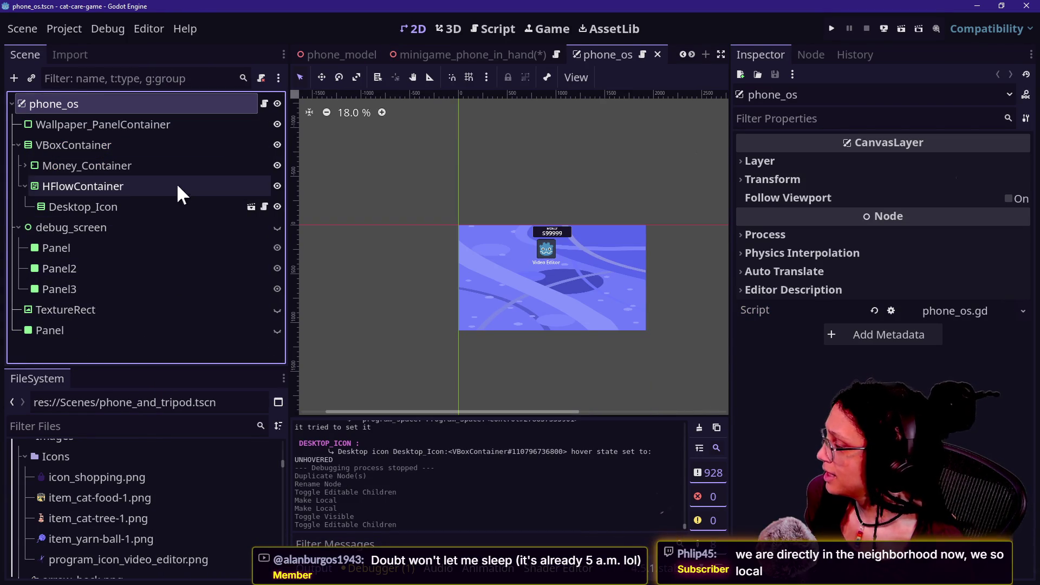
click(277, 125)
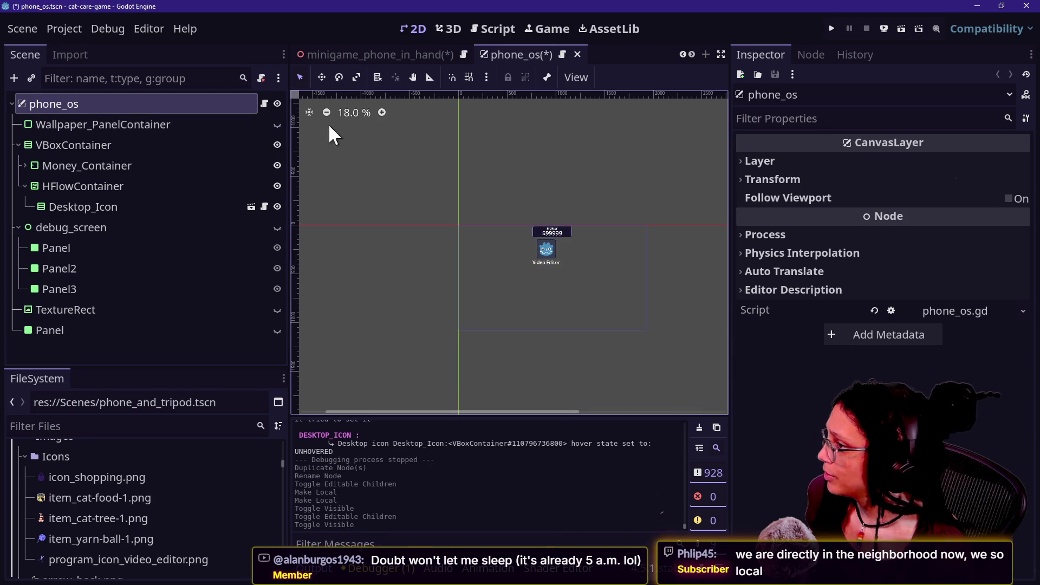
click(830, 30)
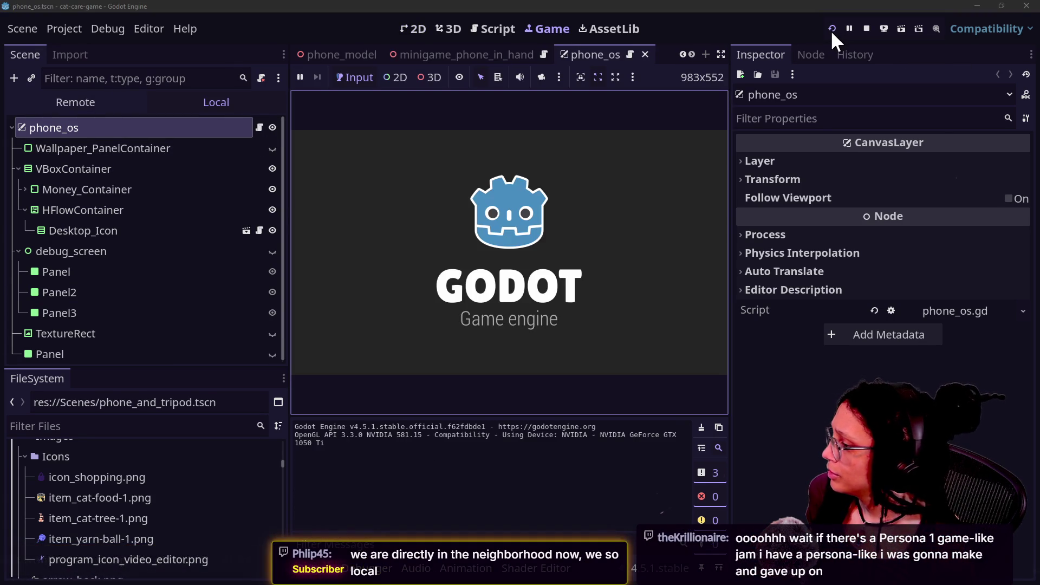
Raise and lower the in-hand phone several times in distraction-free mode, ending with it raised
click(720, 54)
click(443, 395)
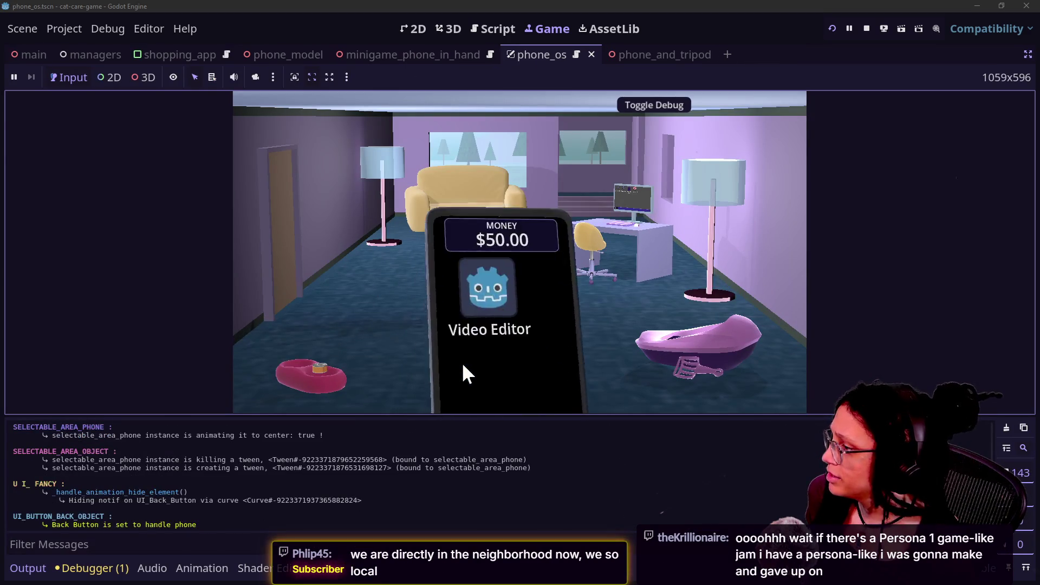
click(681, 351)
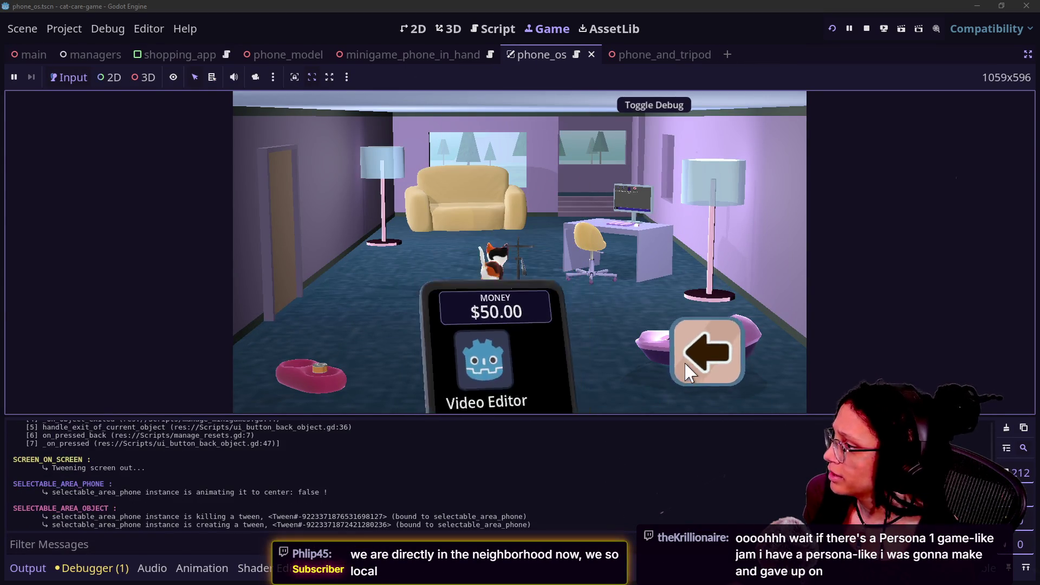
click(455, 386)
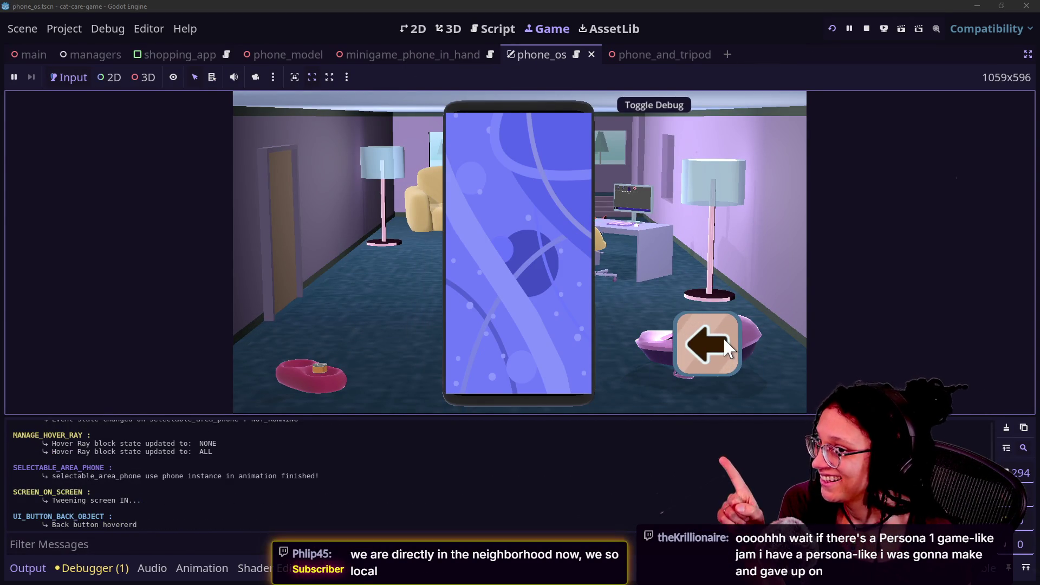
click(719, 342)
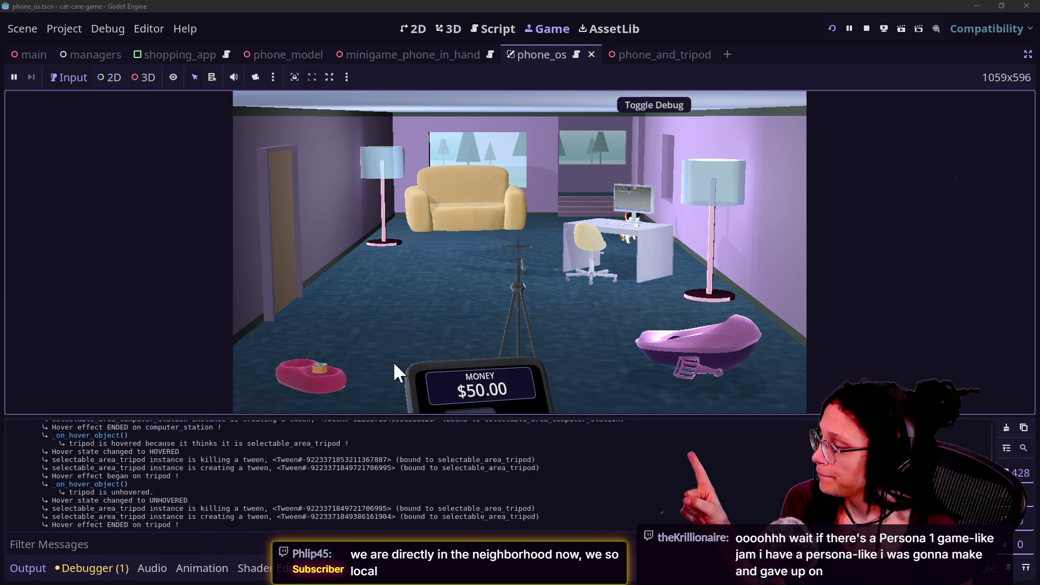
click(427, 372)
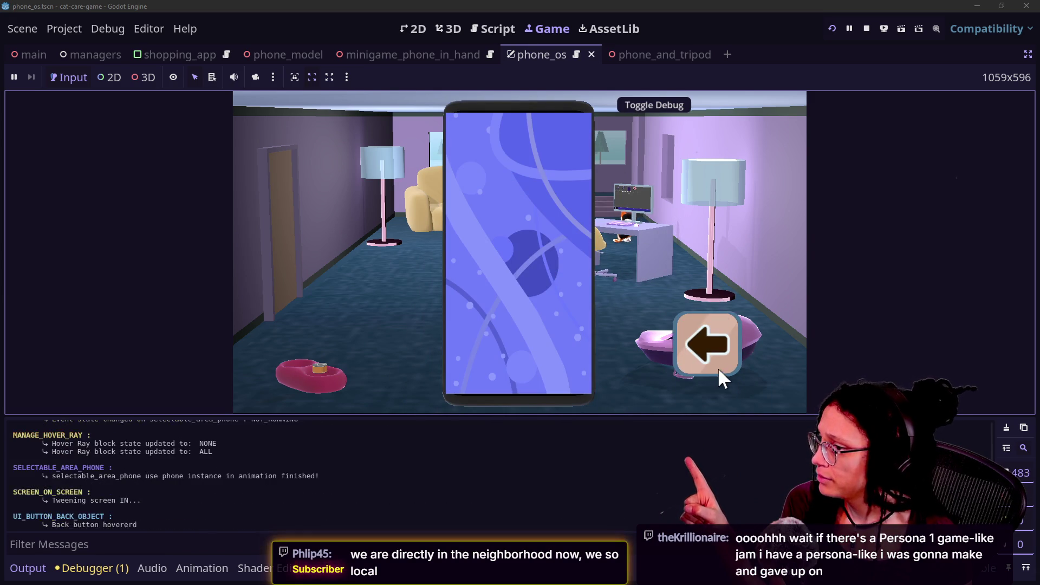
click(717, 363)
click(523, 359)
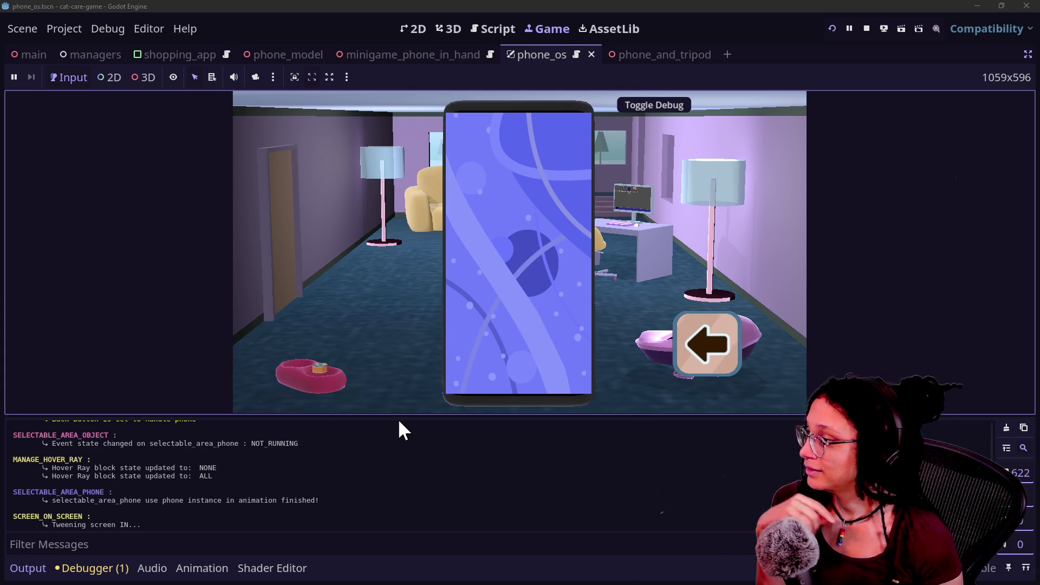
click(680, 362)
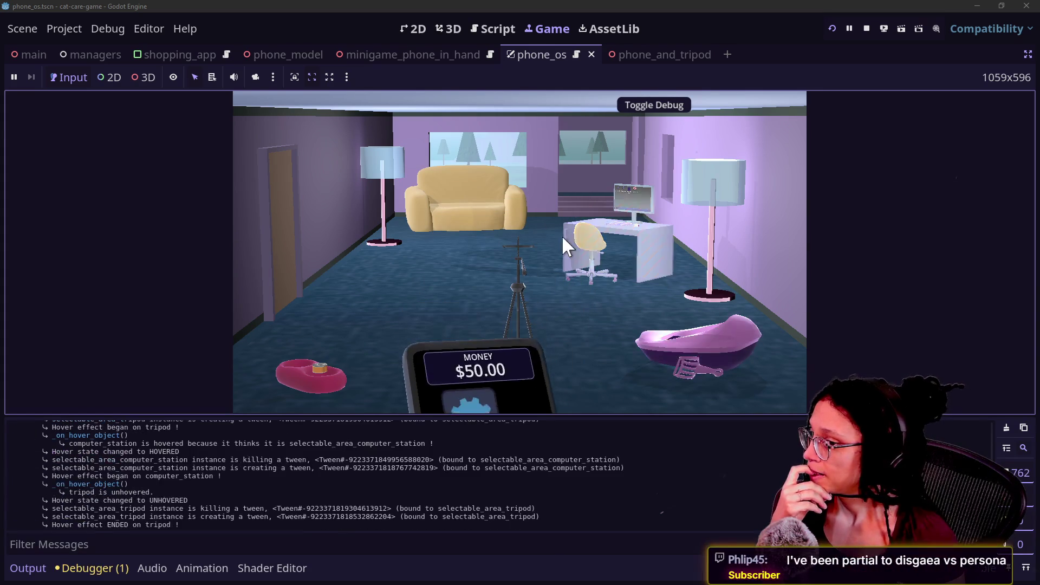
click(487, 366)
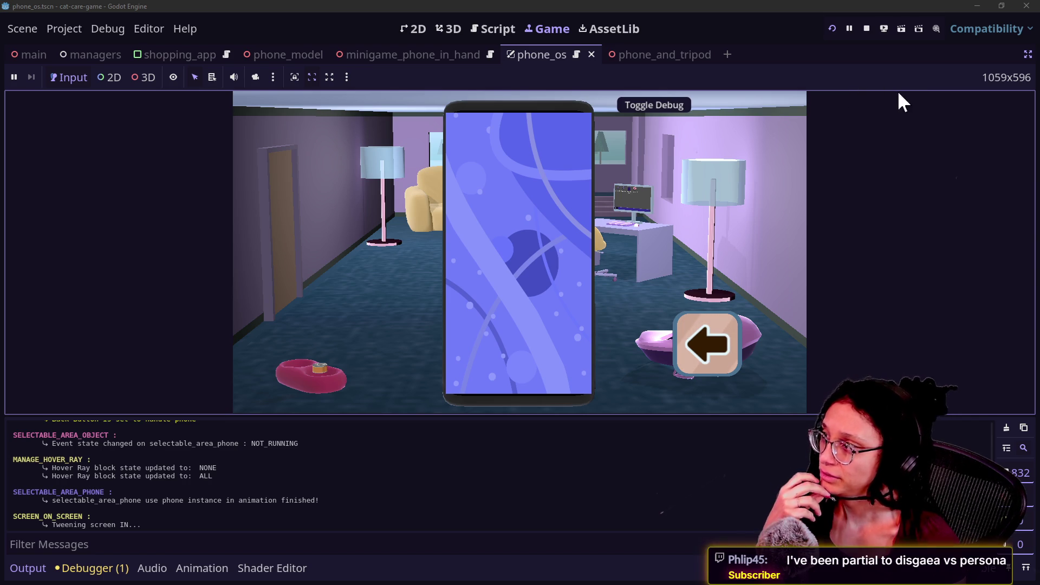
click(1026, 55)
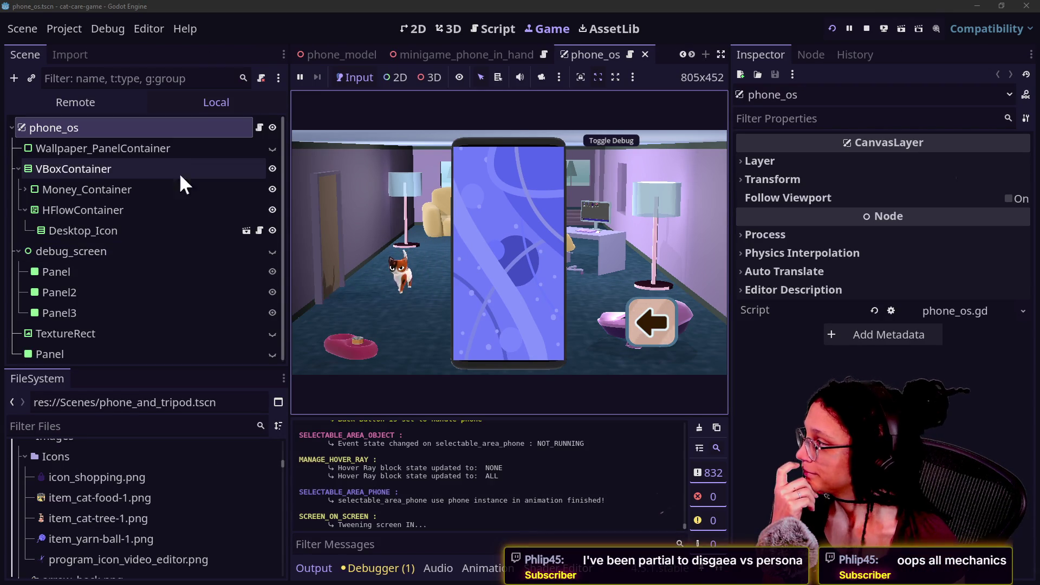
click(163, 208)
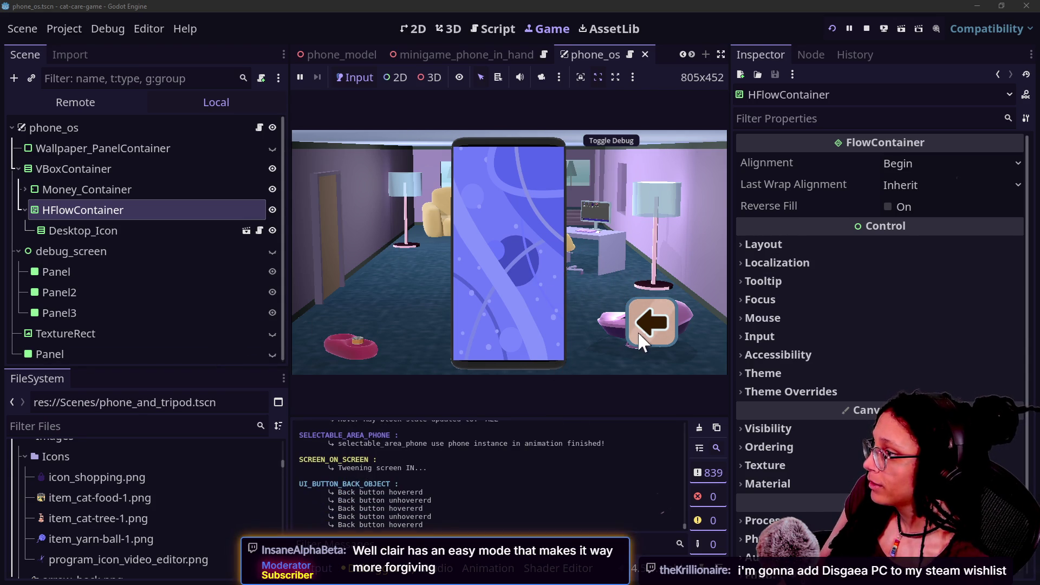
click(648, 319)
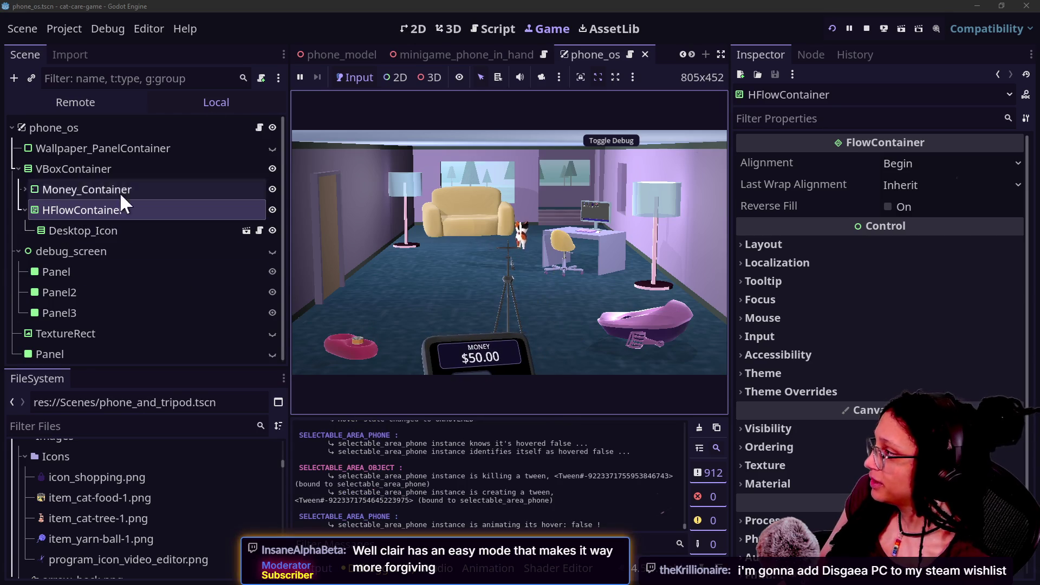
Return to minigame_phone_in_hand in 3D and open phone_screen_vert's Albedo Viewport Path picker
click(393, 24)
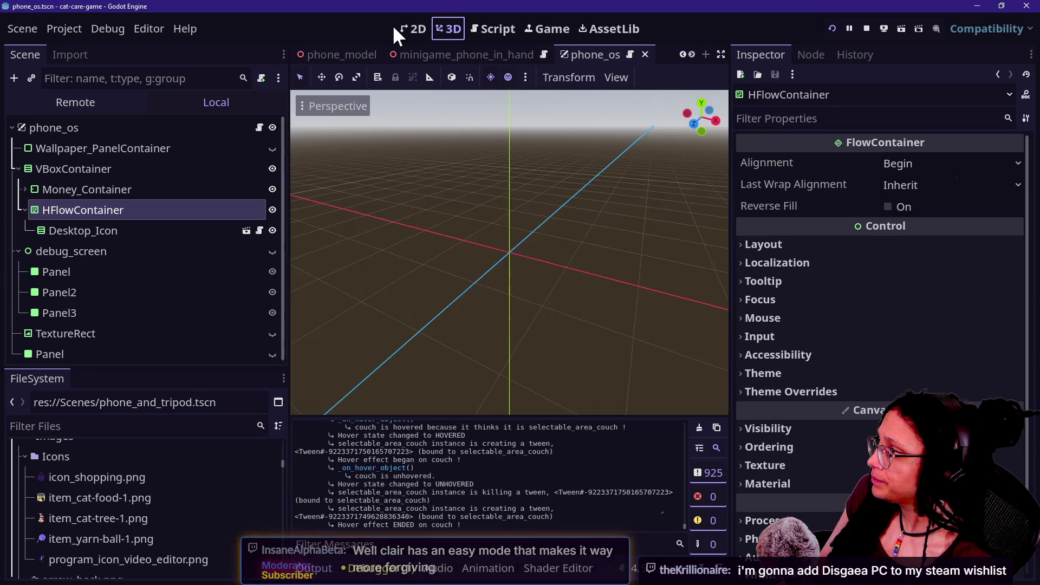
click(460, 34)
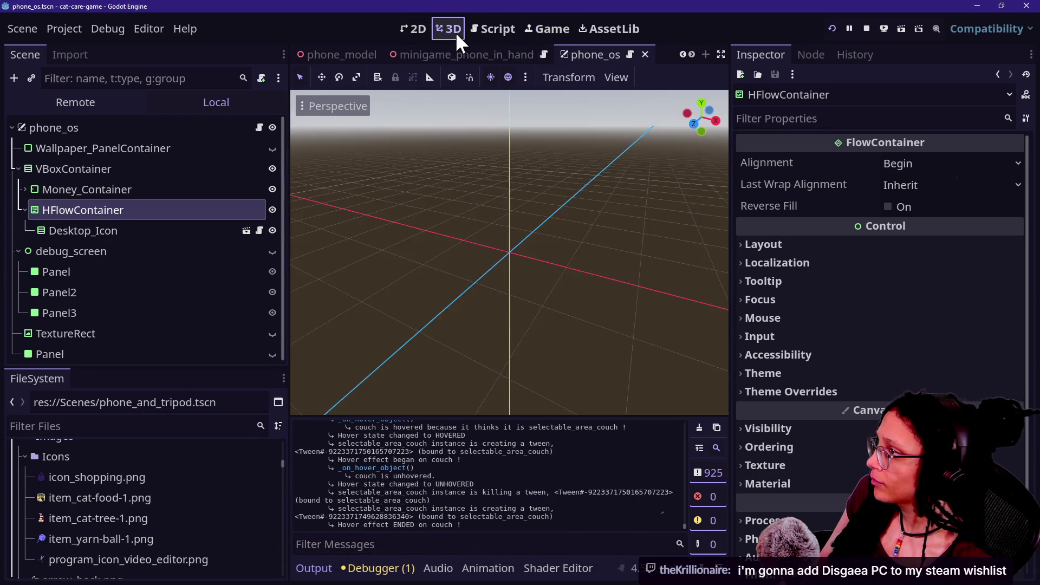
click(465, 54)
scroll(109, 281, down, 5)
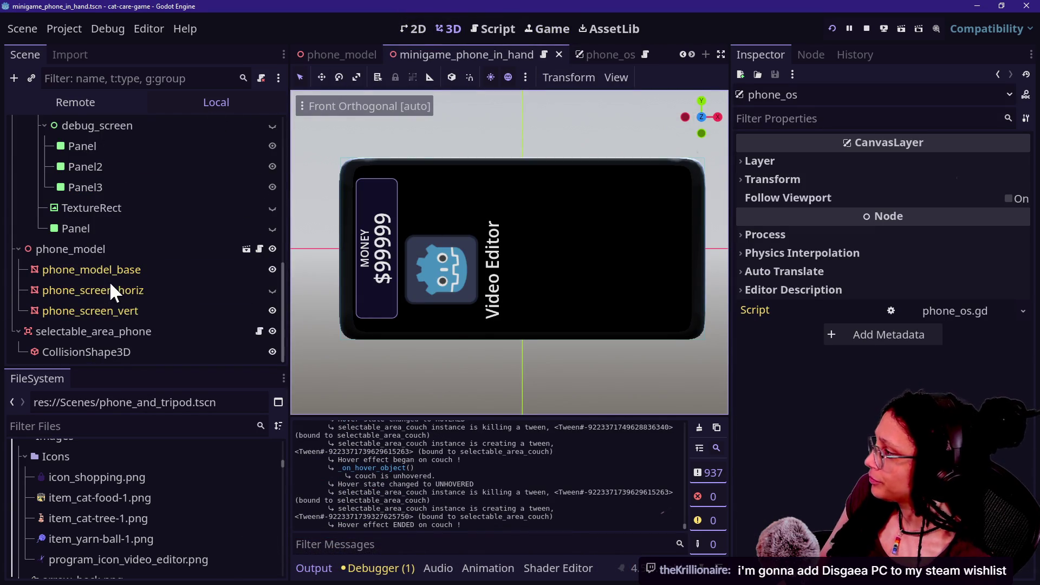
click(133, 291)
click(147, 306)
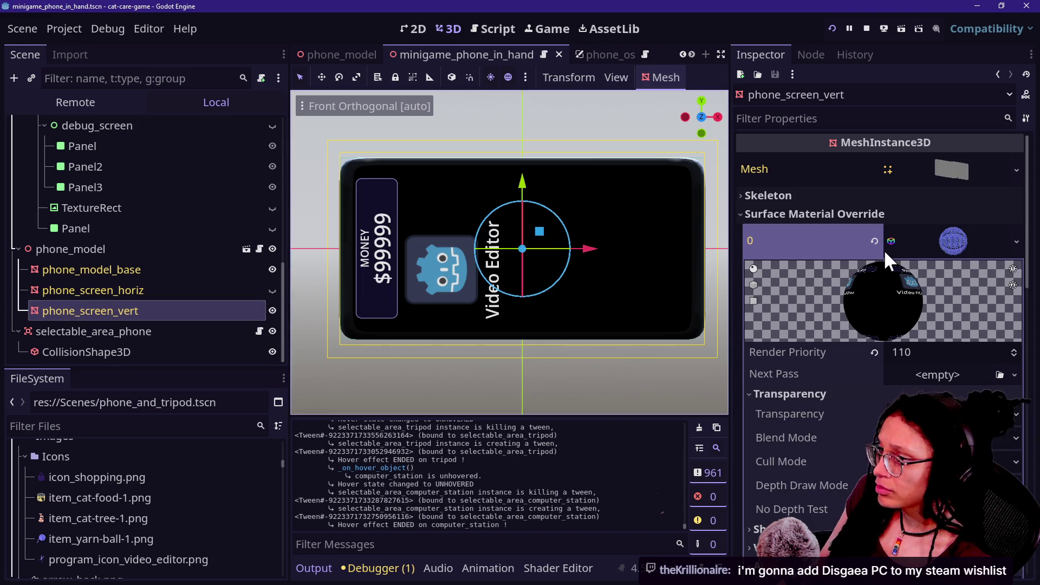
scroll(883, 249, down, 2)
scroll(888, 260, down, 10)
scroll(903, 332, up, 10)
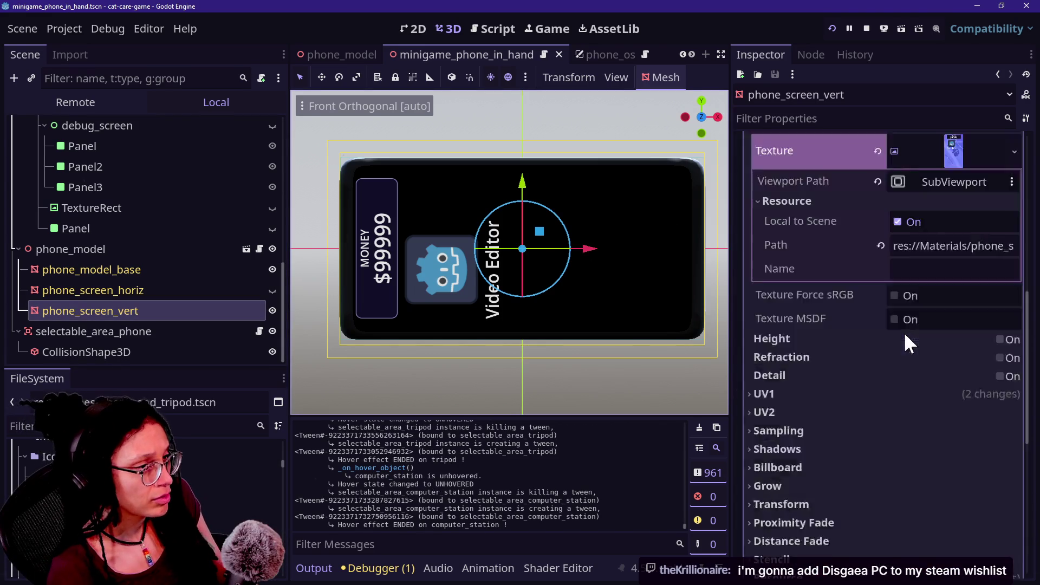
scroll(903, 331, down, 3)
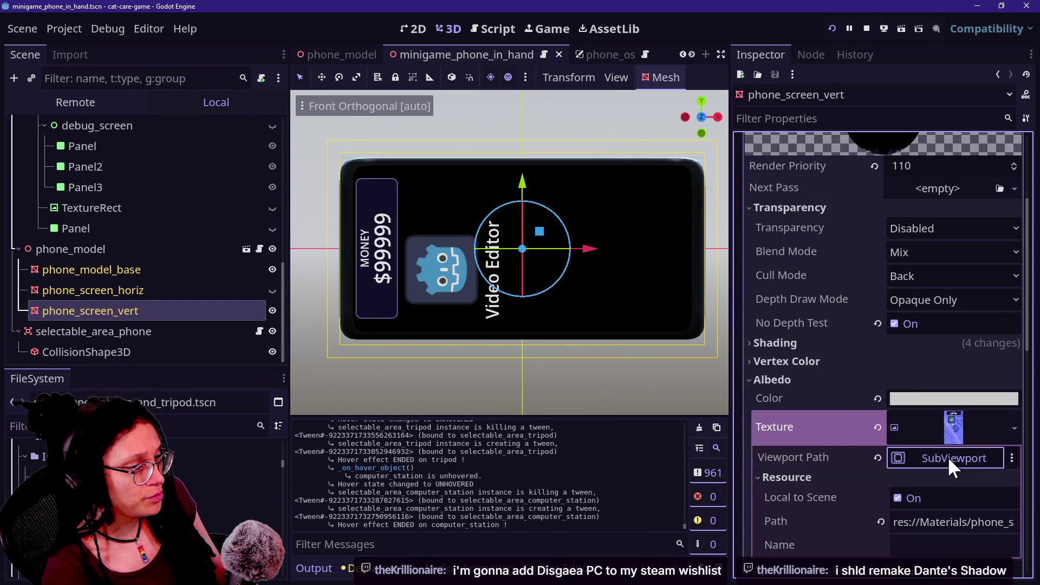
click(947, 456)
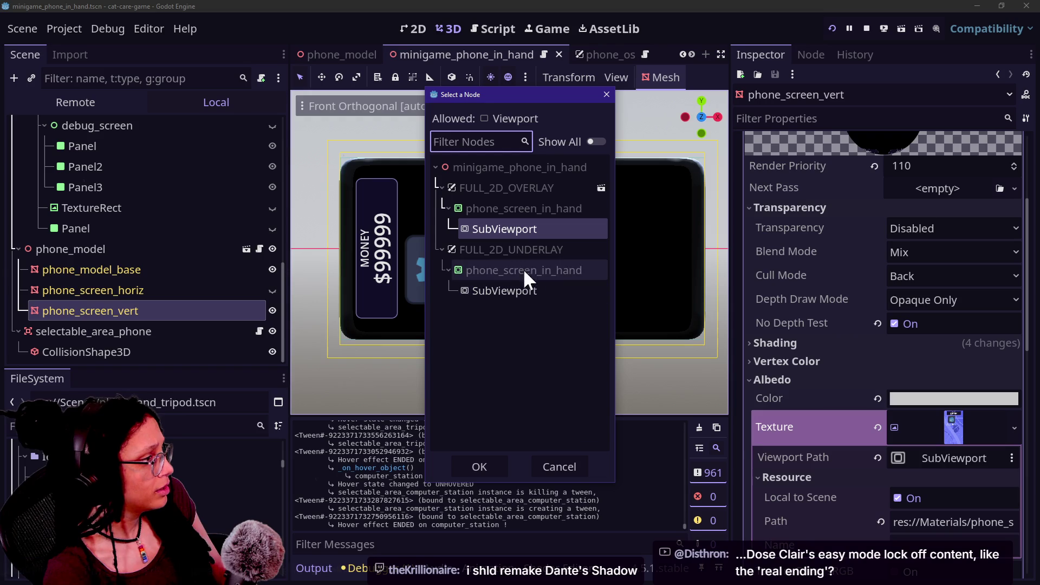
Choose the SubViewport node as phone_screen_vert's albedo viewport source and review the material
click(514, 227)
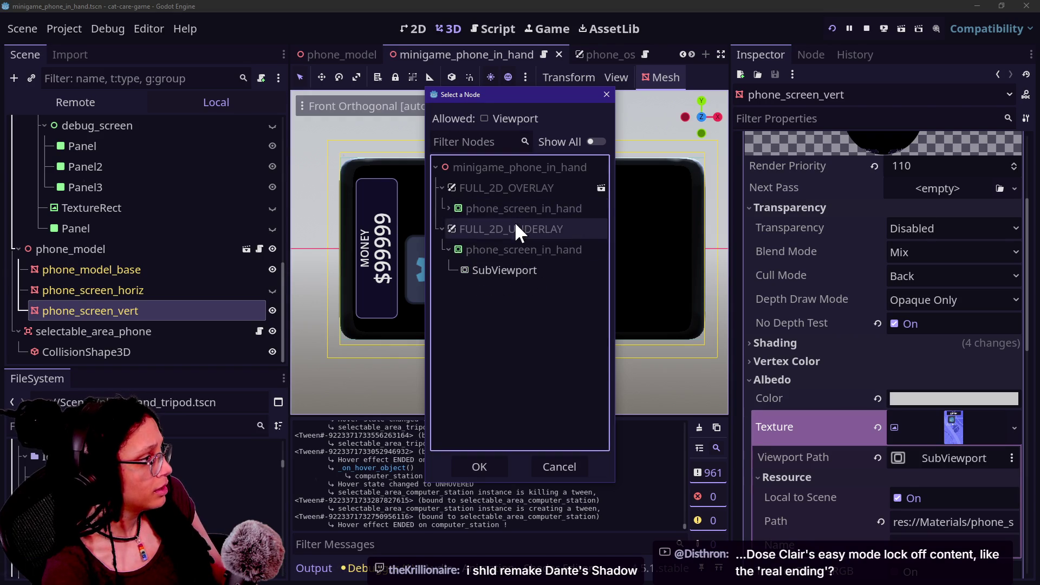
click(485, 464)
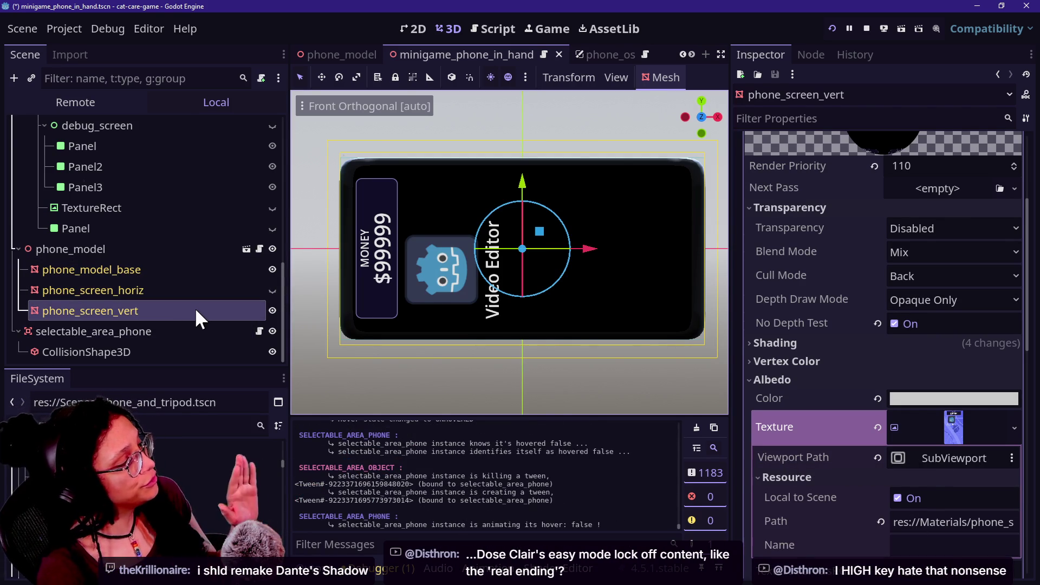
scroll(193, 304, up, 10)
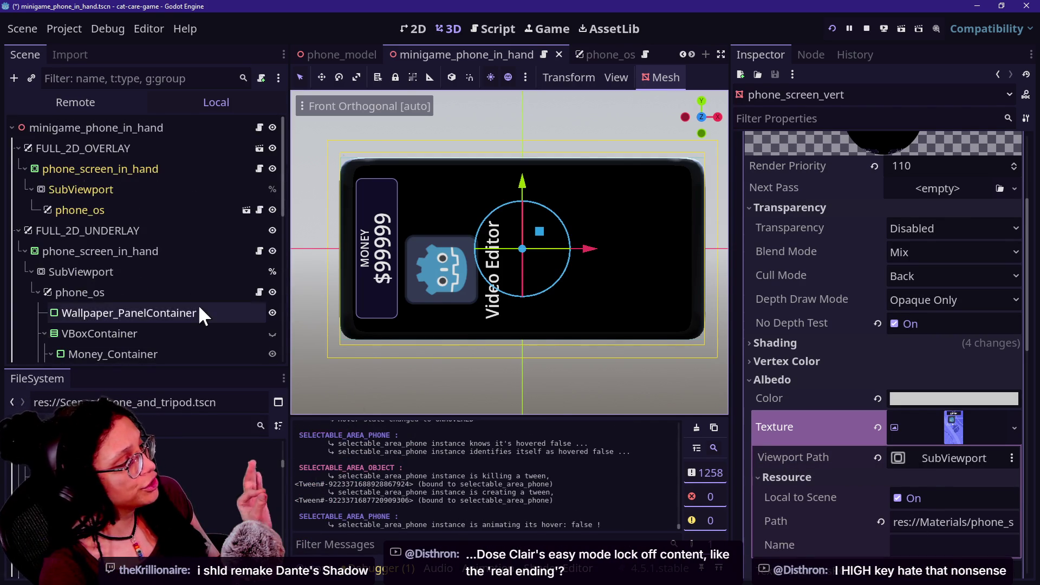
scroll(197, 304, down, 10)
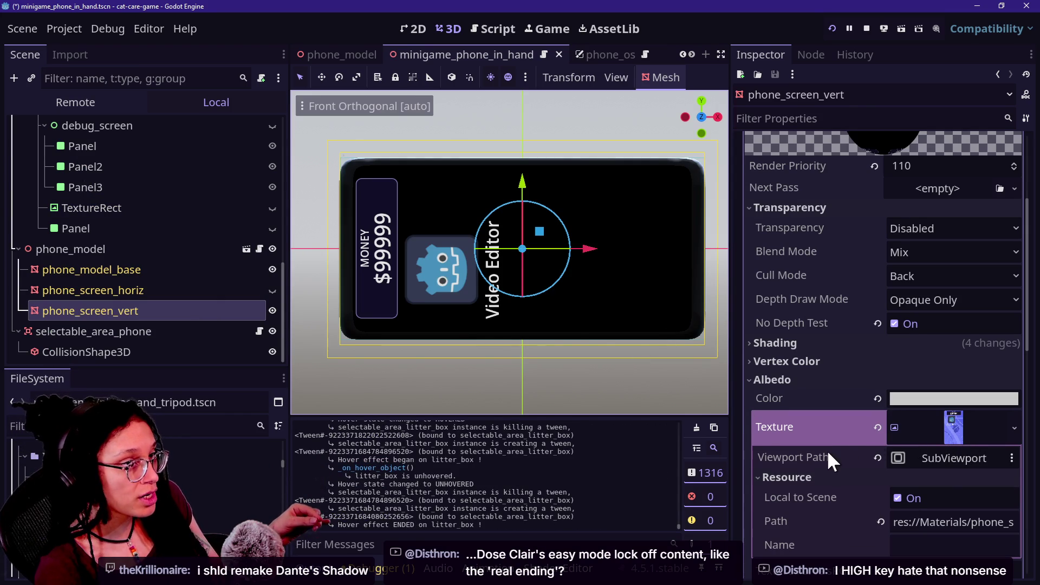
mouse_move(828, 453)
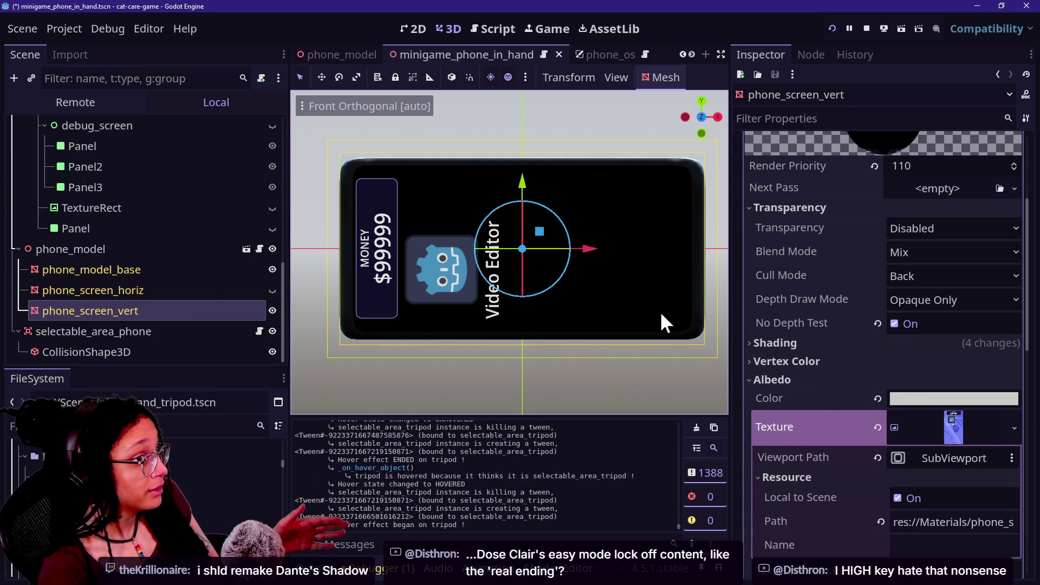
scroll(823, 362, up, 5)
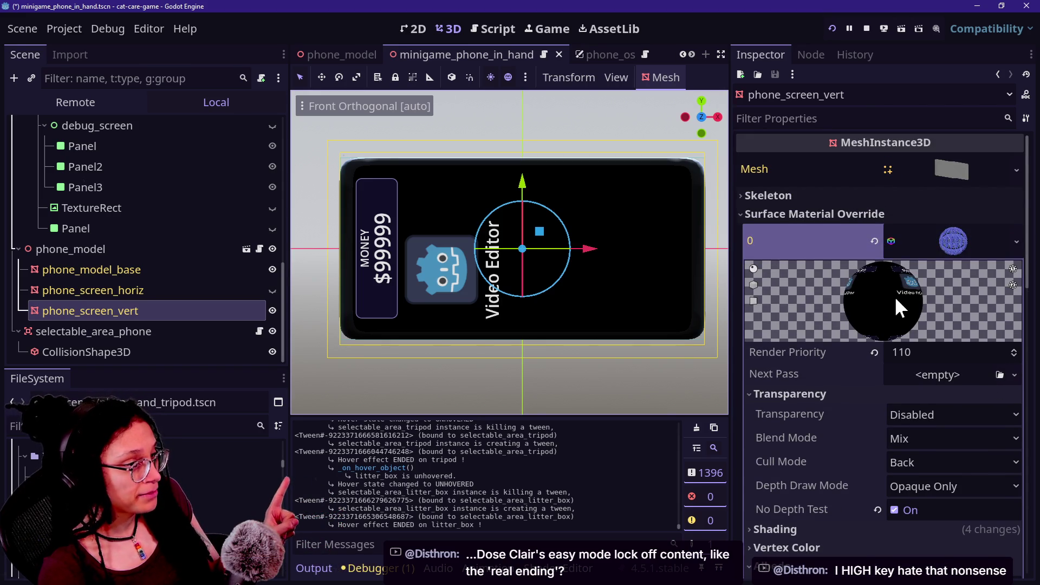
scroll(881, 375, down, 1)
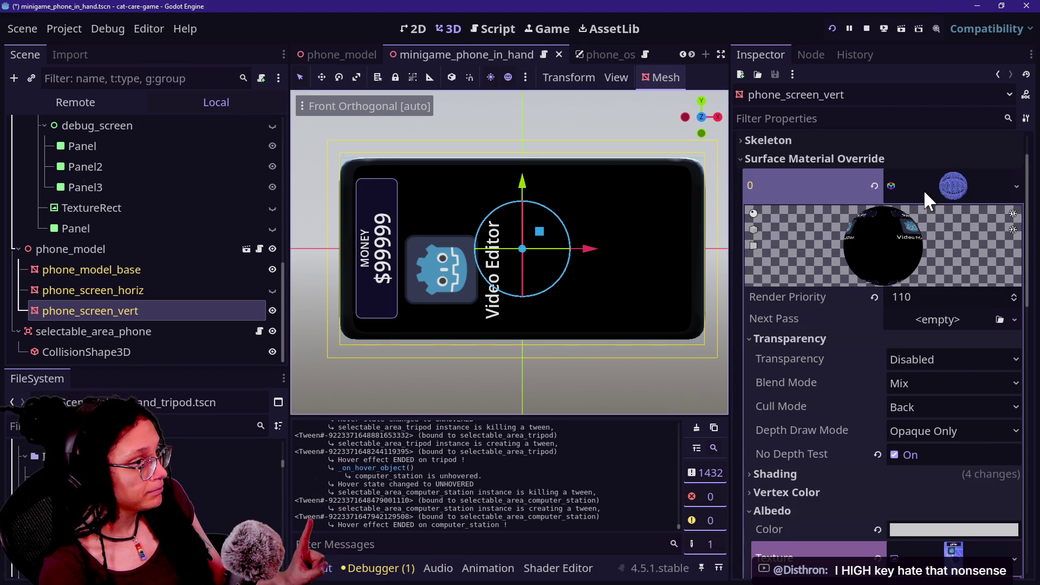
Quick-load the blue 'vert' phone screen material as the next pass and dismiss the warning
click(1014, 320)
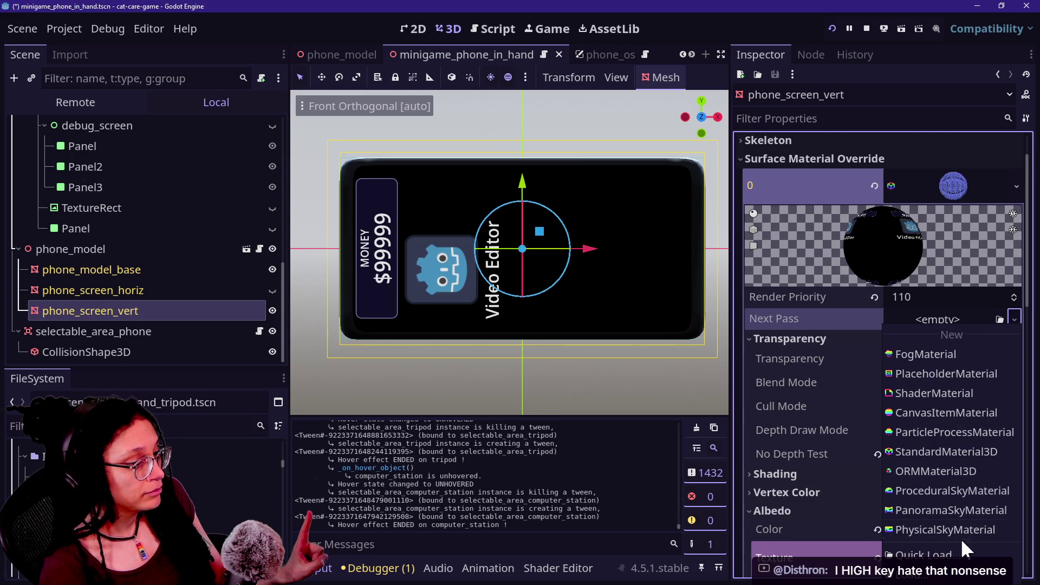
key(Escape)
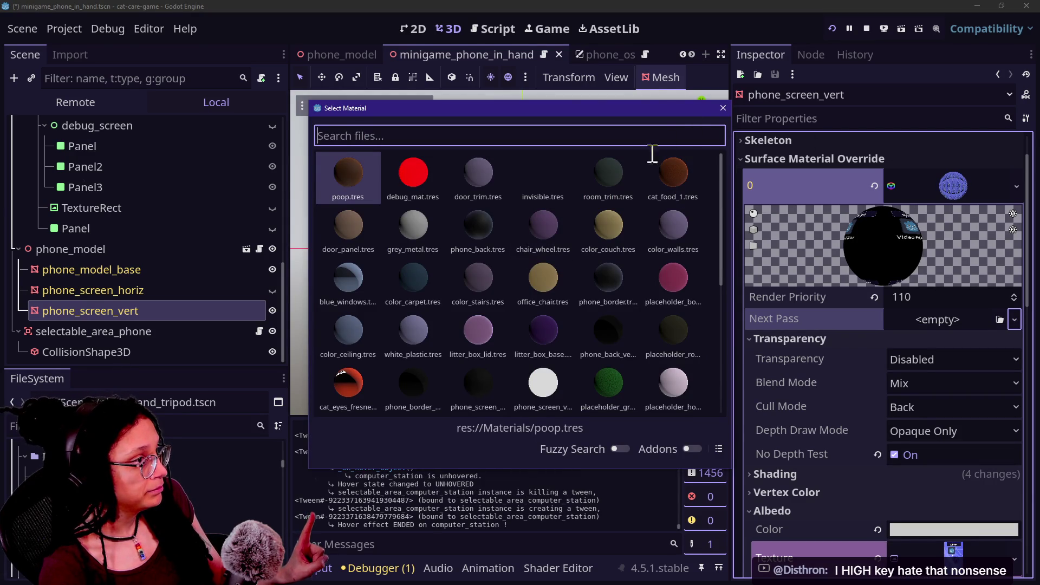
text(vert)
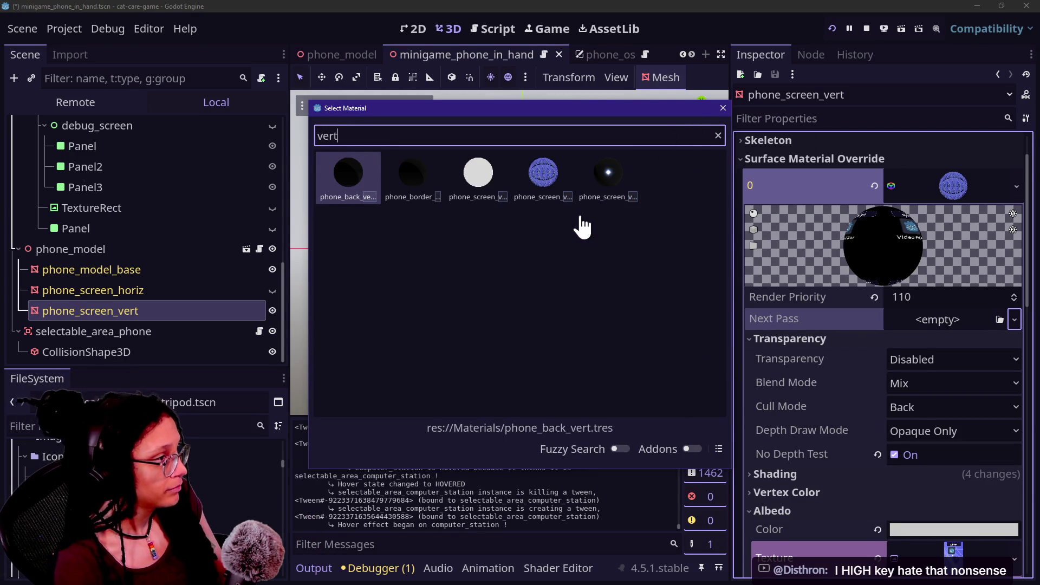
double_click(551, 180)
drag(573, 264, 720, 245)
click(724, 254)
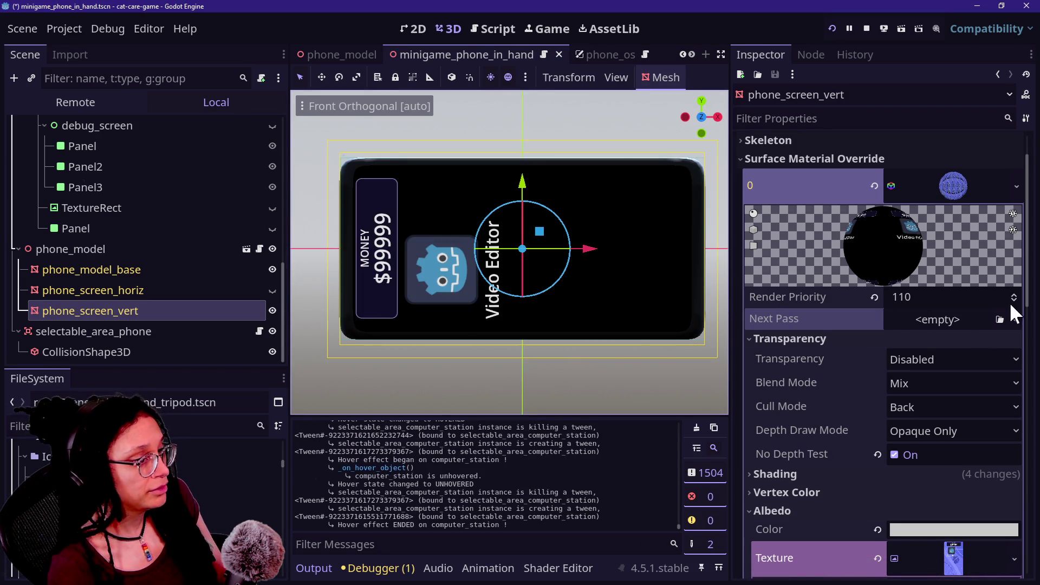
Stop the running game and load the white phone_screen material as the next pass instead
click(1014, 319)
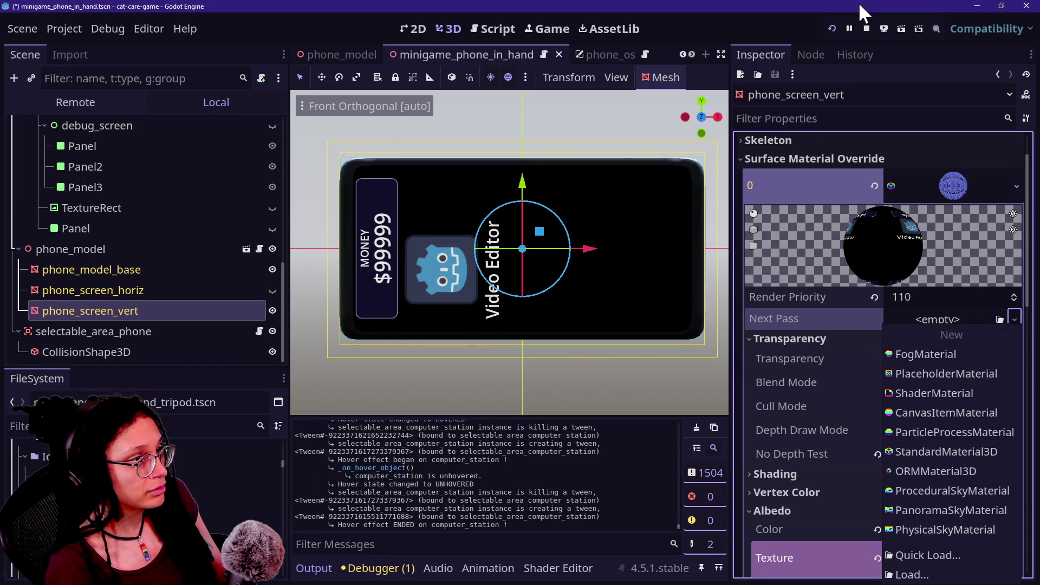
click(866, 29)
click(1014, 319)
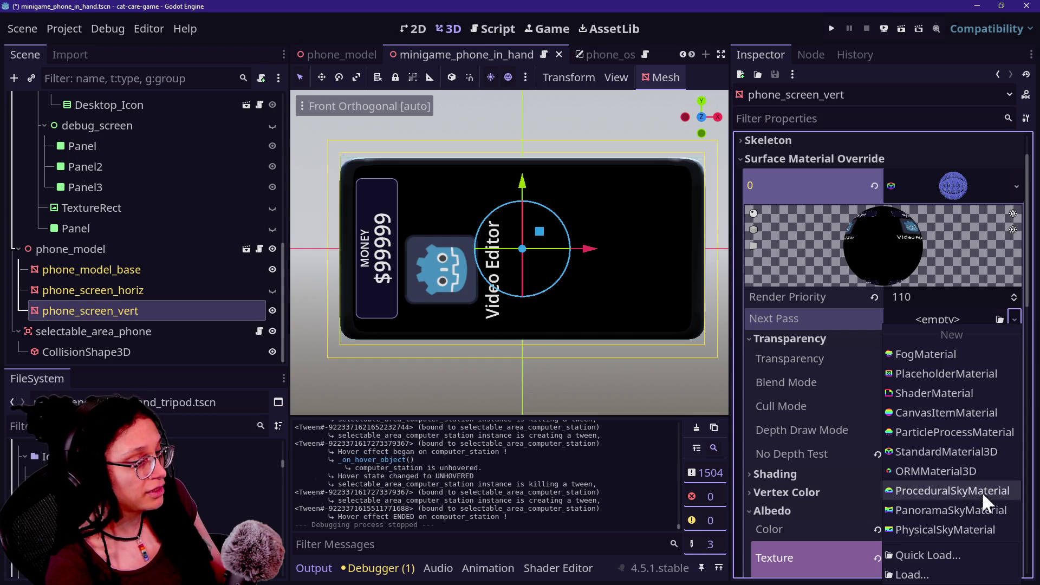
click(994, 552)
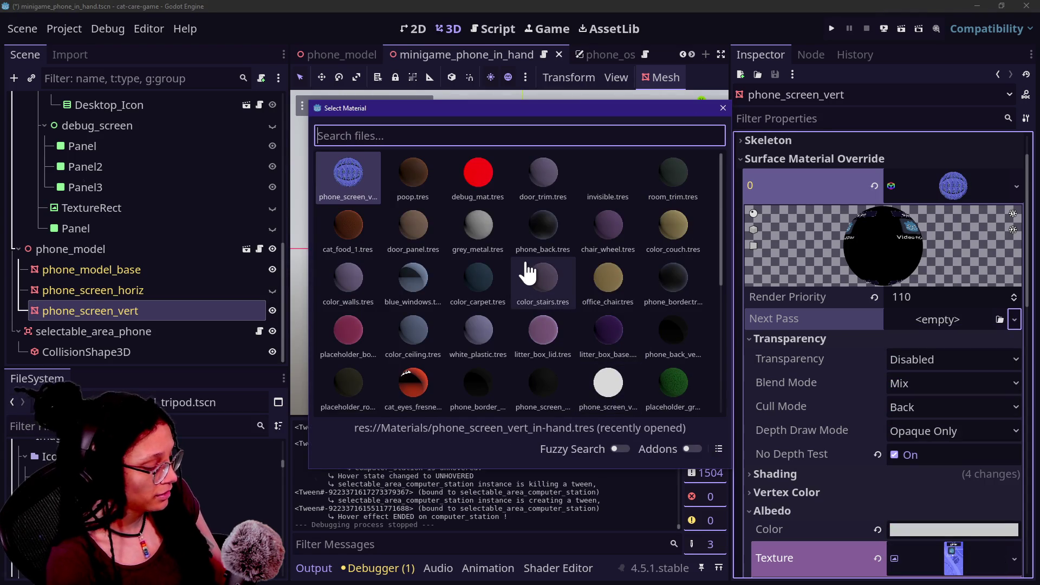
text(vert)
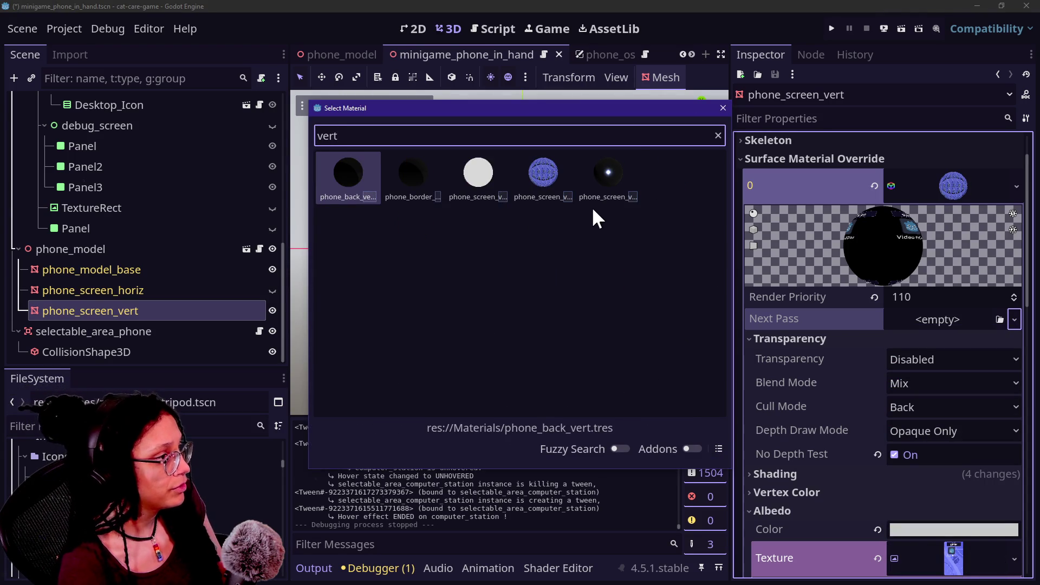
click(500, 192)
click(952, 327)
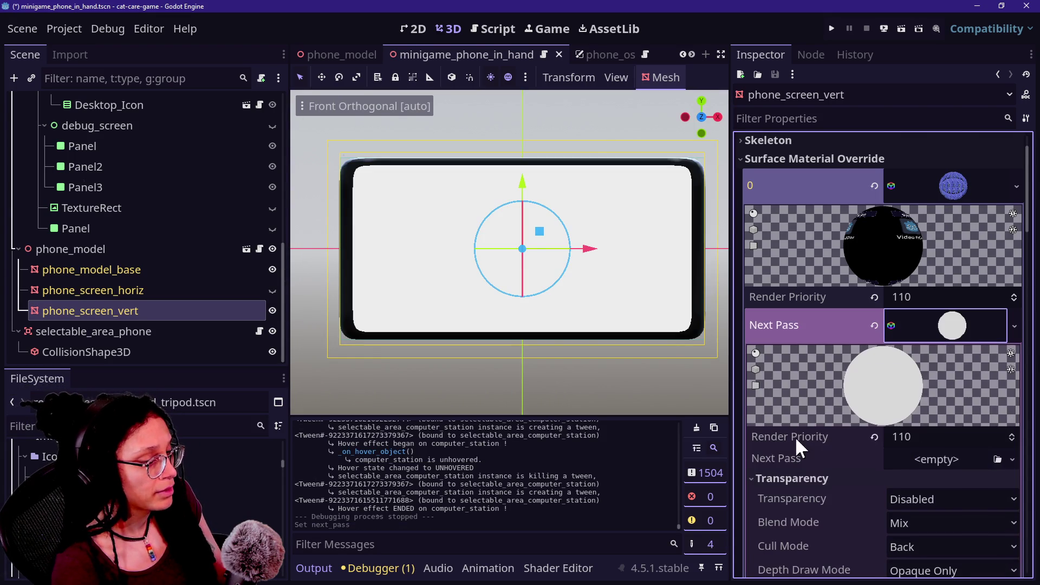
Clear the material from phone_screen_vert's Next Pass slot
scroll(795, 437, down, 3)
scroll(795, 436, up, 4)
scroll(795, 436, down, 10)
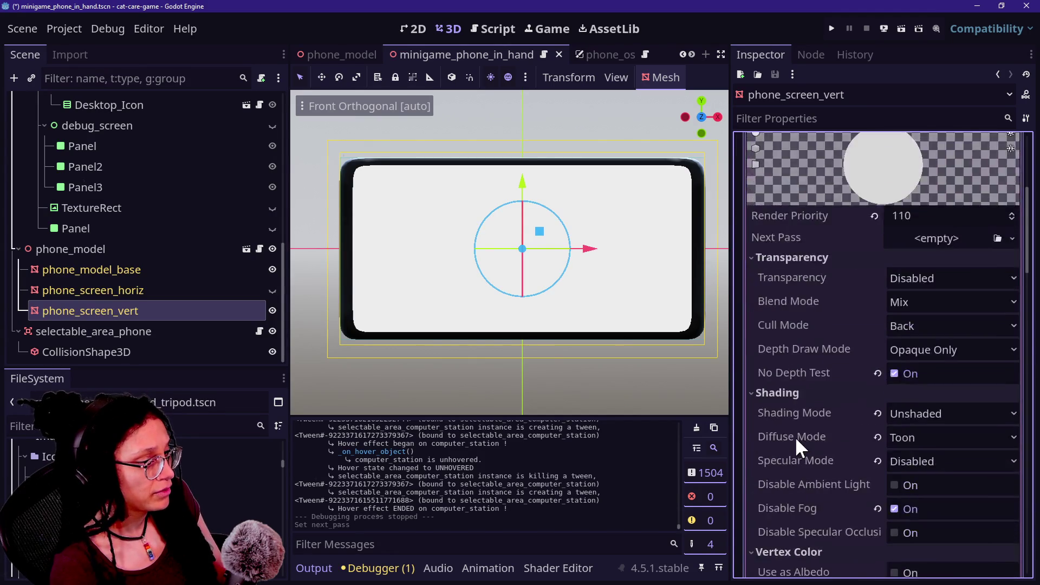
scroll(795, 436, up, 2)
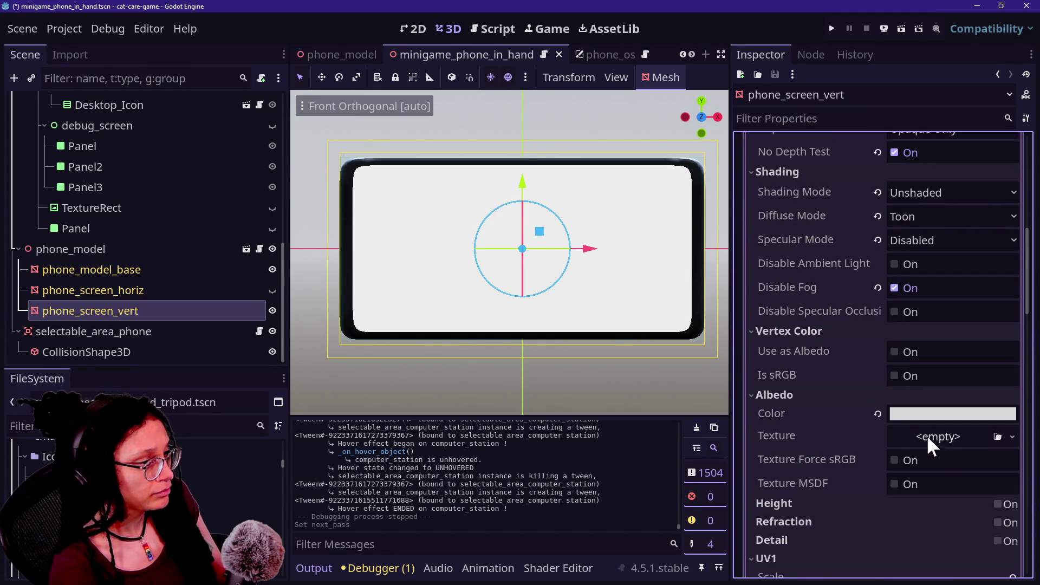
click(1008, 438)
click(785, 363)
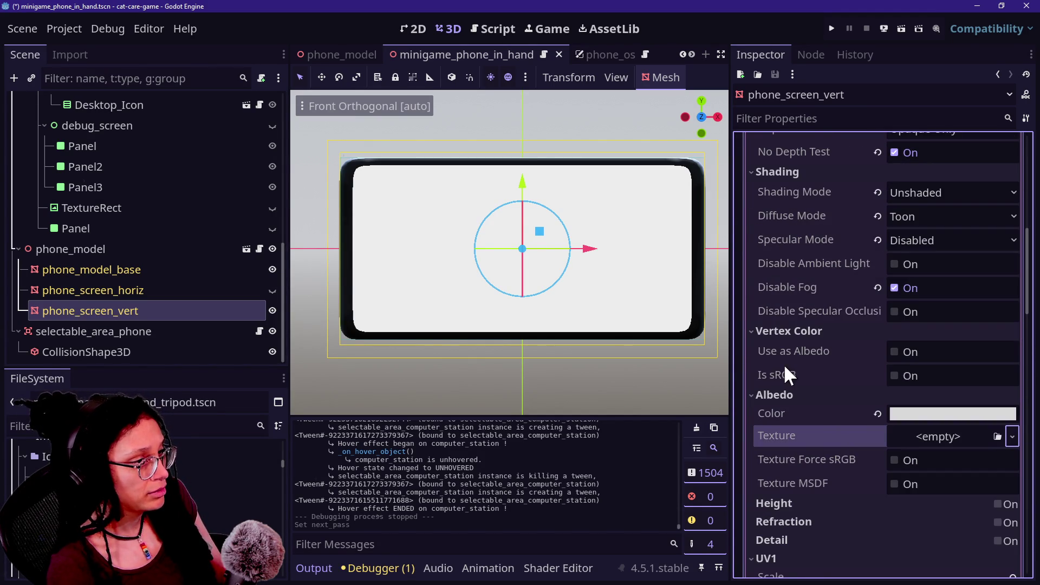
scroll(783, 363, up, 3)
scroll(783, 363, up, 5)
right_click(941, 333)
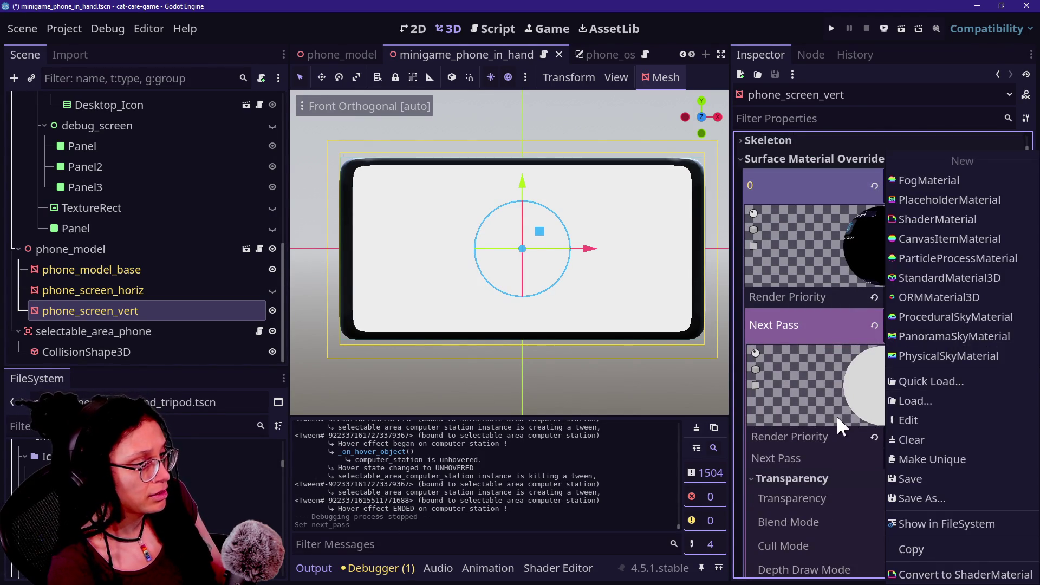
click(836, 415)
right_click(966, 320)
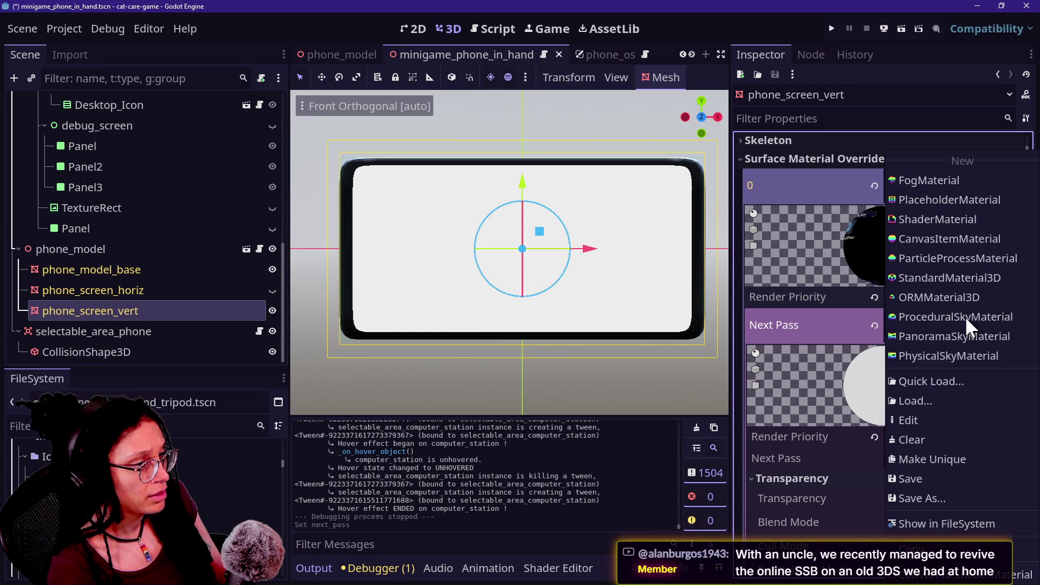
click(920, 439)
Open the node picker for the albedo texture's Viewport Path
scroll(845, 464, down, 8)
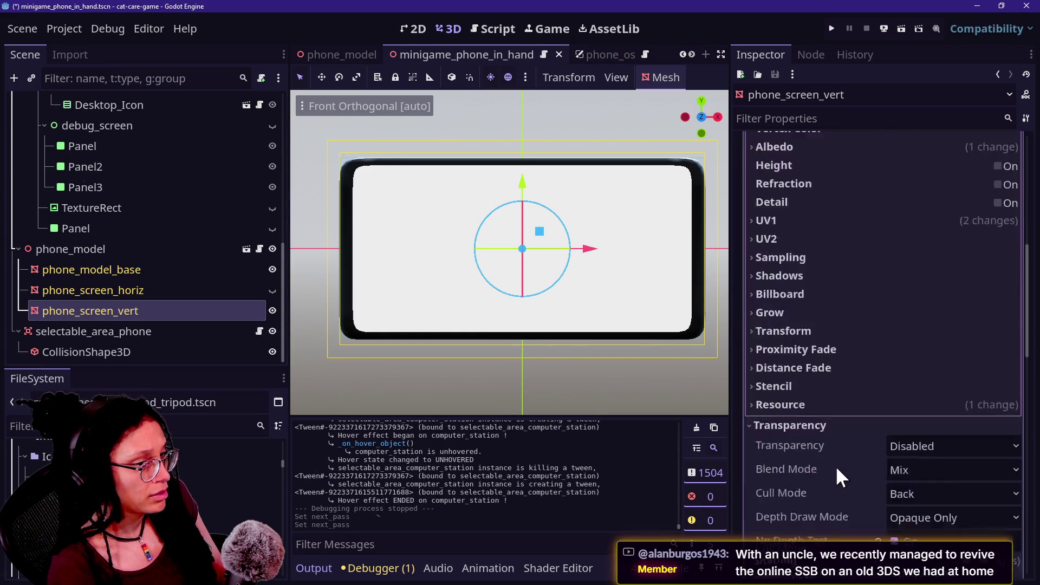
scroll(837, 471, down, 3)
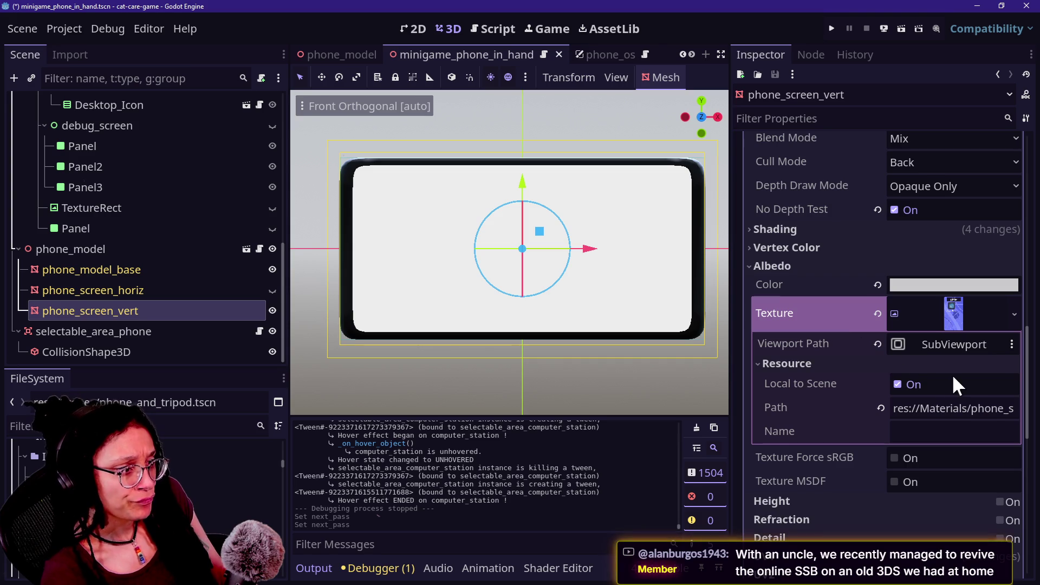
click(995, 346)
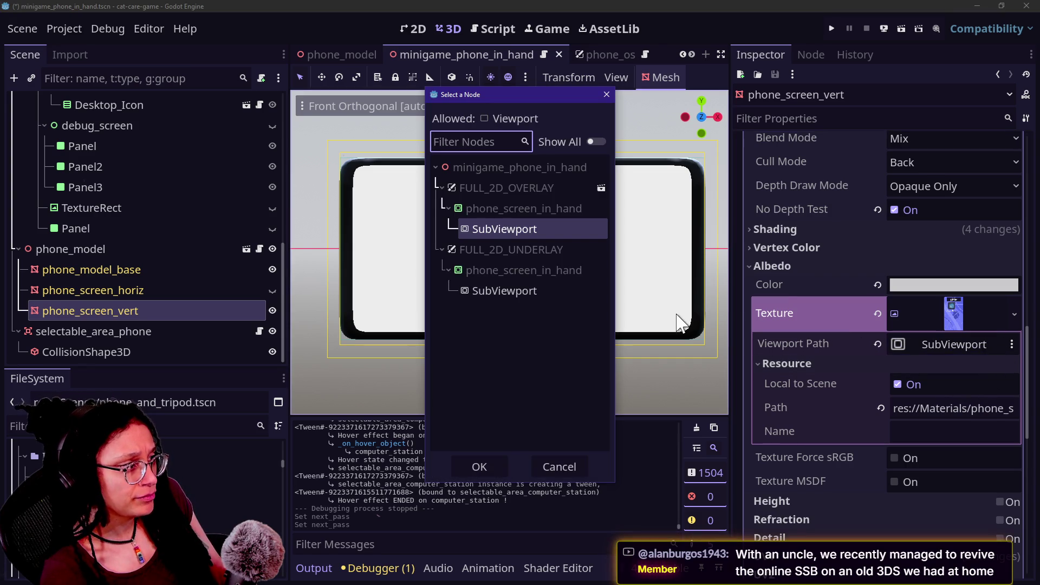
Choose the SubViewport under FULL_2D_OVERLAY as the albedo viewport path and confirm
drag(514, 96, 753, 146)
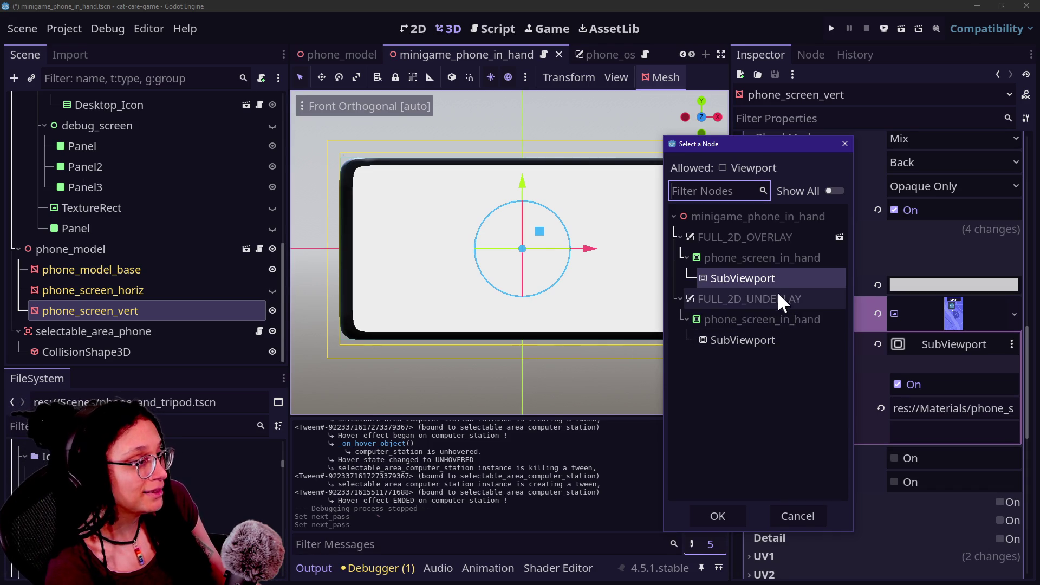
click(765, 336)
click(757, 296)
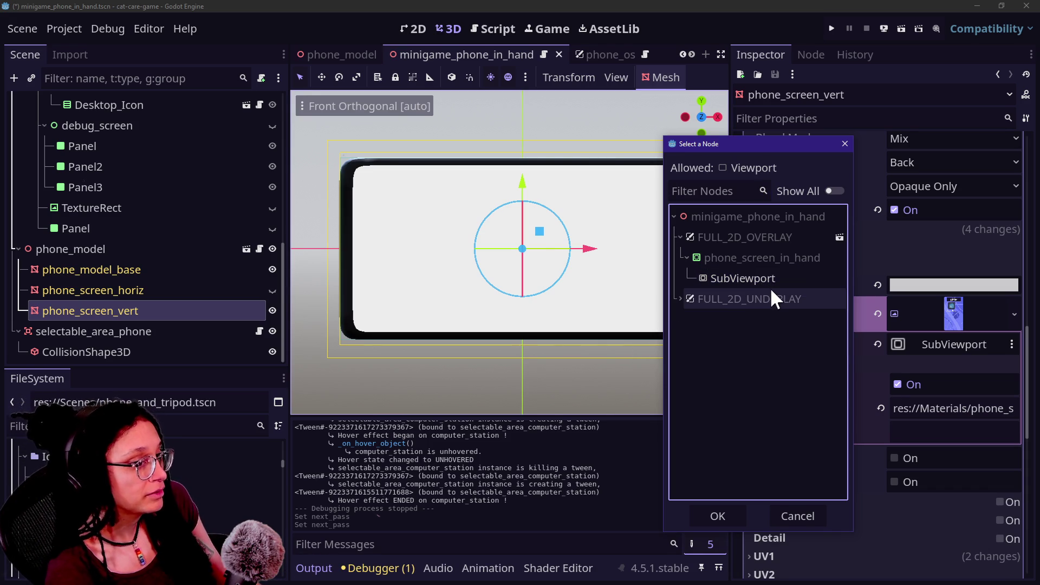
click(765, 296)
click(762, 343)
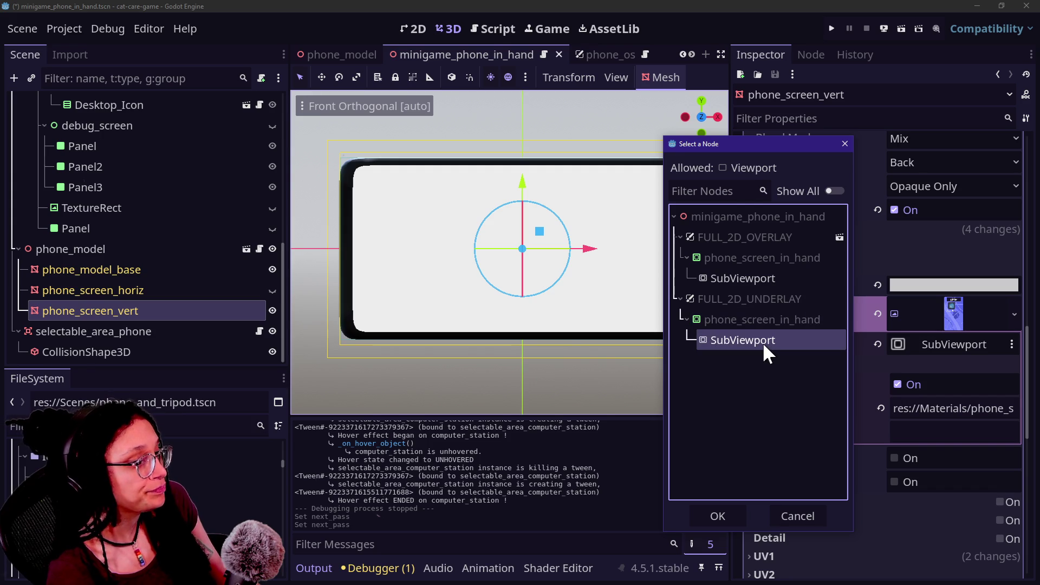
click(771, 281)
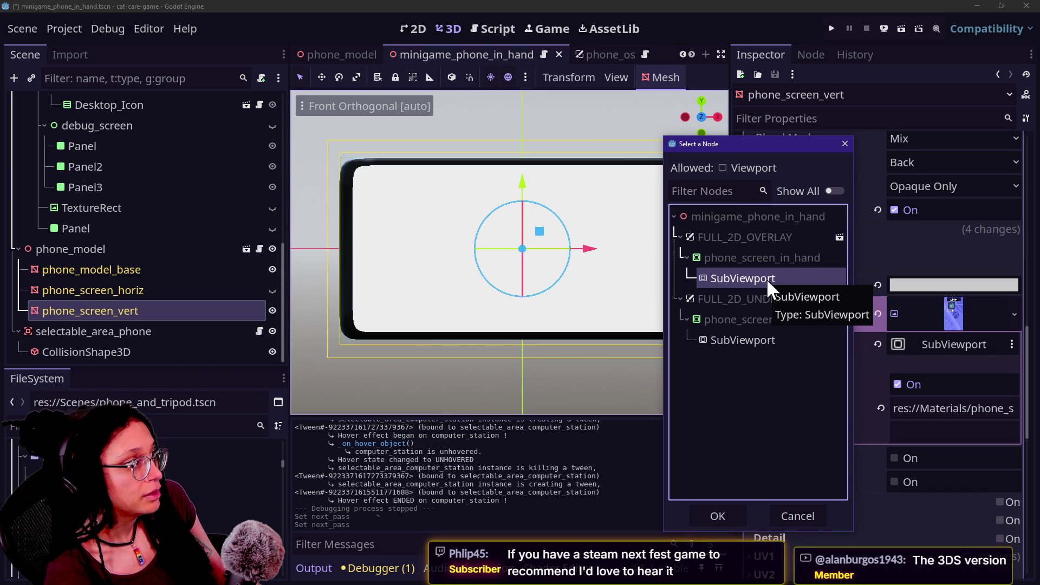
click(758, 340)
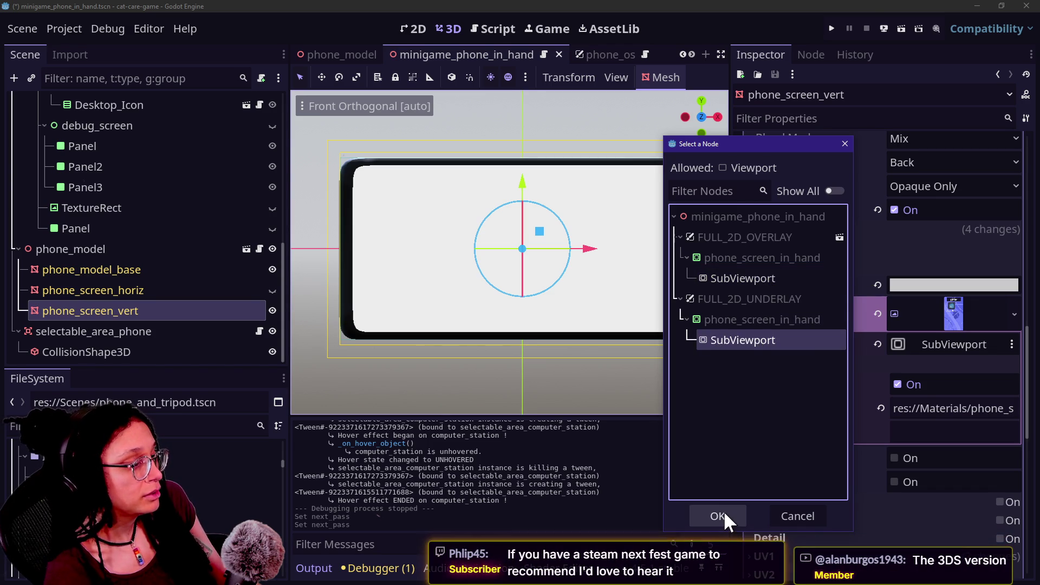
click(780, 278)
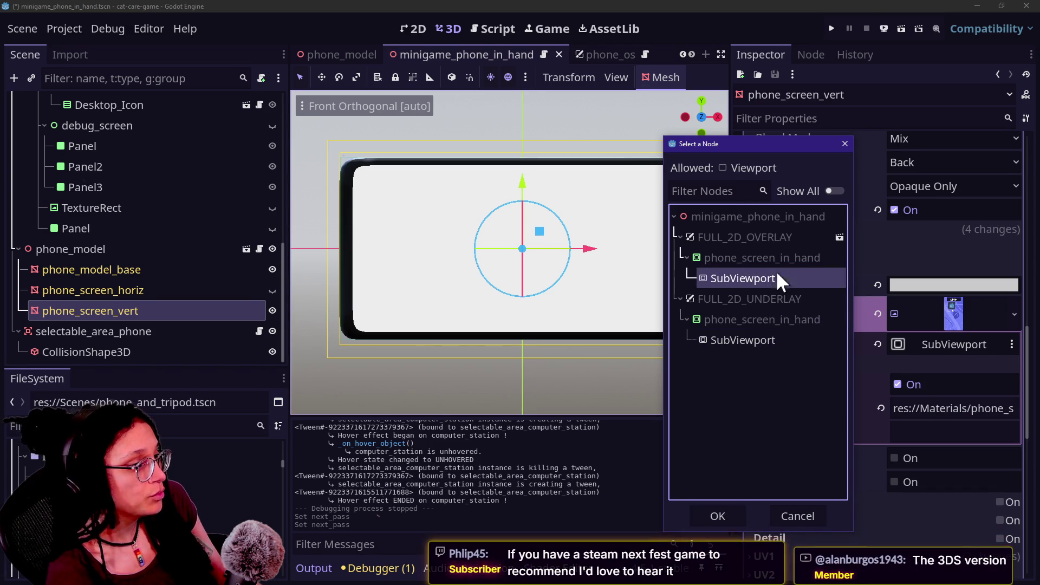
click(724, 510)
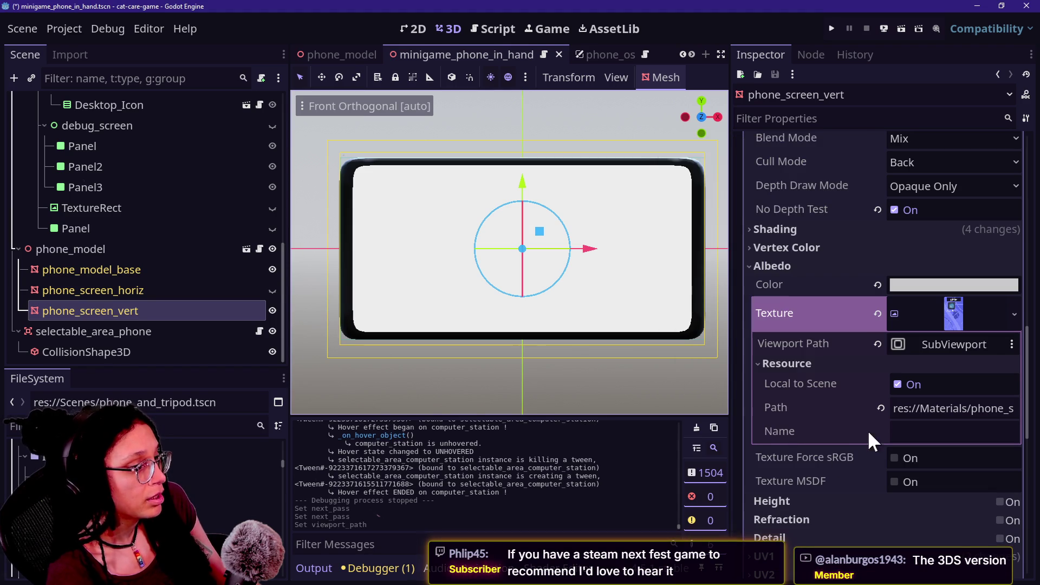
Reconfirm the SubViewport viewport path and set the next pass Transparency to Alpha
scroll(880, 385, up, 5)
scroll(880, 385, down, 3)
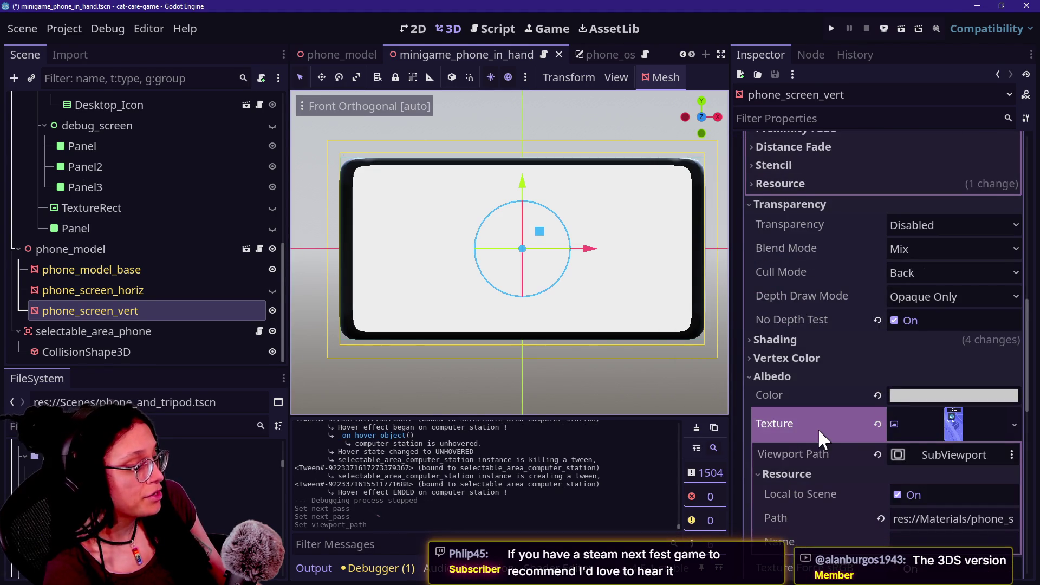
scroll(818, 428, down, 3)
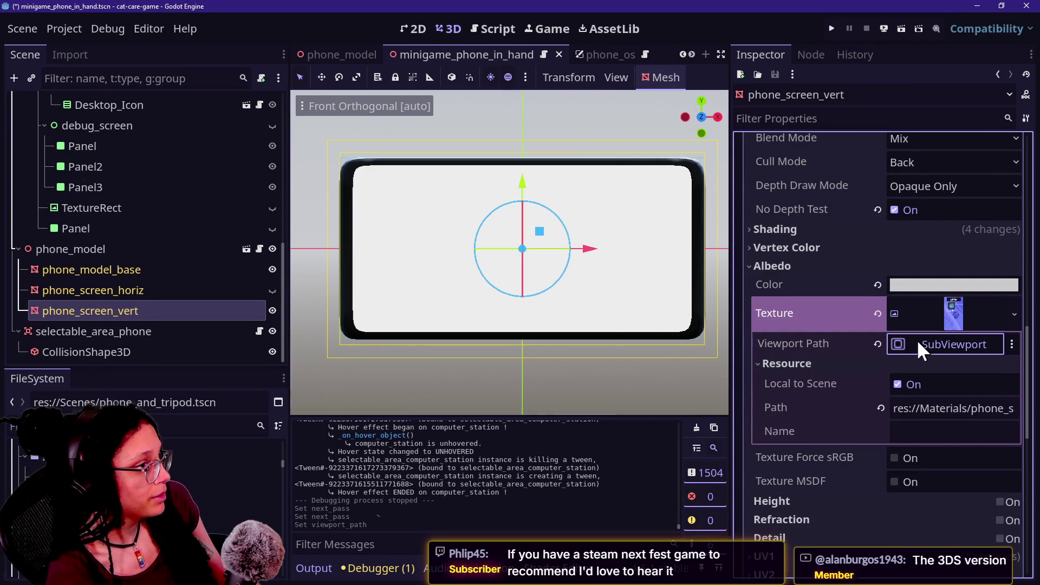
click(916, 341)
click(479, 467)
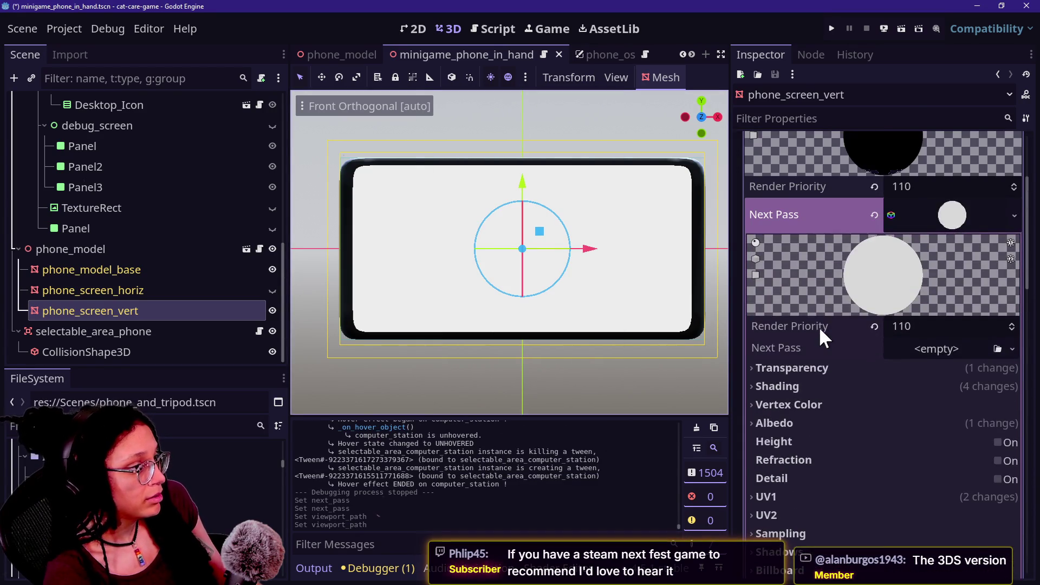
click(962, 388)
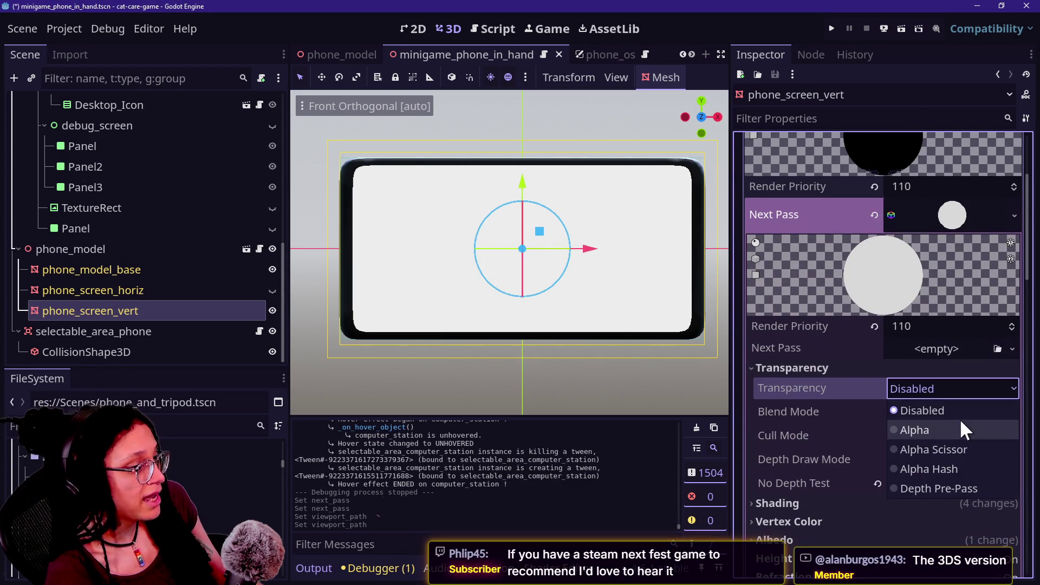
click(960, 423)
click(953, 216)
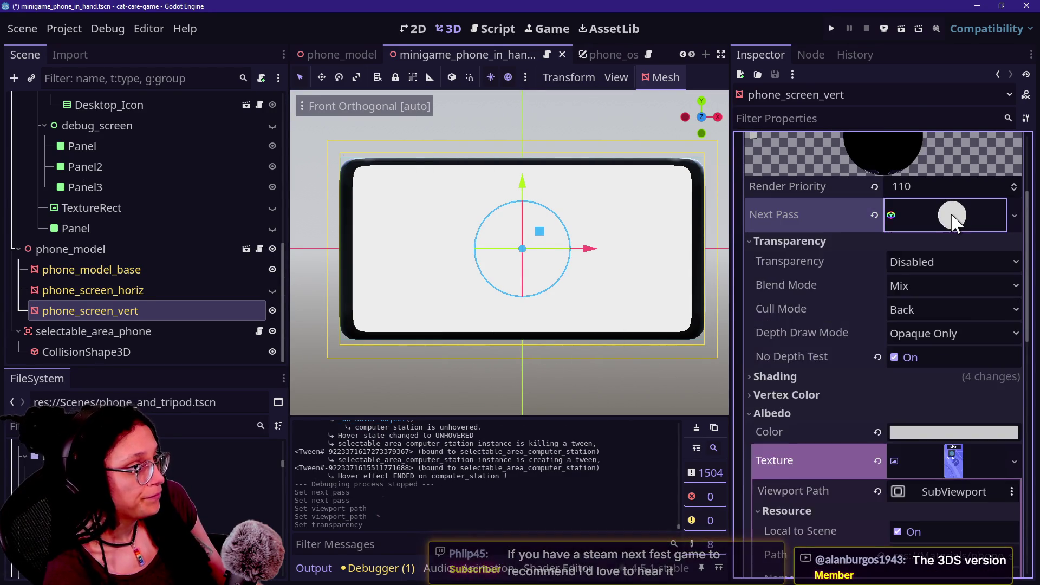
Point the base material's albedo Viewport Path at the SubViewport under FULL_2D_UNDERLAY
scroll(950, 212, down, 3)
click(954, 350)
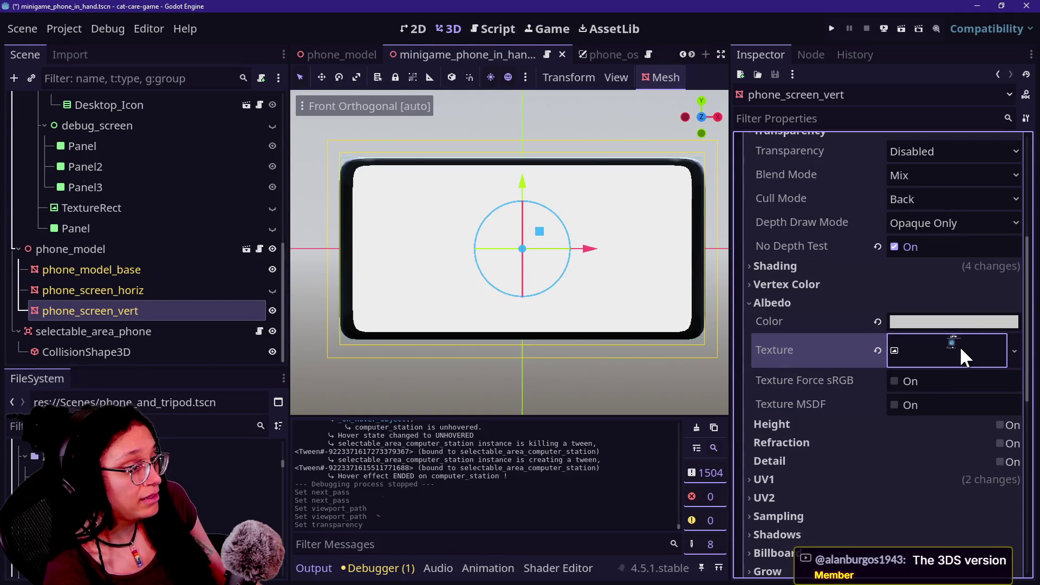
scroll(882, 427, down, 1)
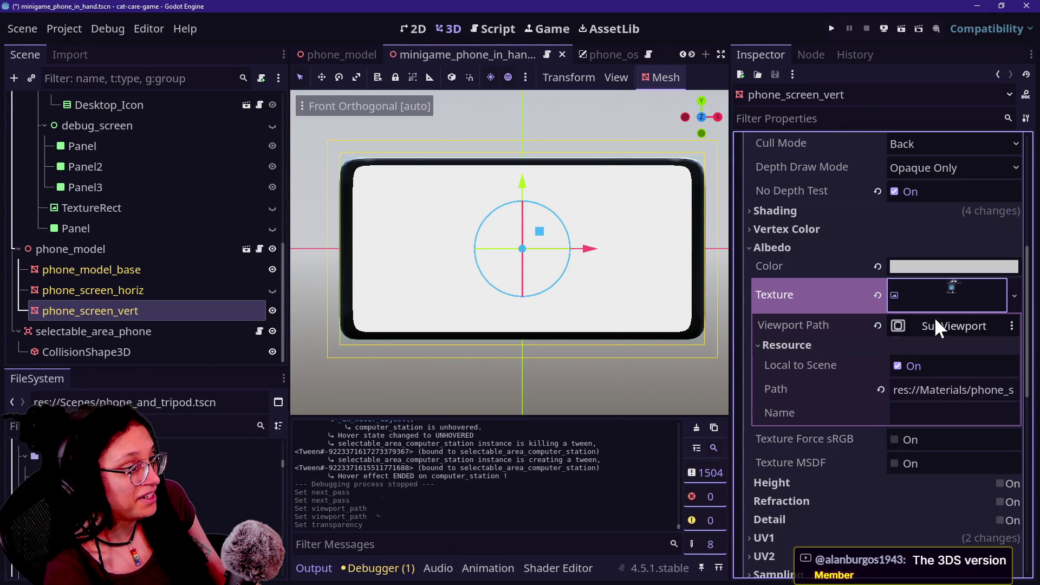
click(936, 324)
click(551, 291)
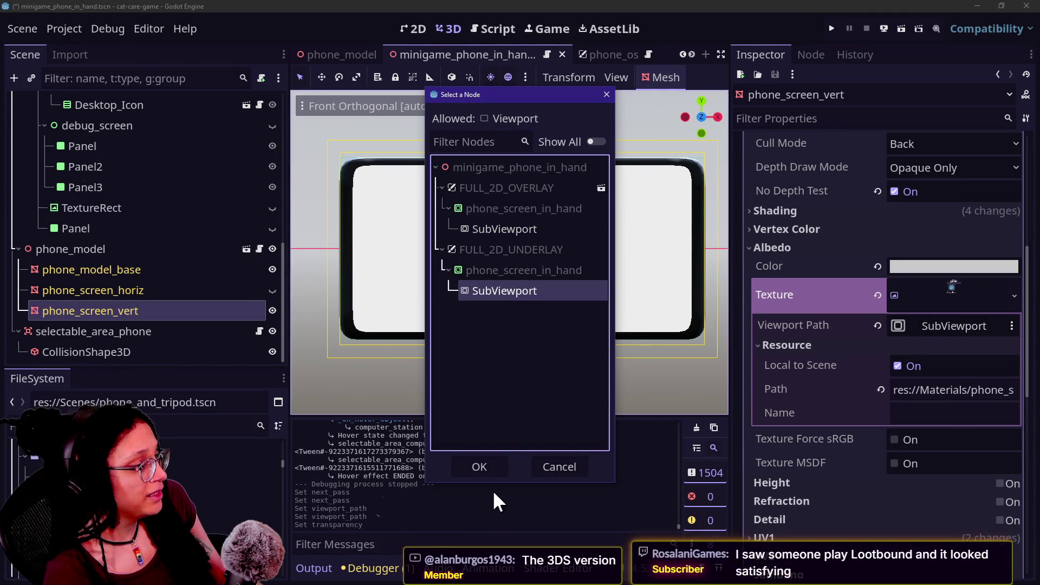
click(479, 466)
scroll(824, 415, up, 5)
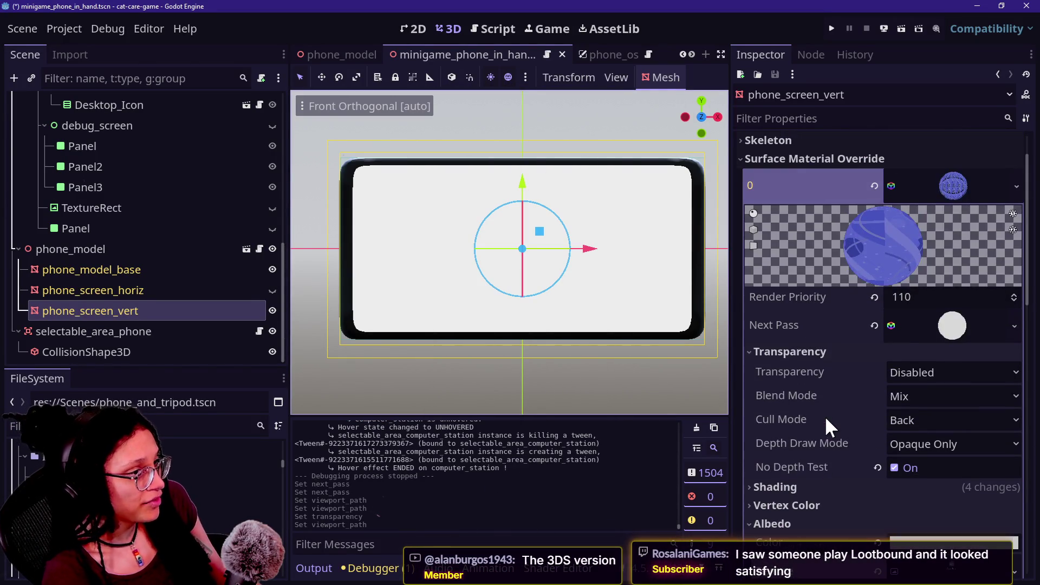
Set the next pass Render Priority to 120 and enable No Depth Test
click(922, 325)
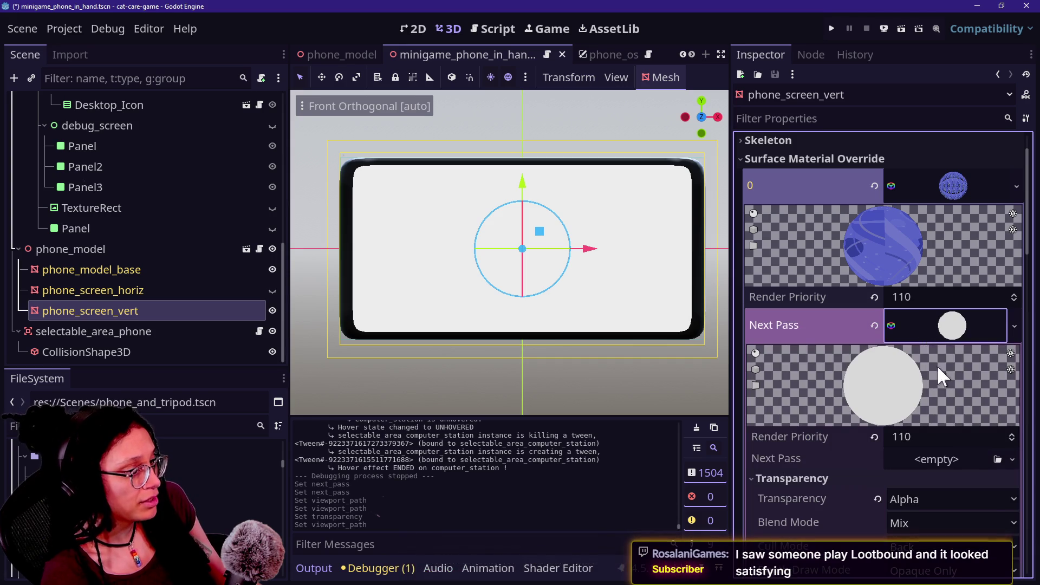
text(120)
key(Return)
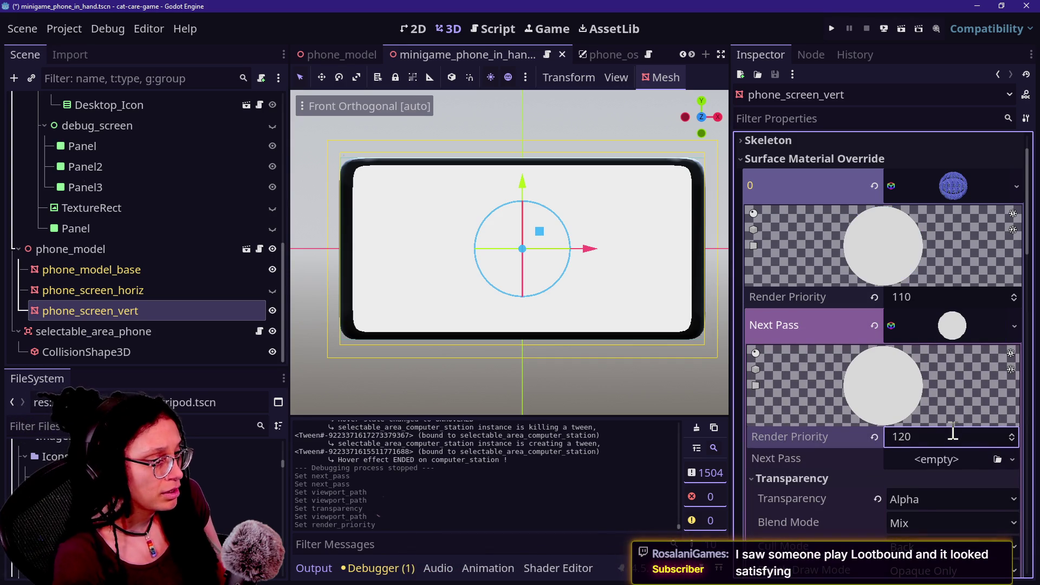
scroll(785, 528, down, 3)
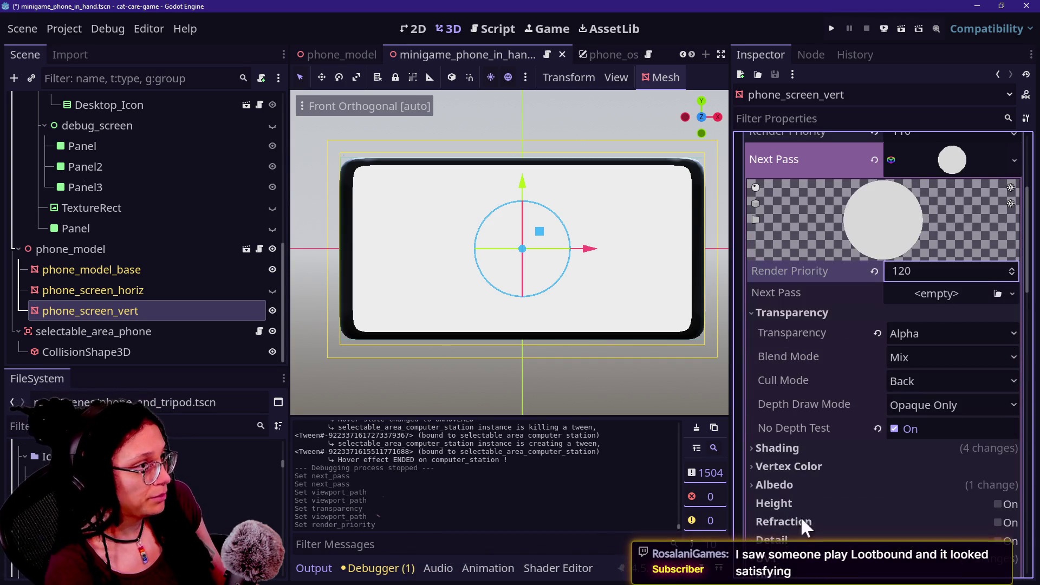
click(895, 427)
Try resetting the next pass Shading modes and Disable Fog, then undo the resets
scroll(813, 365, down, 2)
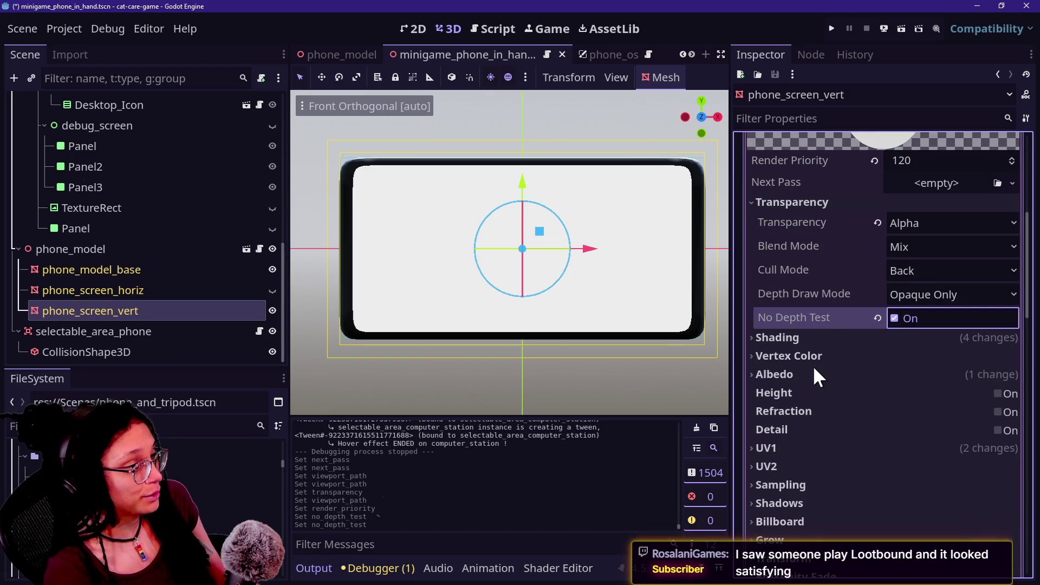
click(818, 337)
click(877, 357)
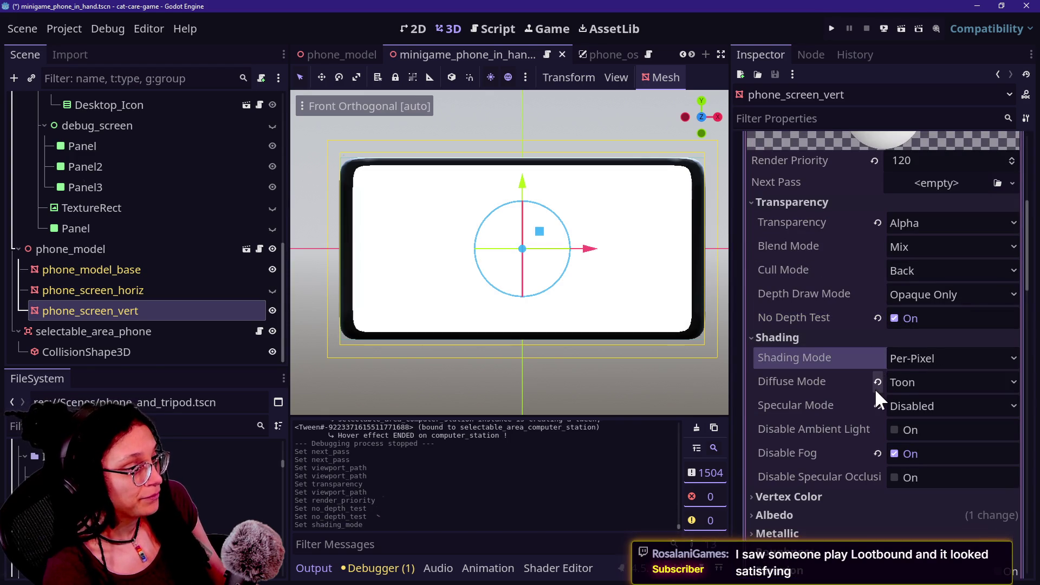
click(877, 382)
click(878, 406)
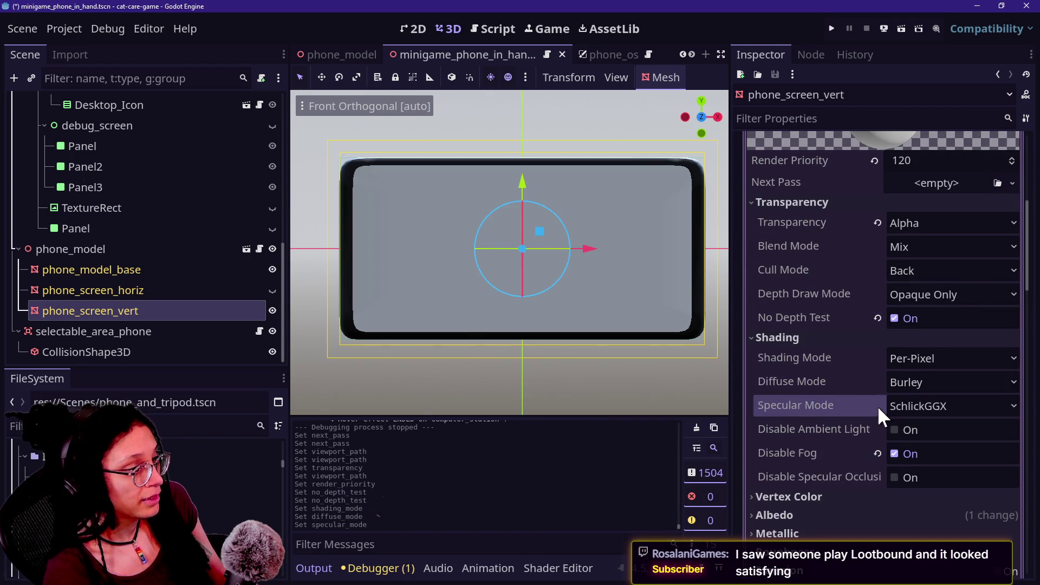
click(874, 451)
key(ctrl+z)
key(ctrl+z)
key(ctrl+z)
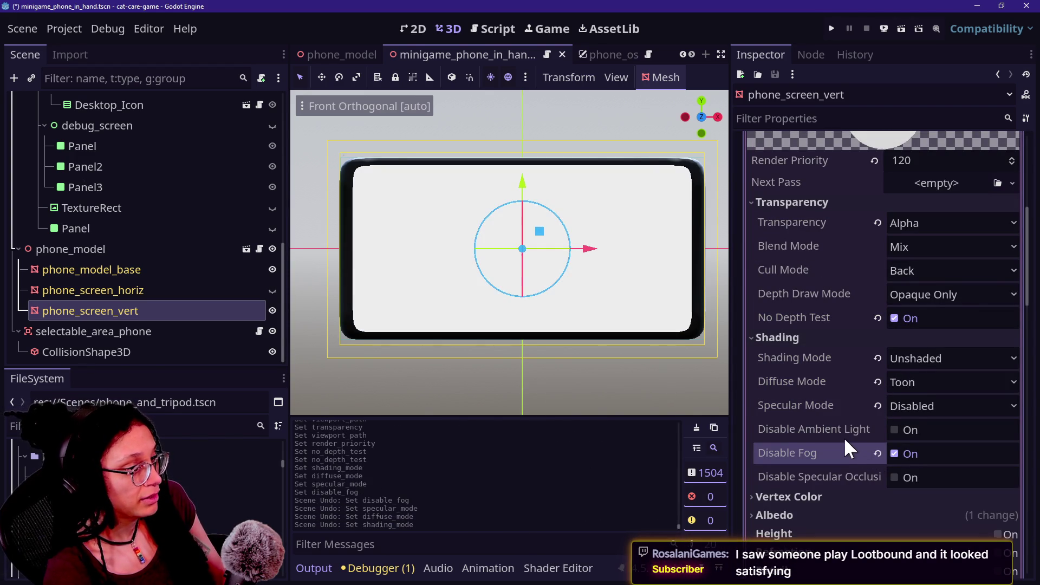
Try a dark grey next-pass albedo colour, then undo it
scroll(844, 437, down, 5)
click(840, 294)
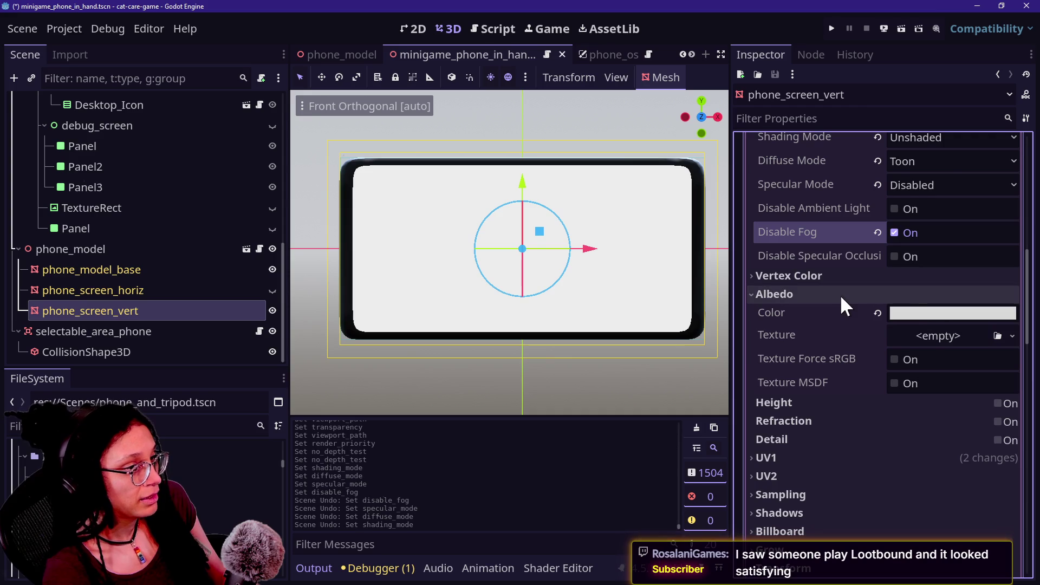
click(927, 313)
text(2d2d2d)
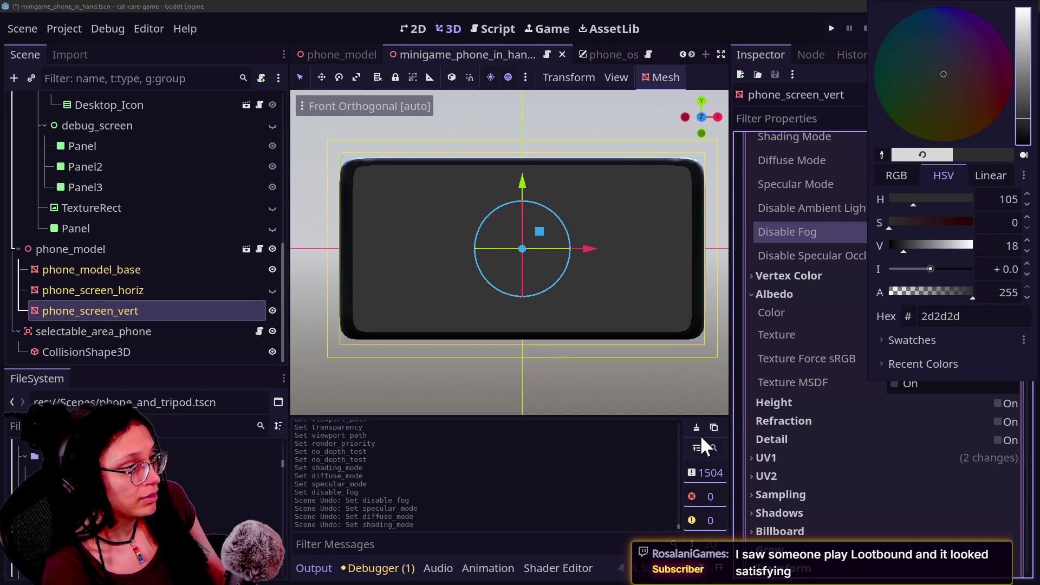
click(780, 394)
key(ctrl+z)
scroll(789, 393, down, 3)
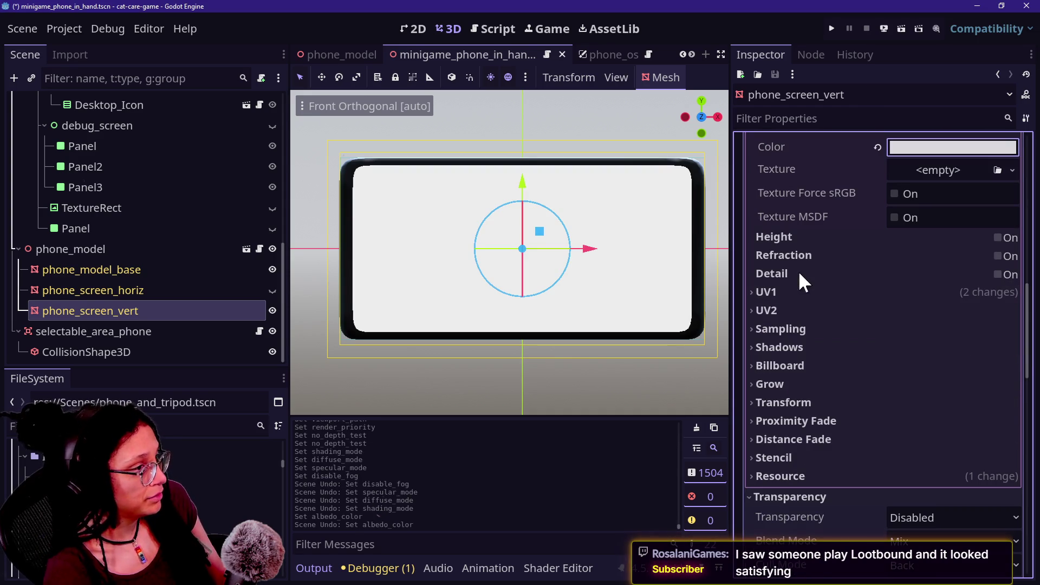
click(799, 291)
Clear the Next Pass material, then undo the clear
scroll(826, 290, up, 4)
scroll(827, 290, up, 6)
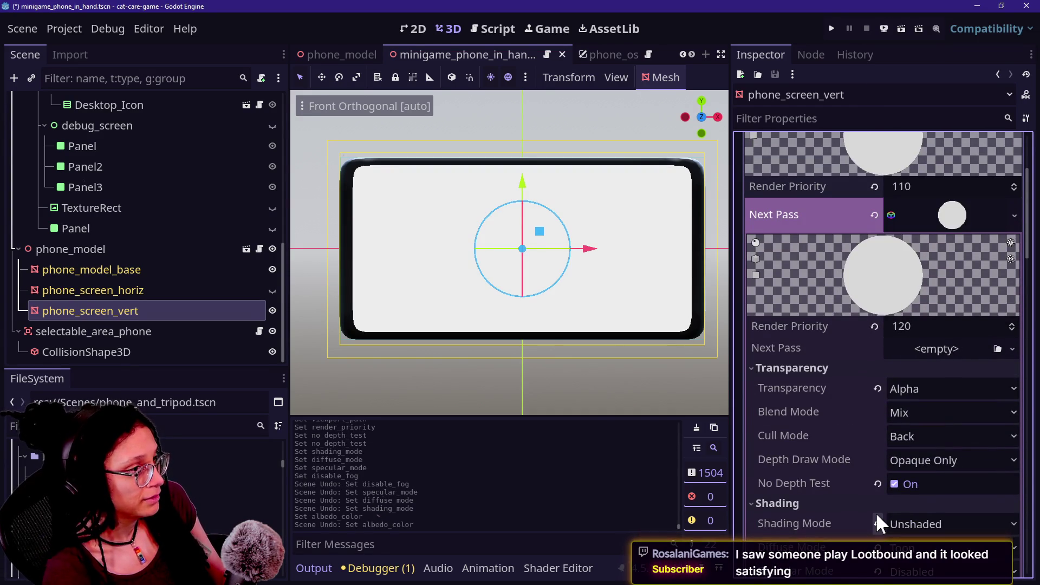
scroll(876, 512, up, 1)
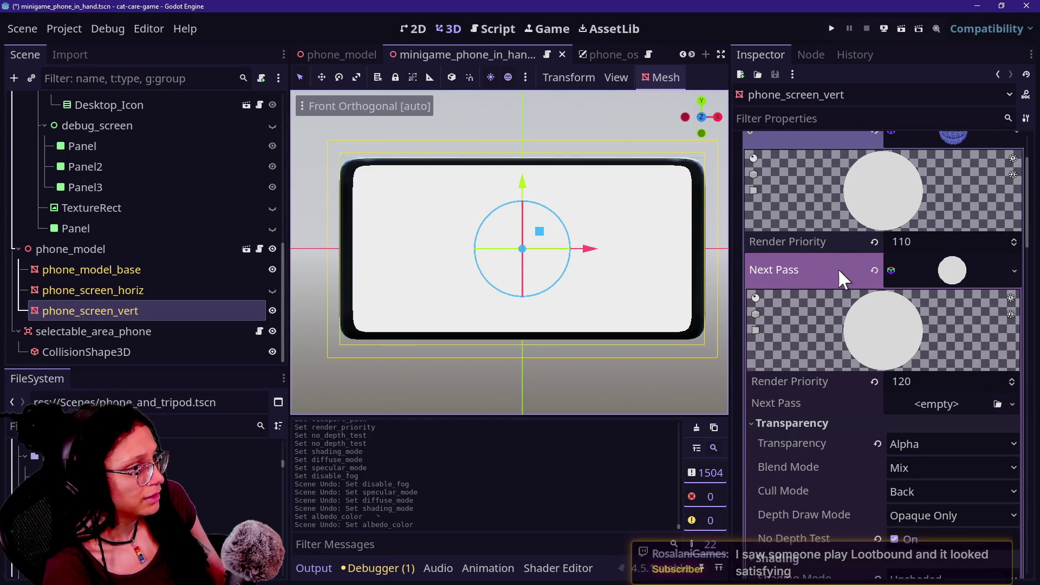
scroll(842, 270, up, 2)
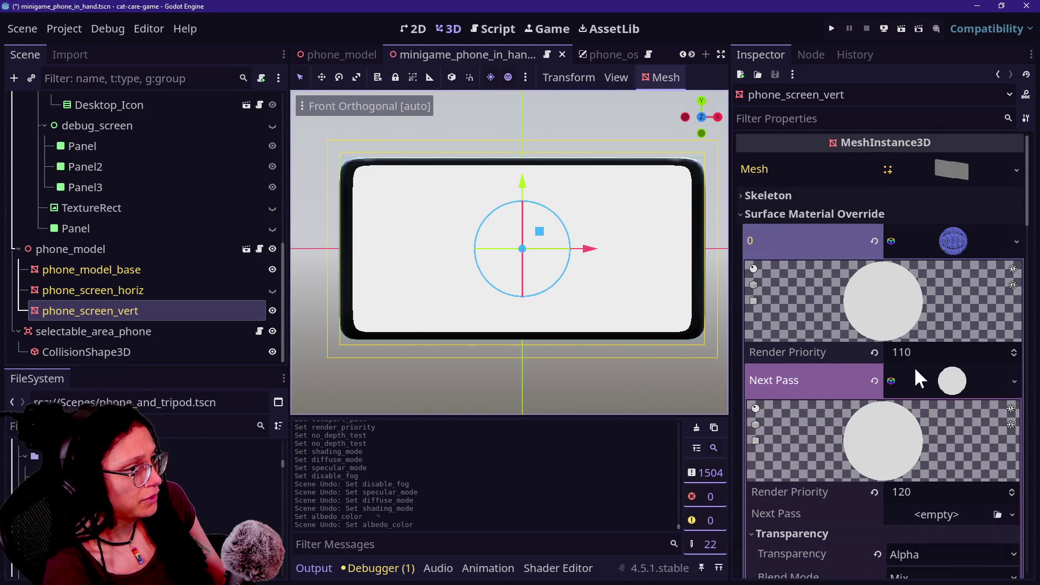
click(918, 239)
click(915, 250)
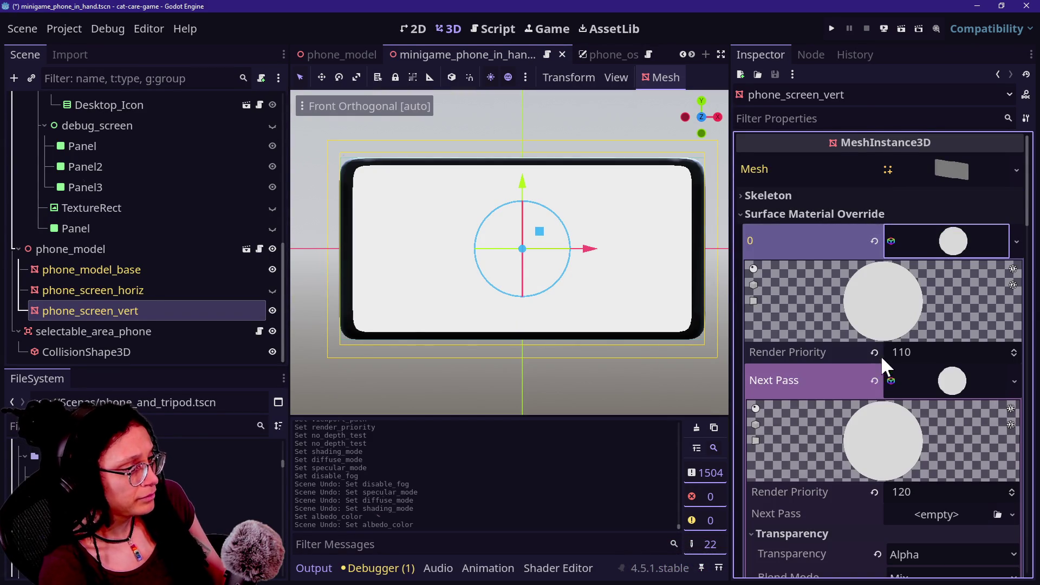
click(873, 379)
key(ctrl+z)
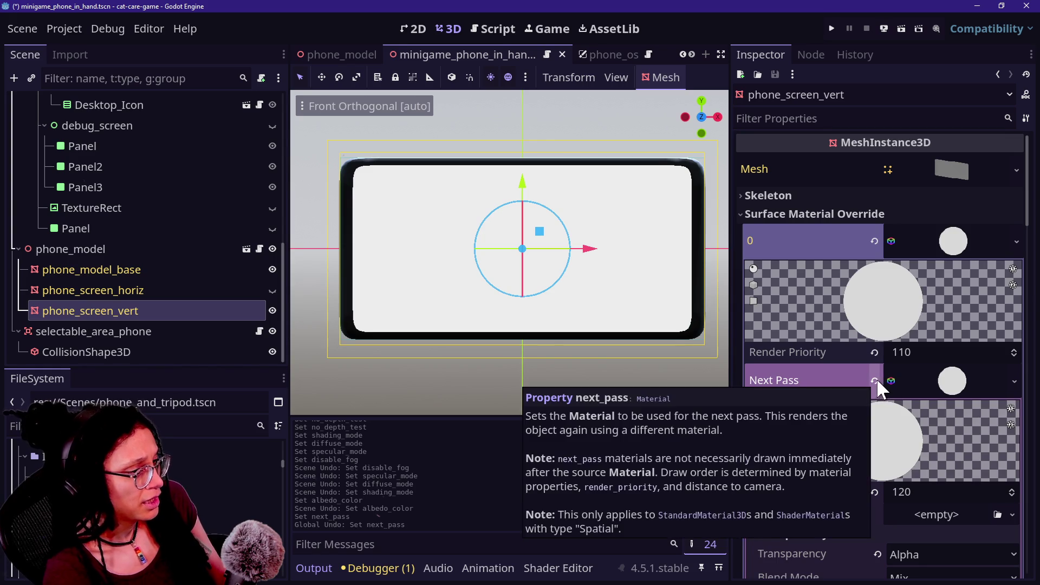
Copy the next-pass material, then clear the Next Pass slot
right_click(959, 372)
click(914, 539)
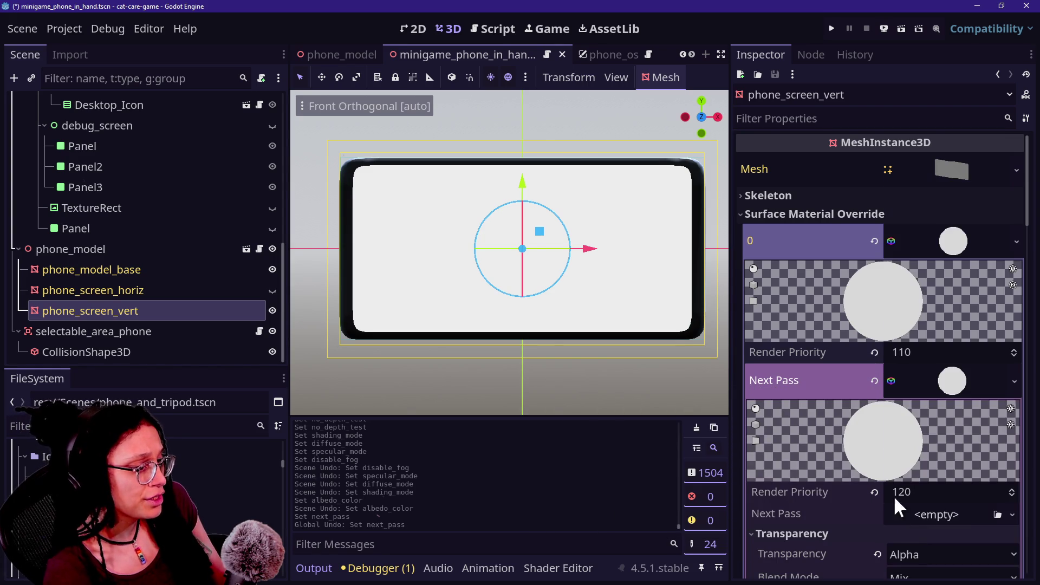
click(873, 380)
click(928, 229)
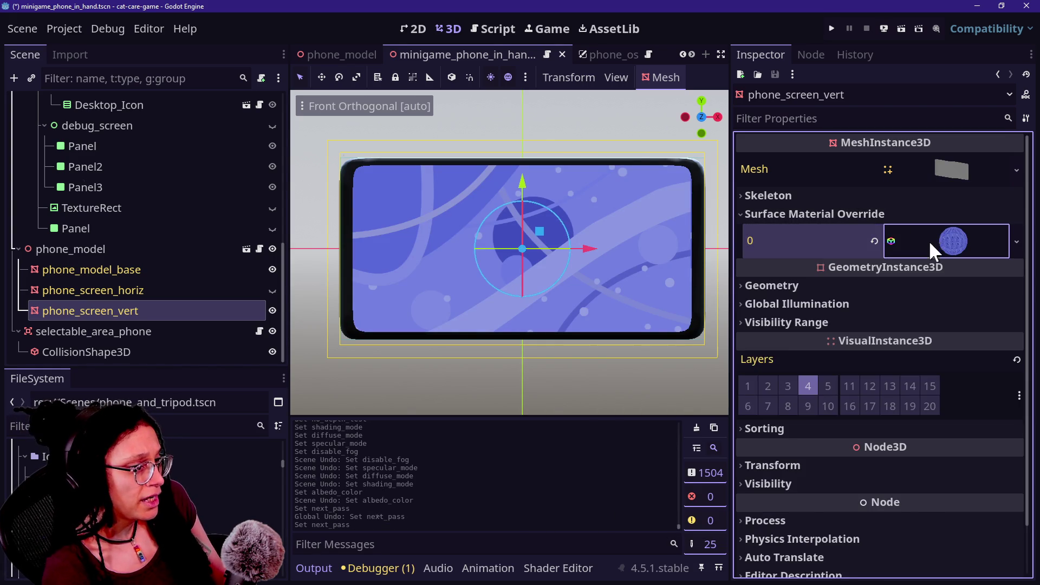
click(928, 239)
scroll(942, 383, down, 10)
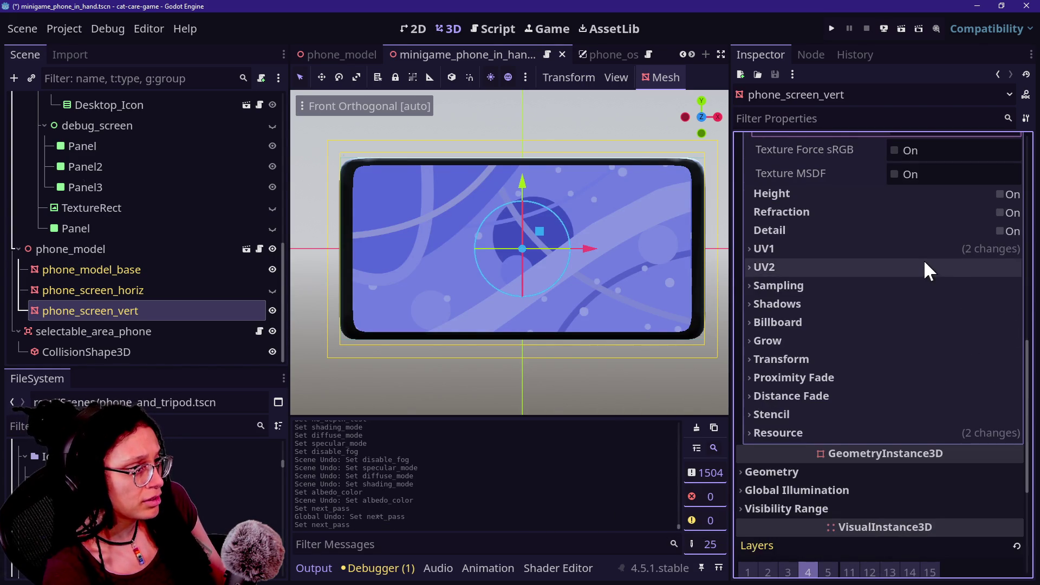
scroll(921, 248, up, 4)
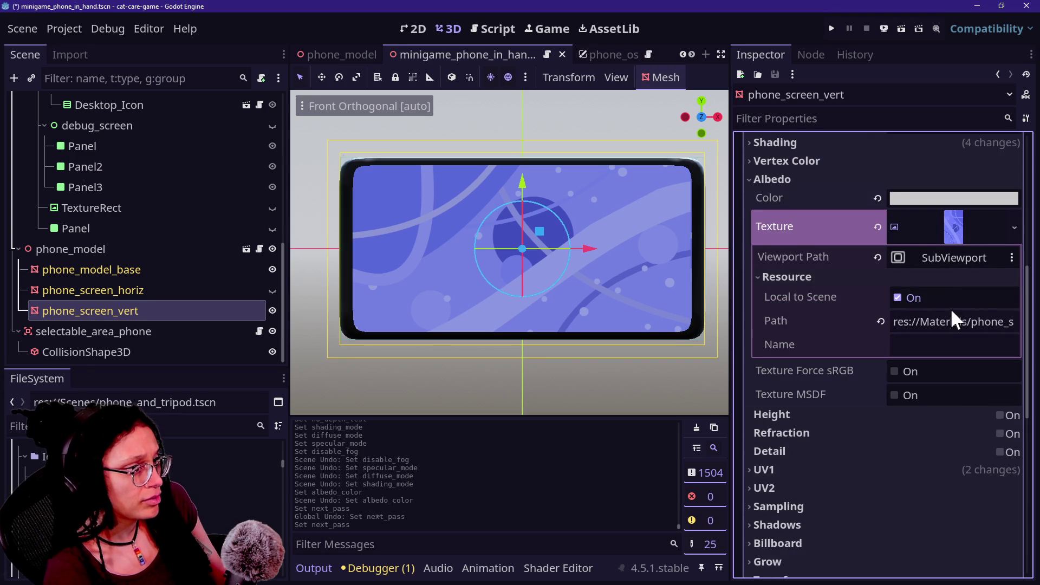
Set the albedo Viewport Path to the SubViewport under FULL_2D_OVERLAY
click(956, 260)
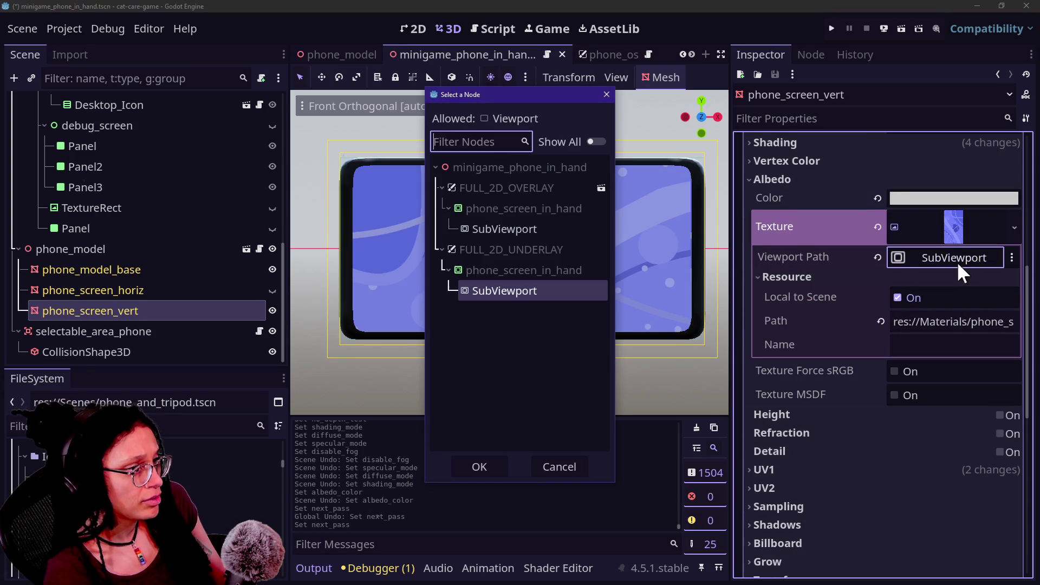
click(554, 220)
click(495, 460)
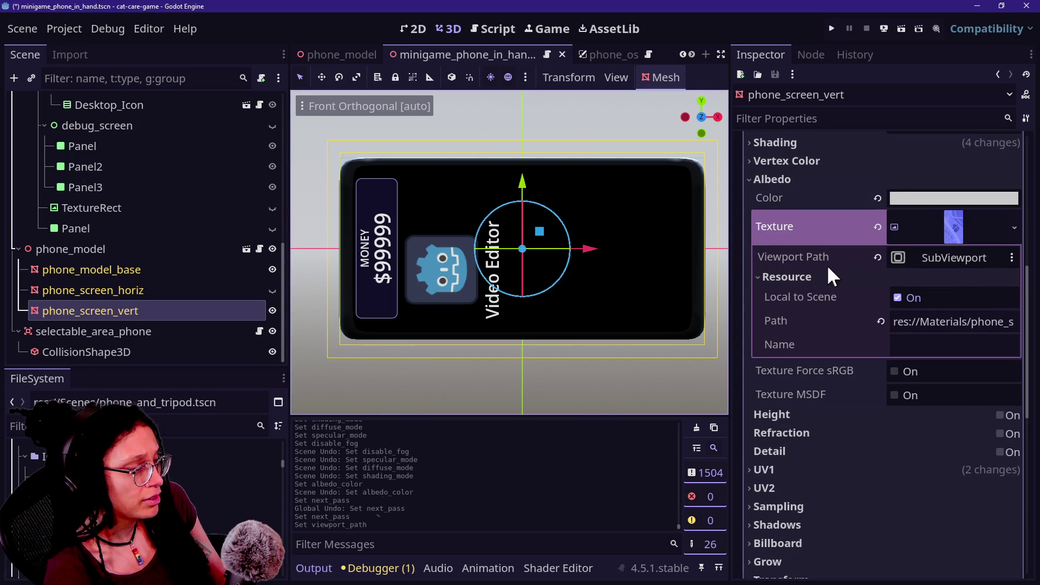
scroll(789, 314, up, 4)
scroll(787, 314, up, 1)
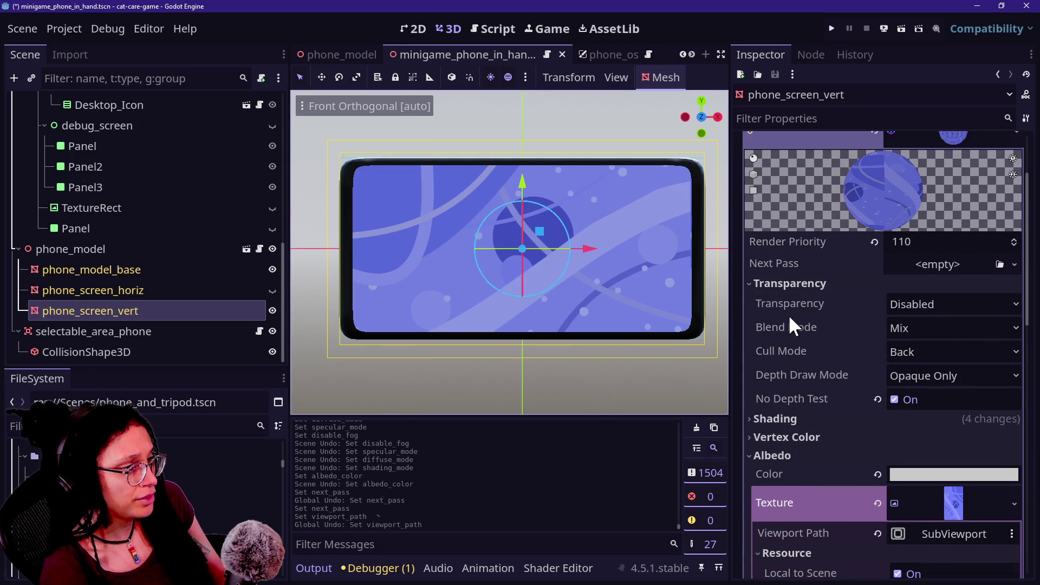
click(937, 268)
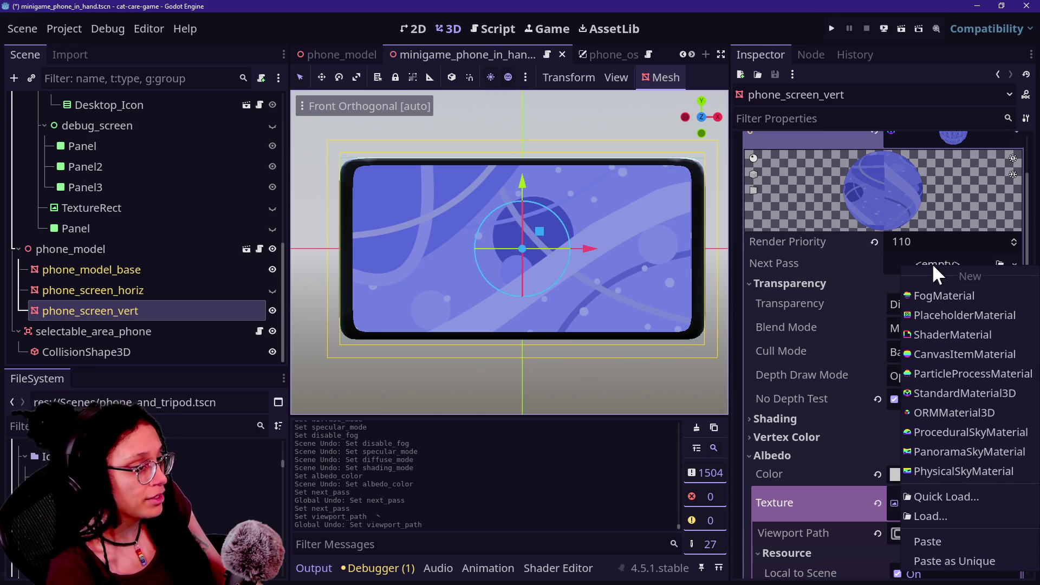
Paste the copied material into Next Pass and give its albedo a new ViewportTexture
click(935, 539)
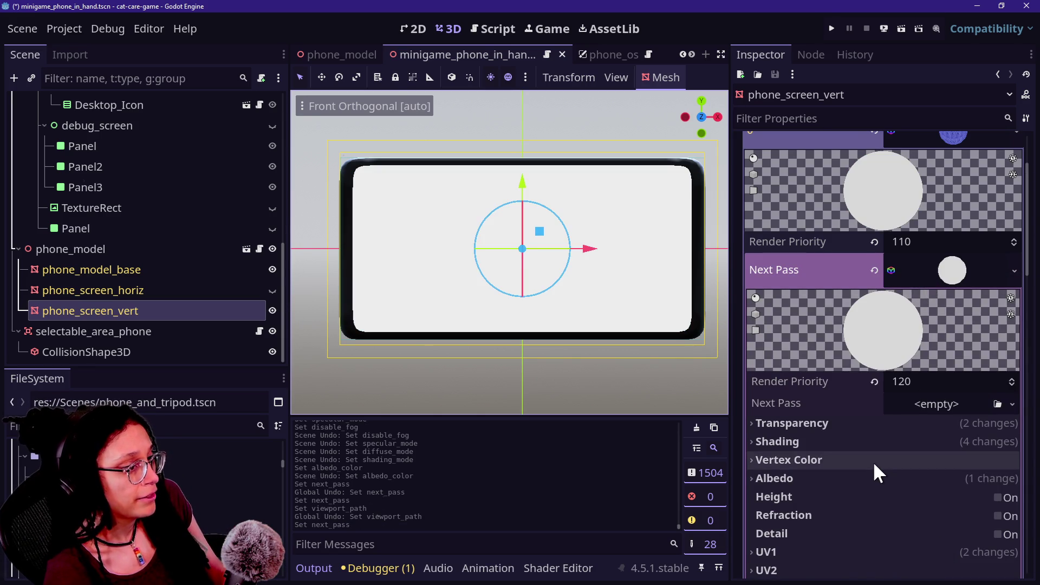
scroll(873, 463, down, 5)
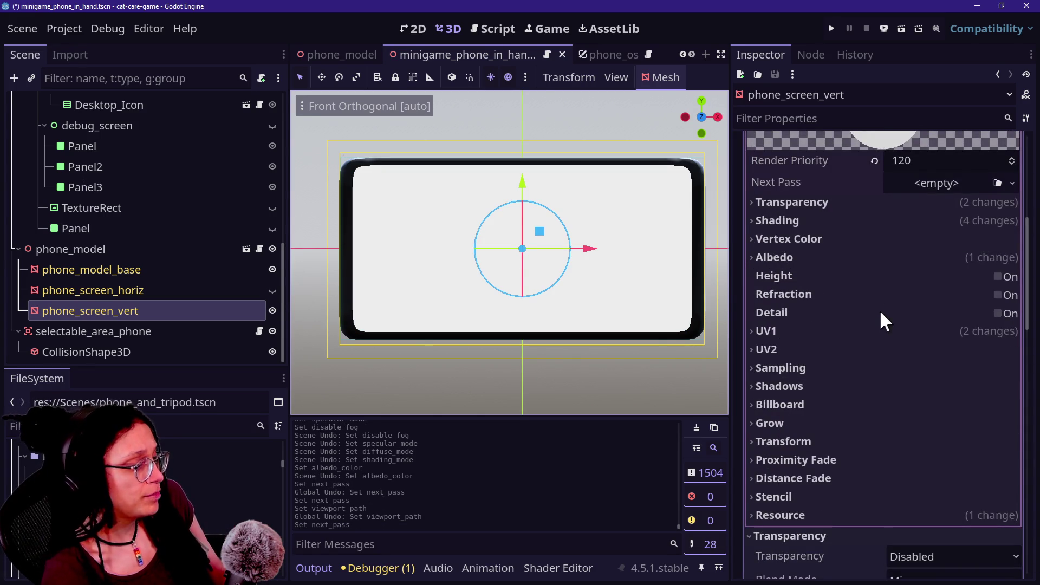
click(912, 261)
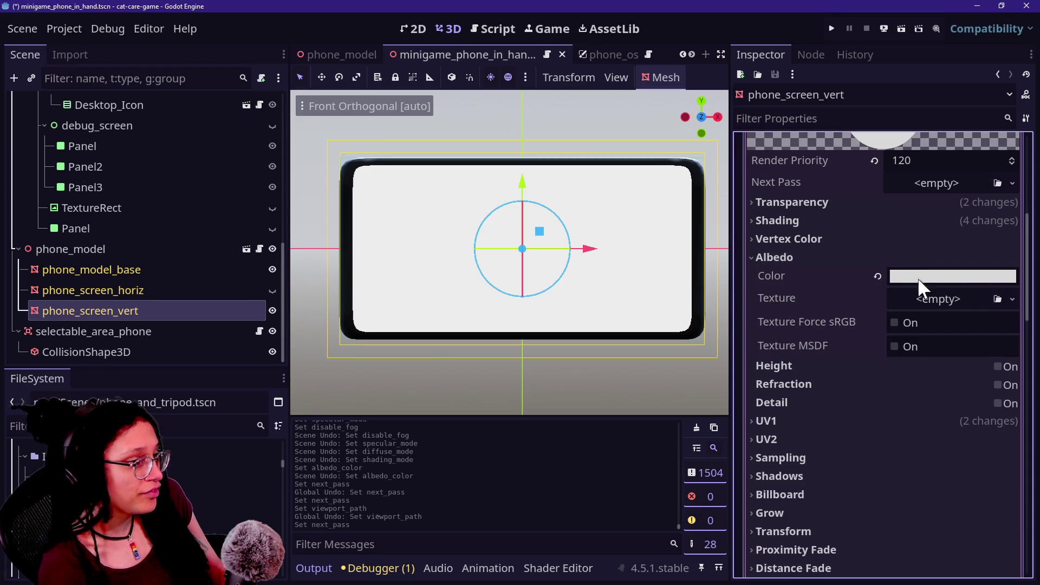
click(1010, 298)
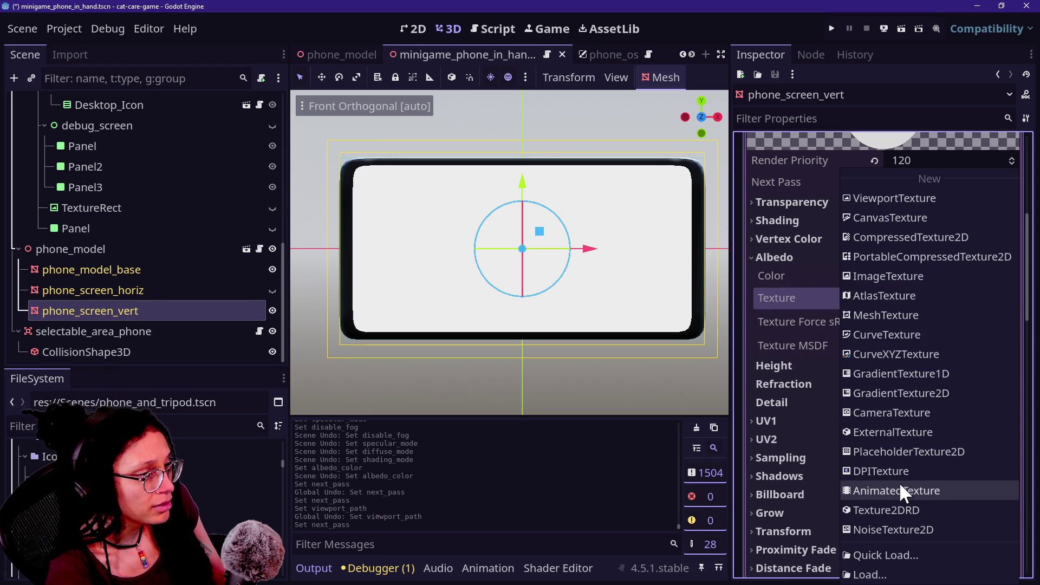
click(903, 199)
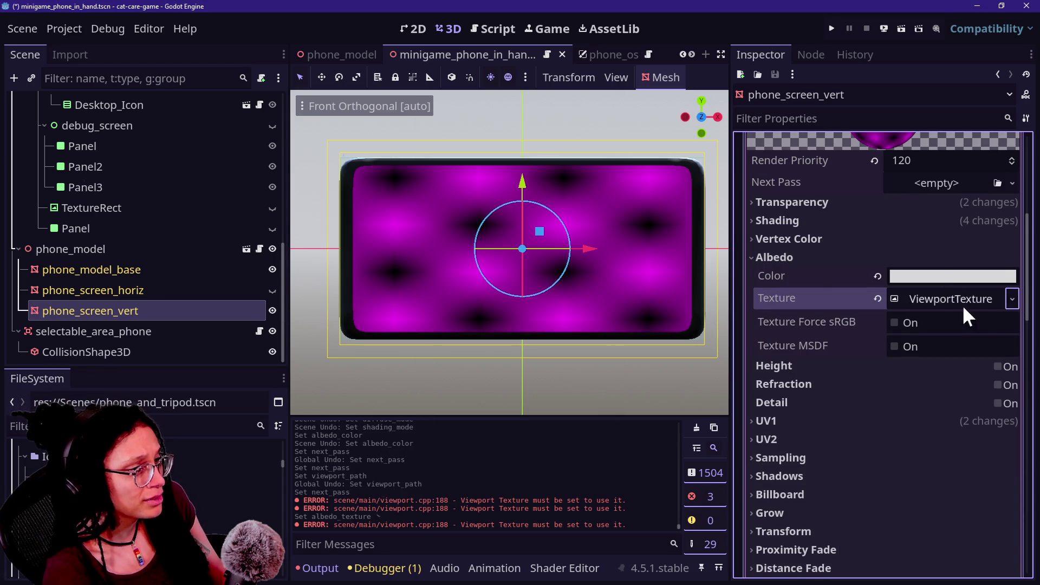
Set the new ViewportTexture's source to the SubViewport under FULL_2D_OVERLAY
click(963, 300)
click(937, 322)
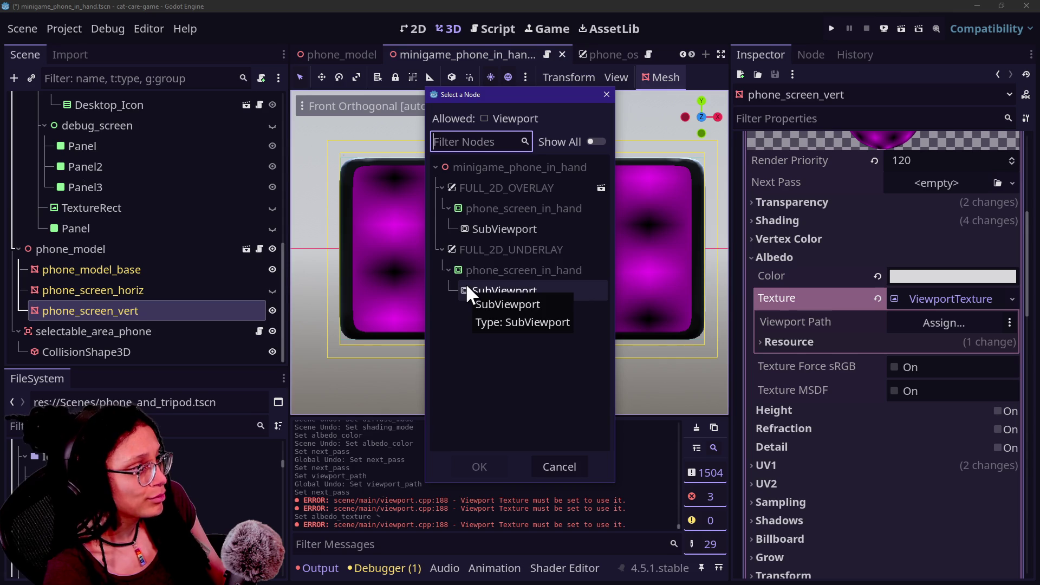
click(494, 230)
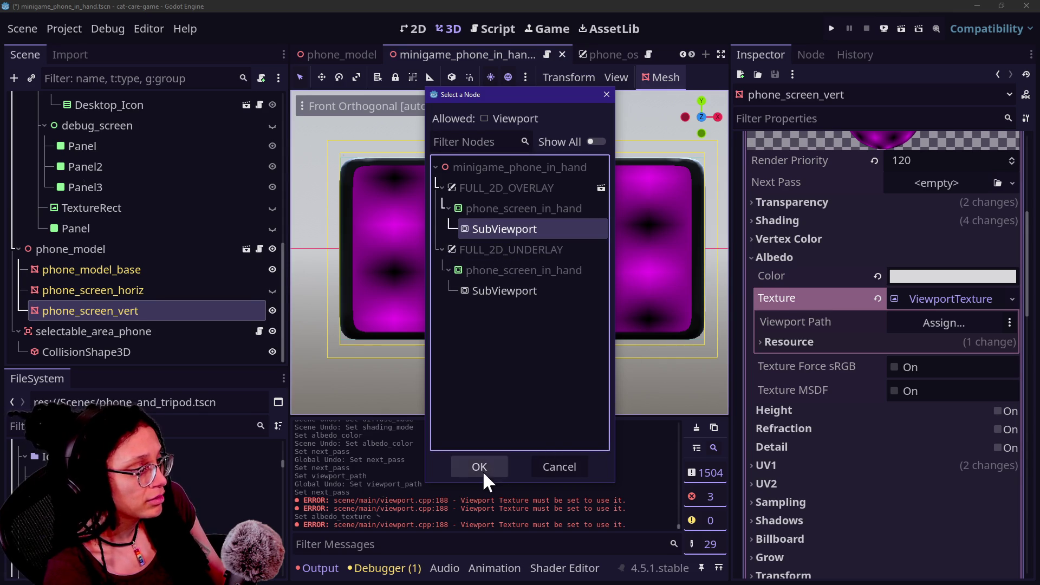
click(479, 468)
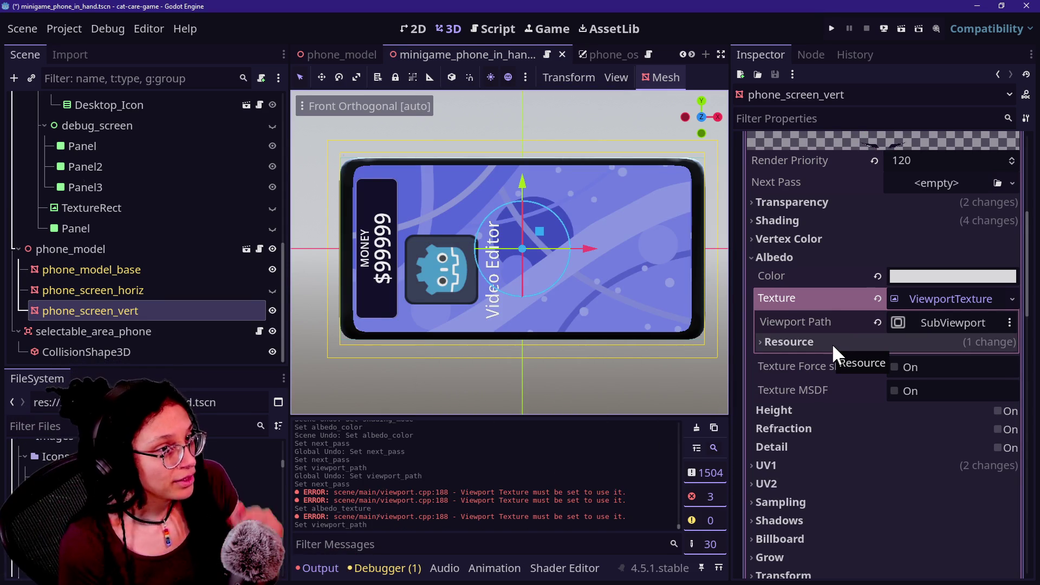
scroll(769, 291, up, 6)
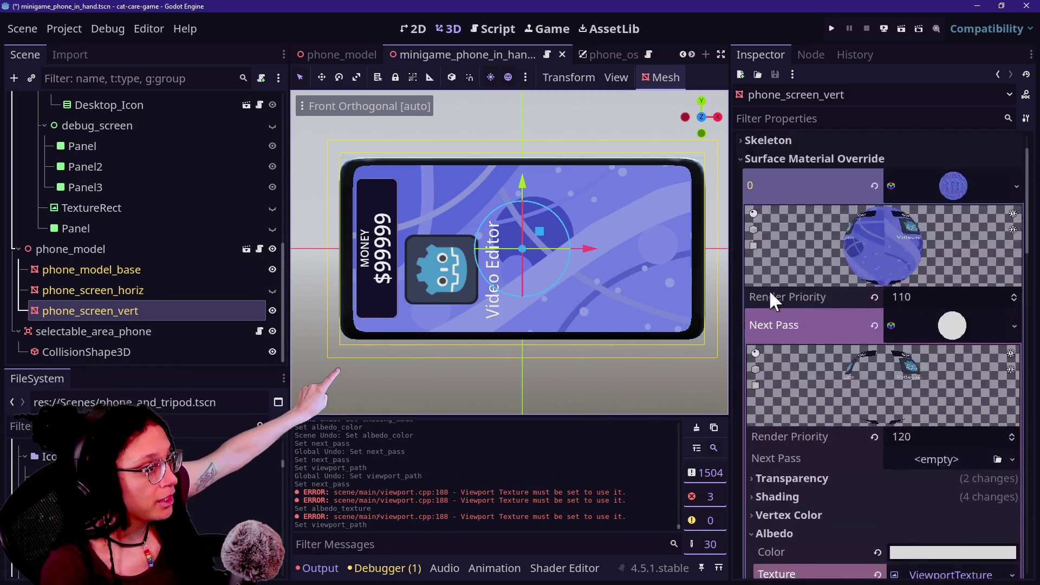
scroll(821, 350, down, 1)
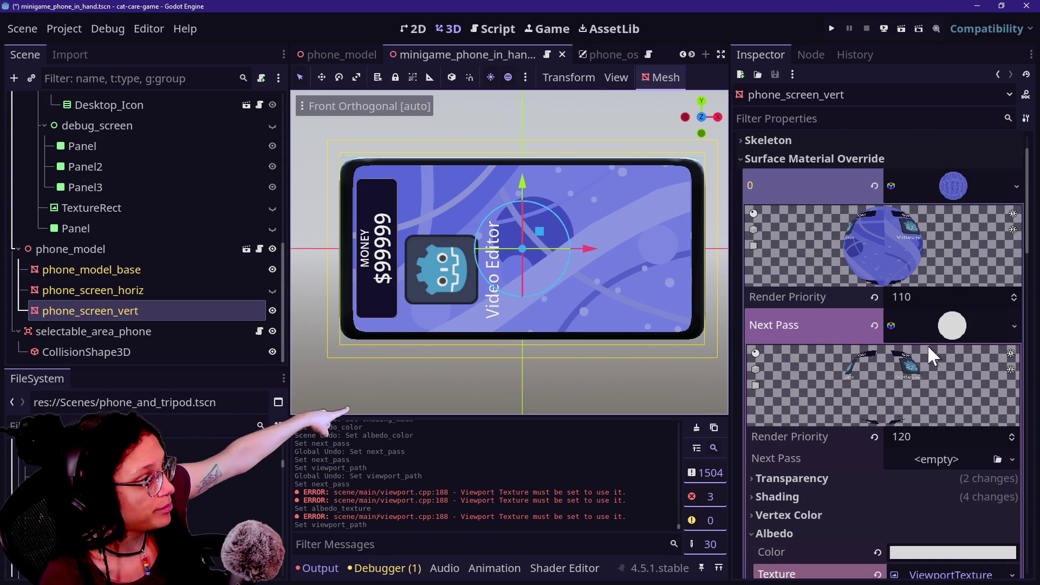
click(937, 327)
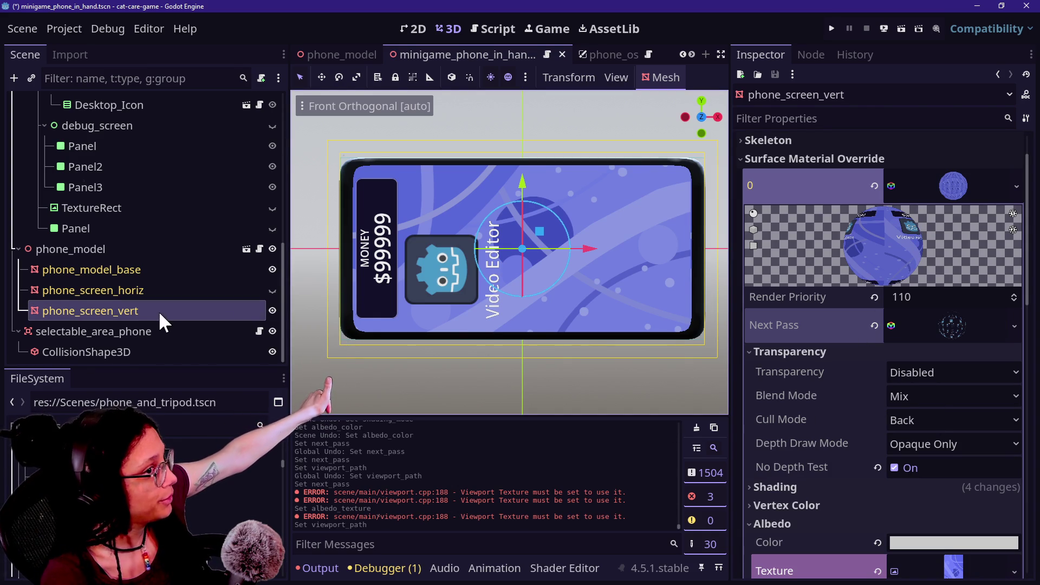
scroll(155, 313, up, 5)
scroll(154, 314, down, 5)
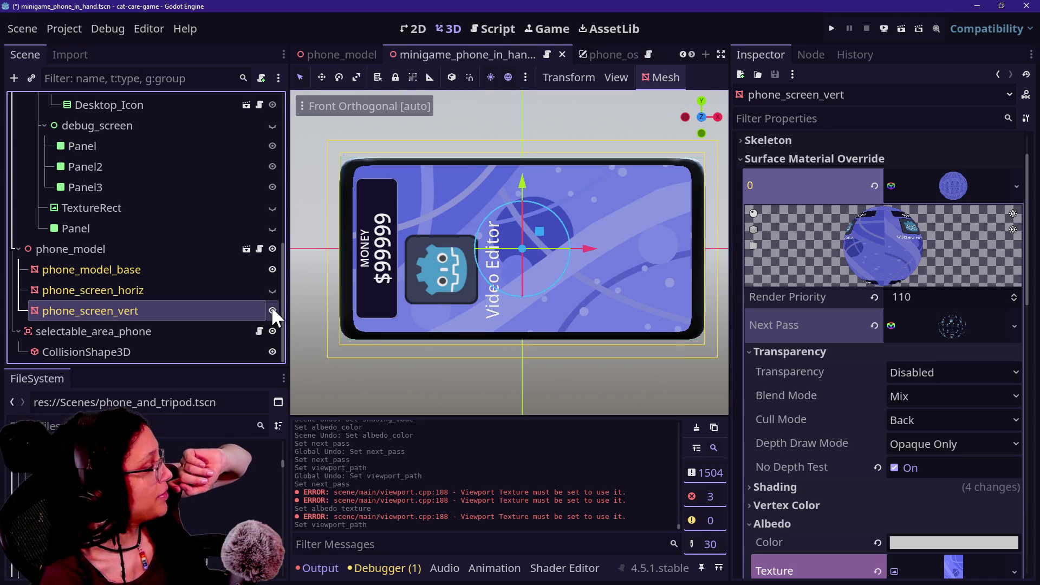
click(271, 309)
click(272, 310)
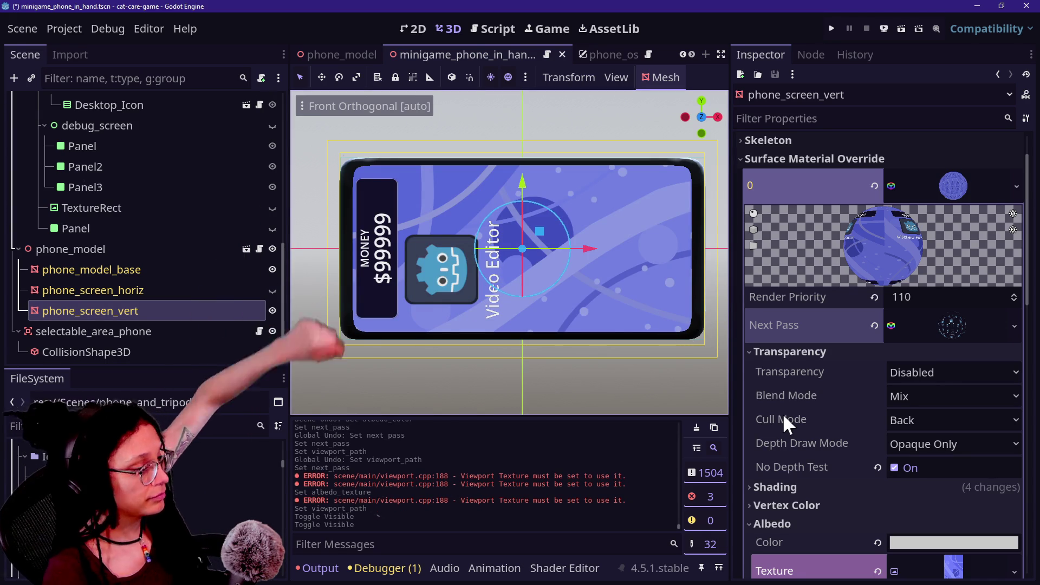
mouse_move(782, 418)
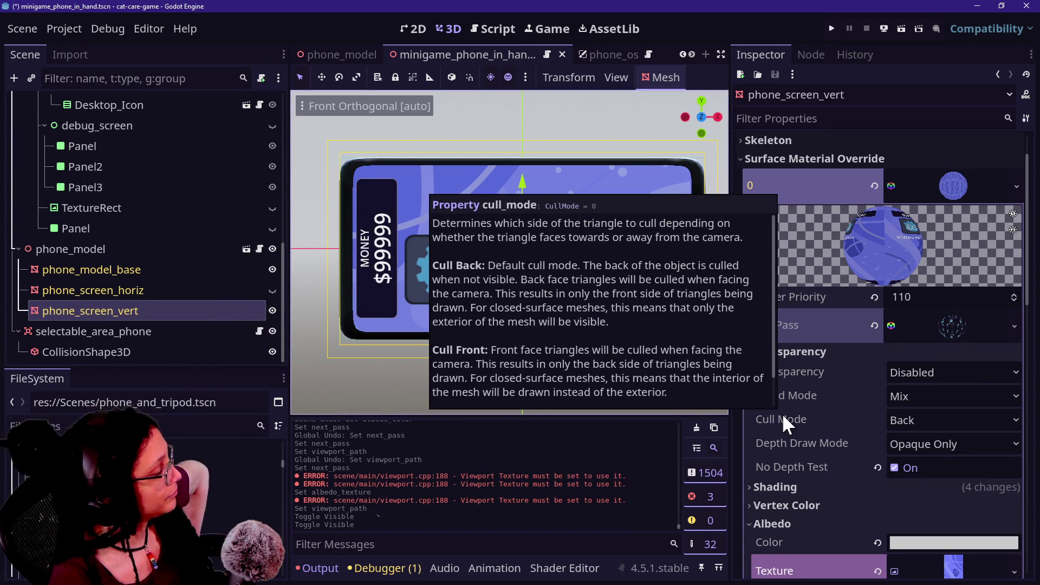
scroll(126, 274, up, 3)
scroll(797, 351, down, 4)
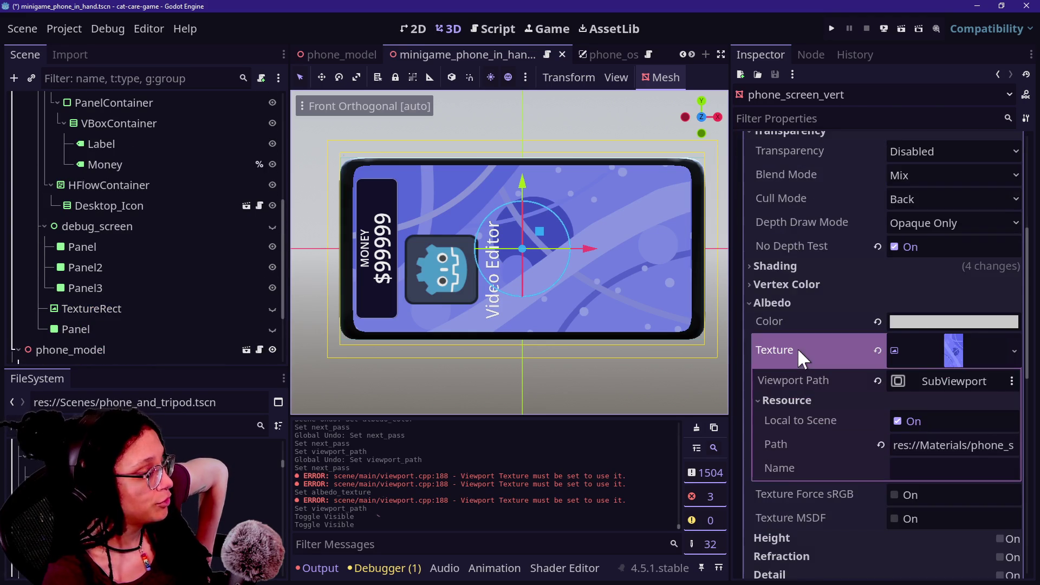
scroll(800, 359, down, 2)
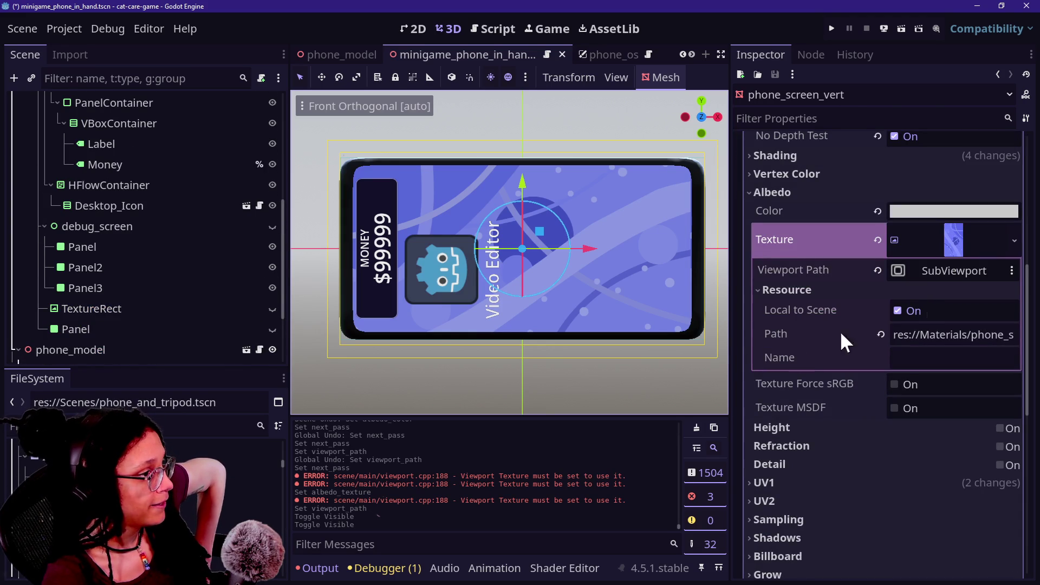
scroll(849, 317, up, 3)
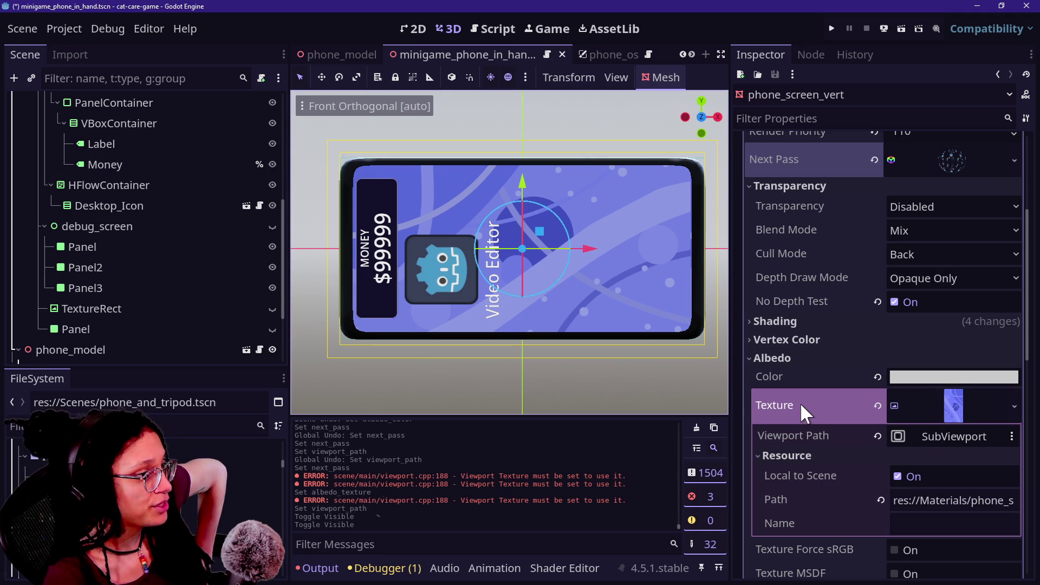
scroll(801, 407, down, 2)
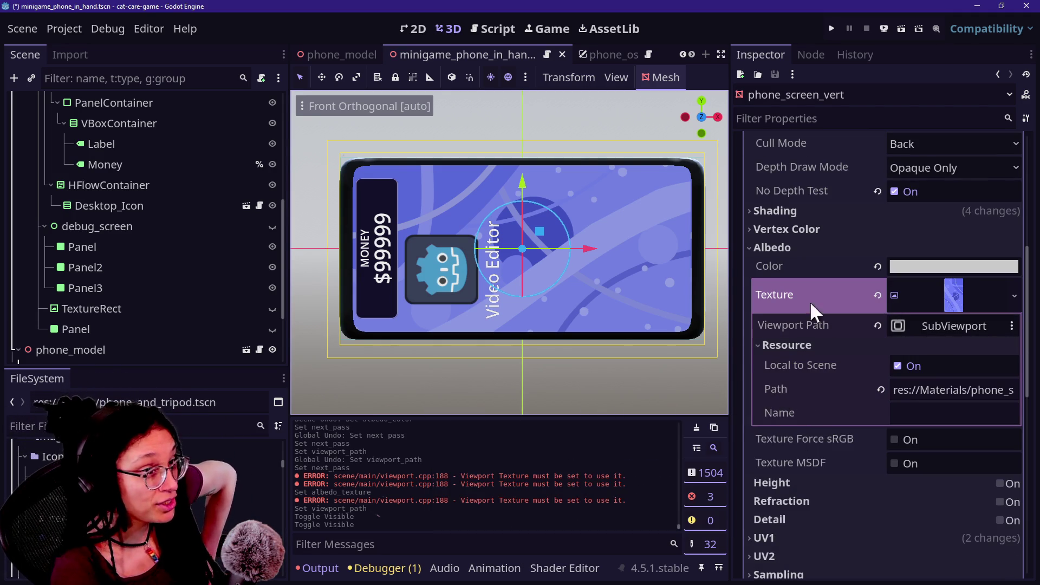
scroll(792, 317, up, 5)
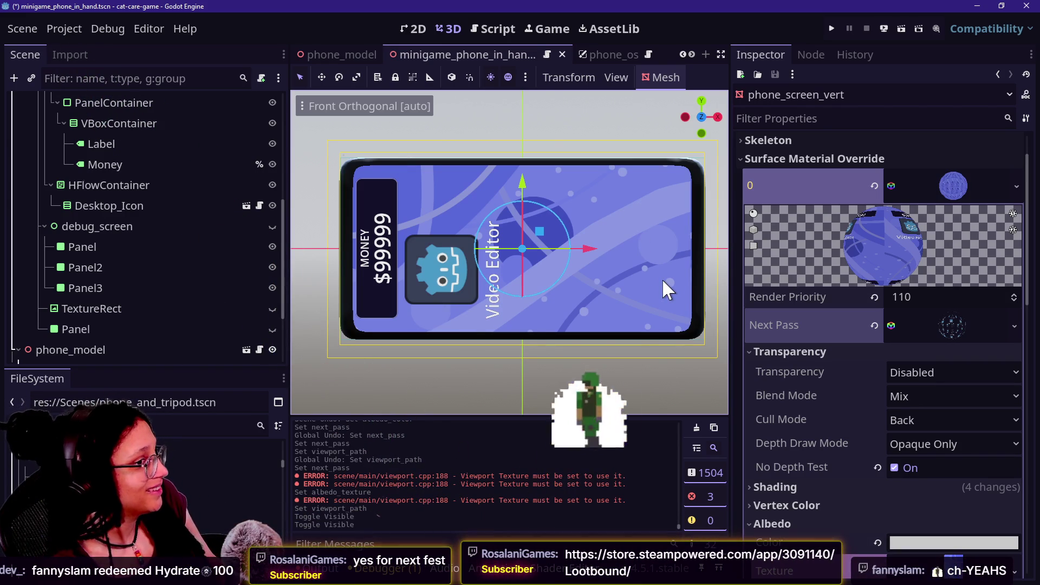
Open the Lootbound Steam store page from the stream chat and watch its trailer
key(alt+Tab)
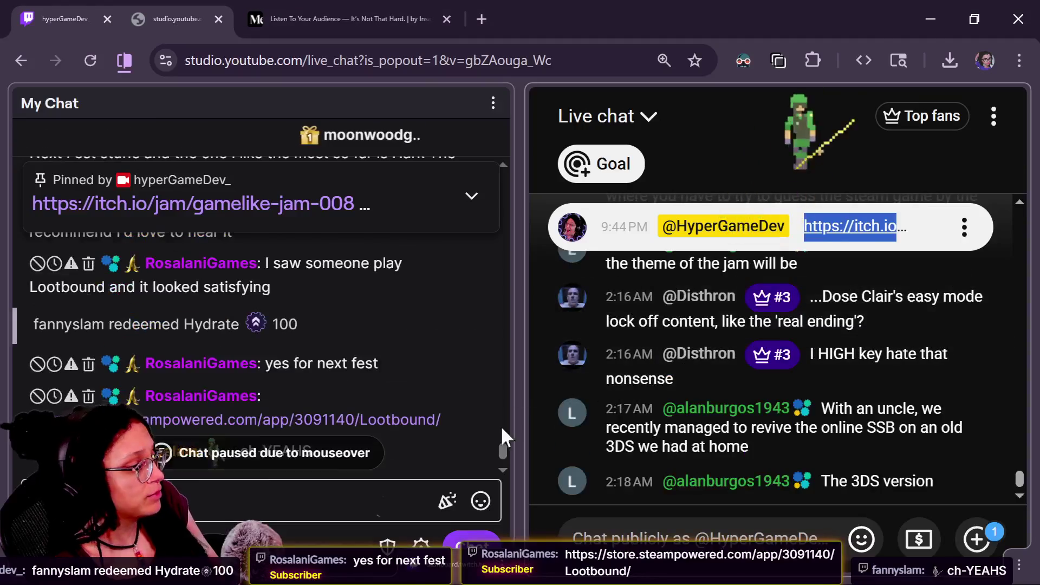
click(362, 417)
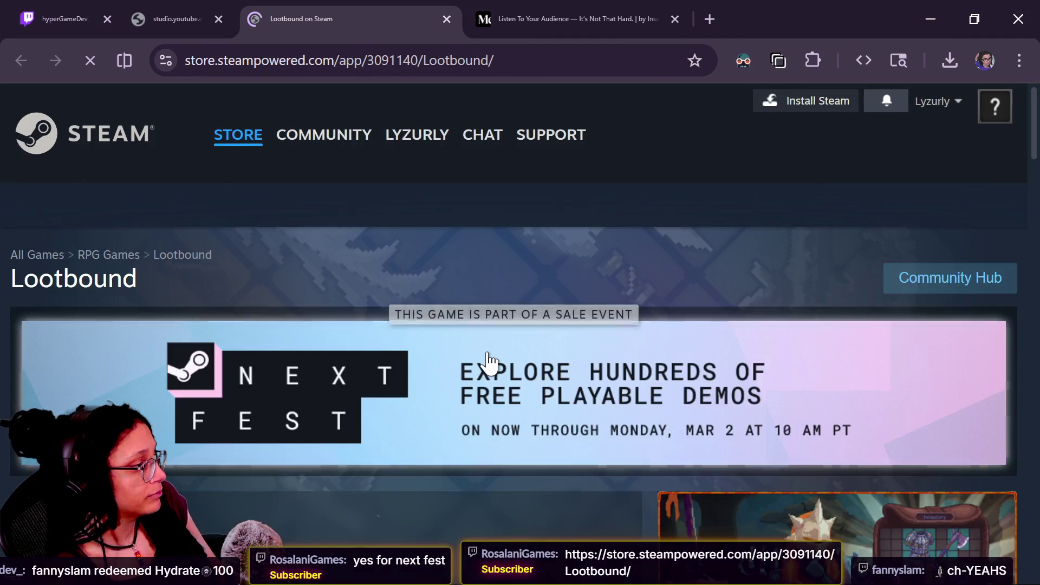
scroll(489, 362, down, 3)
scroll(486, 351, down, 5)
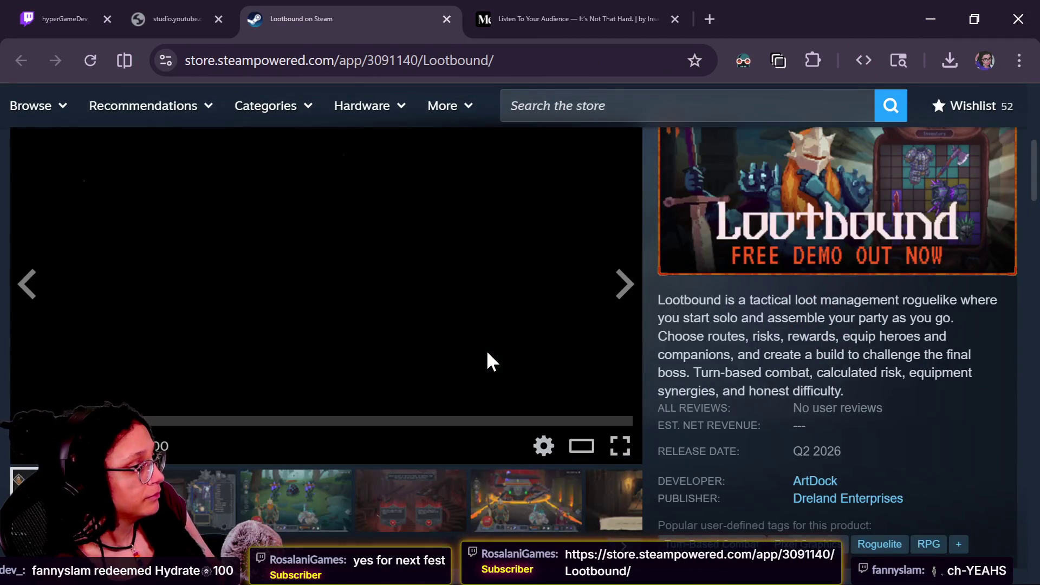
scroll(486, 350, down, 5)
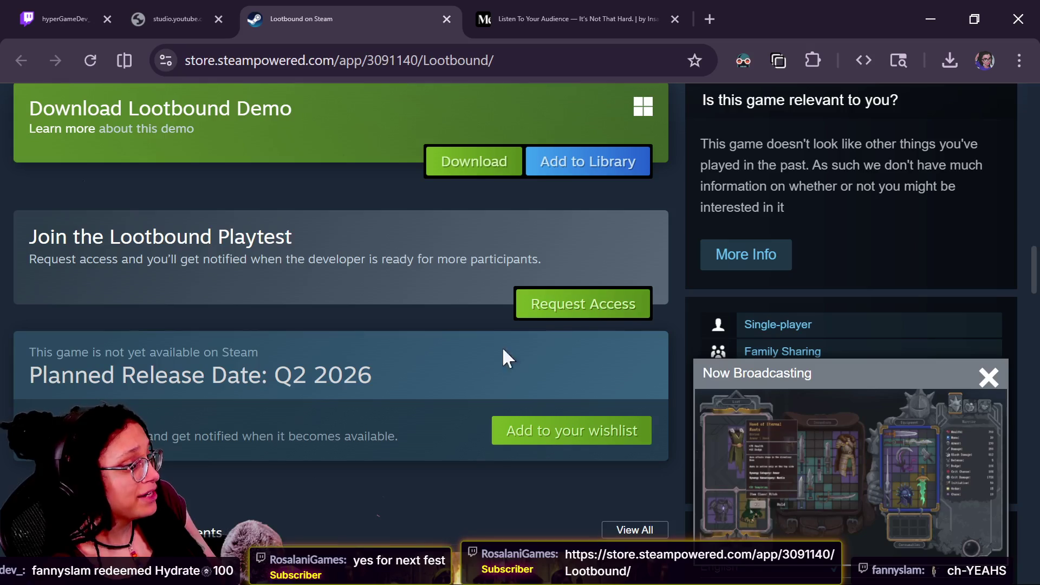
click(988, 377)
scroll(694, 303, up, 8)
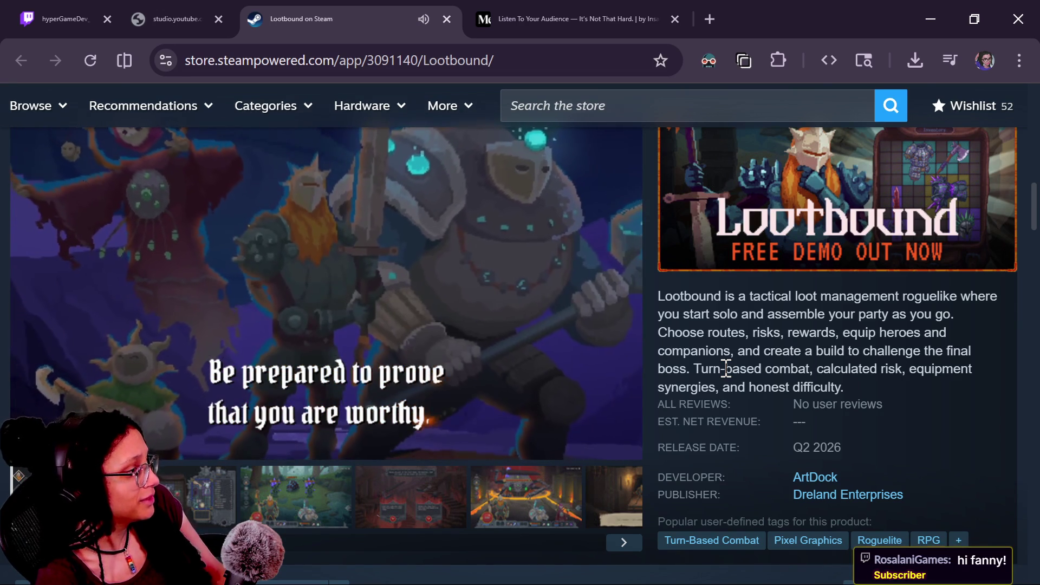
scroll(726, 369, up, 3)
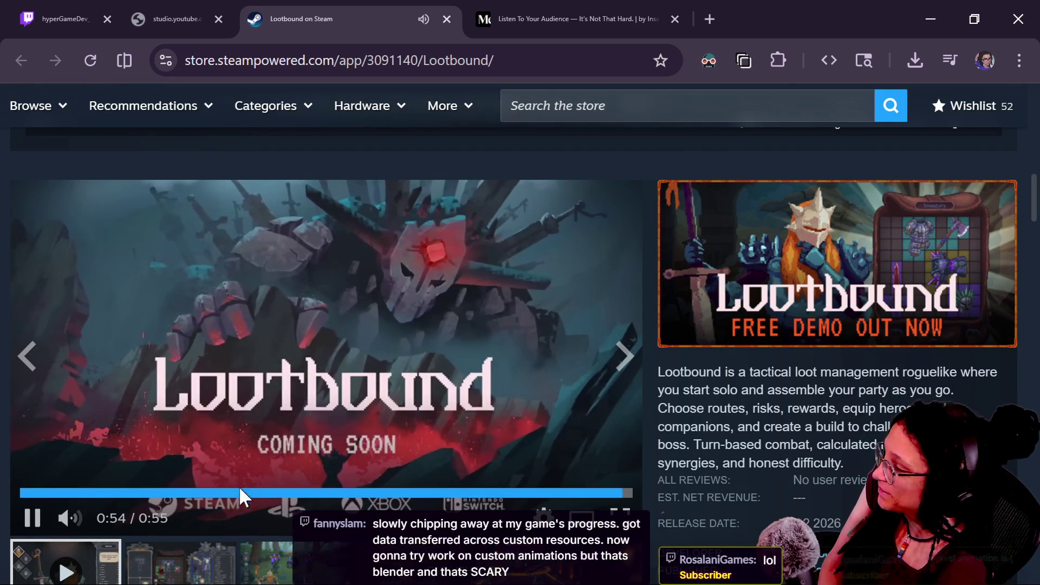
click(89, 493)
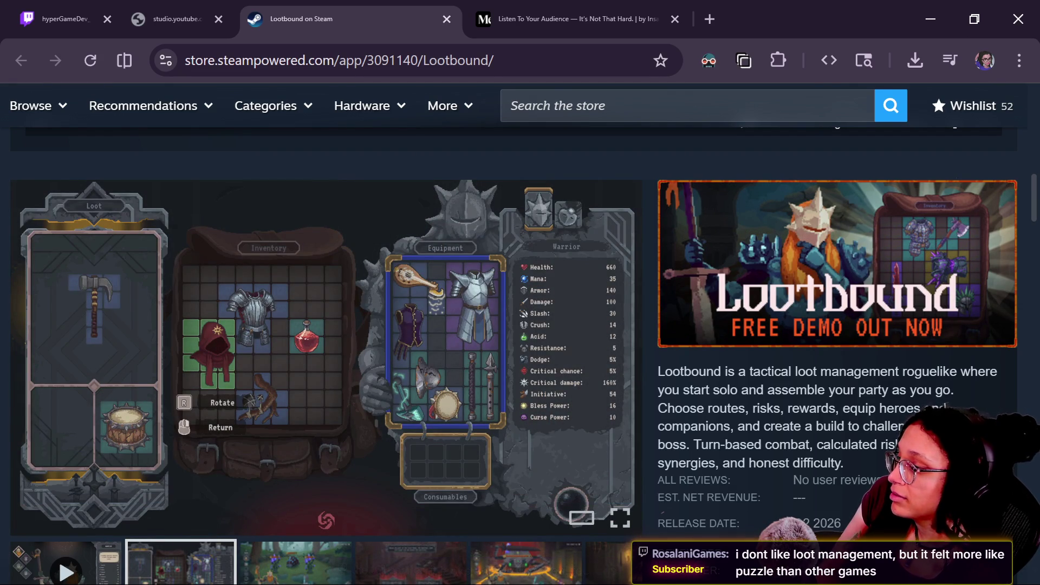
Add the Lootbound Demo to the library, close Now Broadcasting, and close the tab
scroll(837, 367, down, 7)
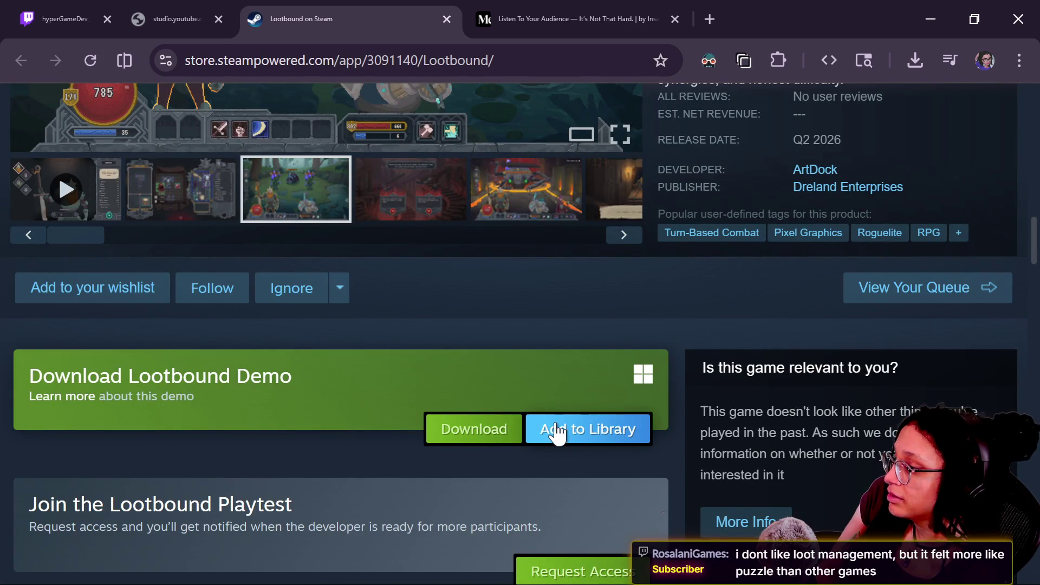
click(556, 431)
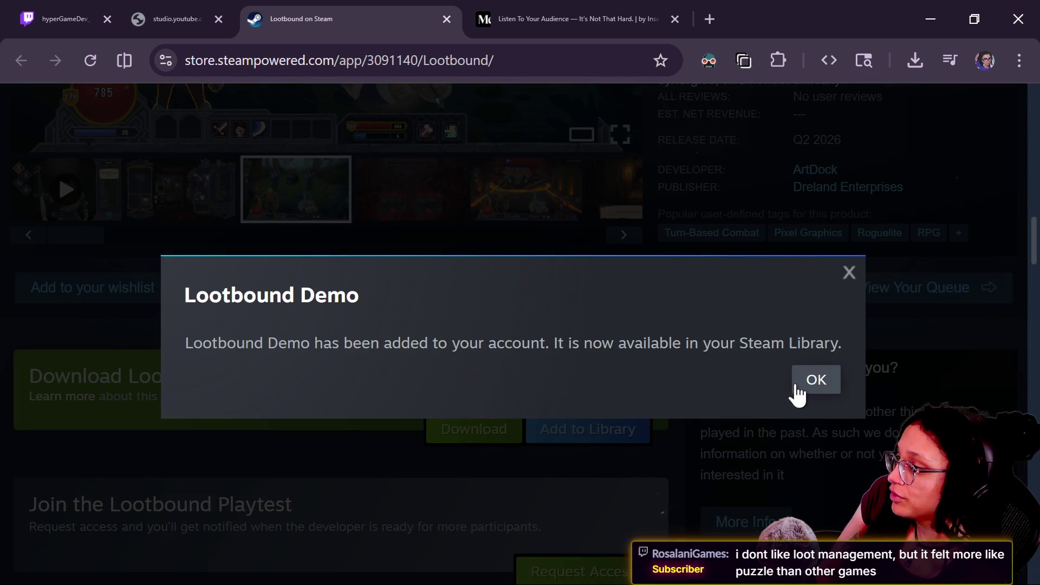
click(840, 389)
scroll(645, 417, down, 6)
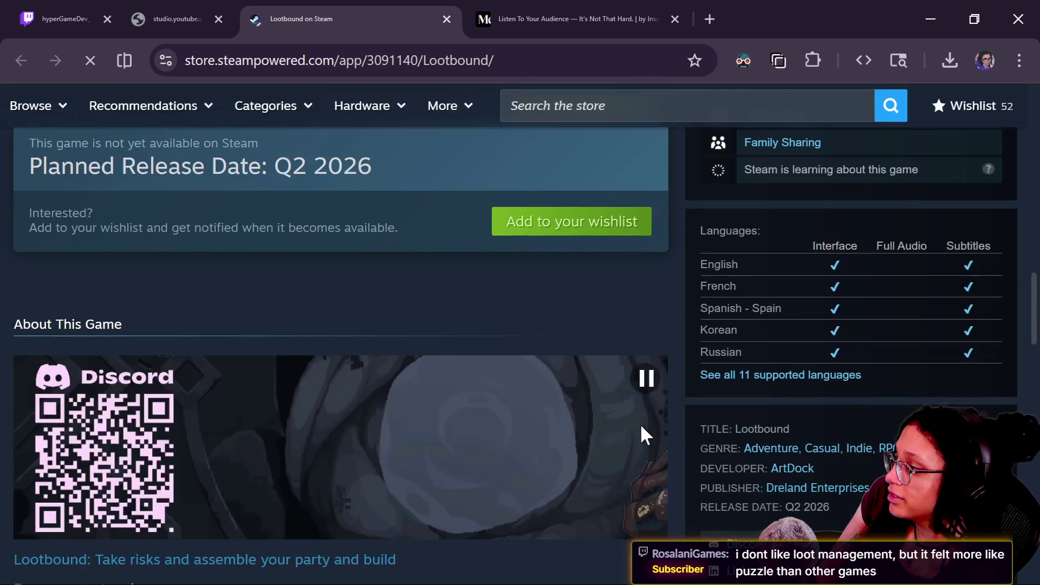
scroll(662, 394, up, 10)
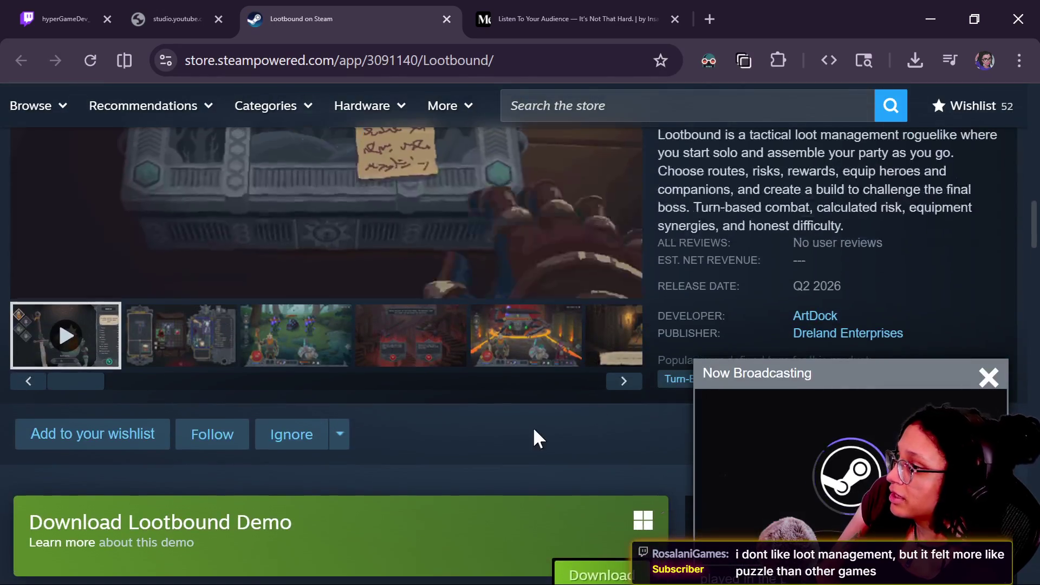
click(988, 377)
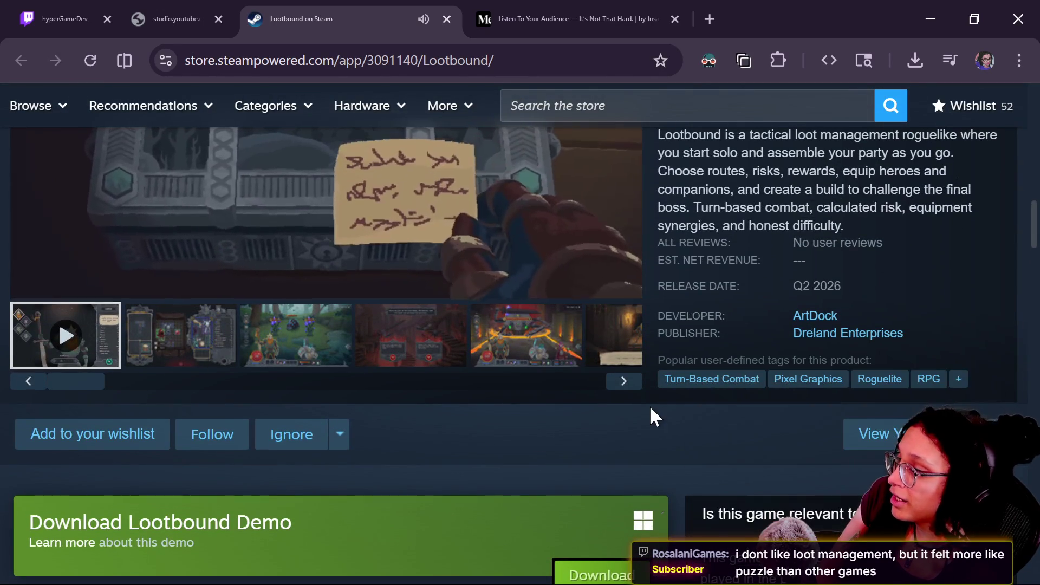
scroll(693, 358, up, 10)
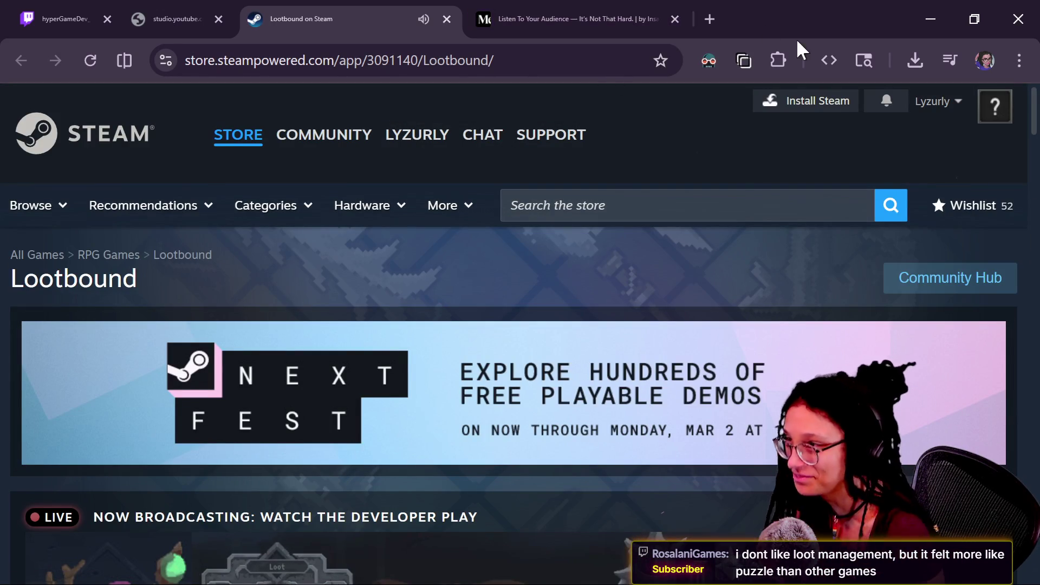
click(447, 19)
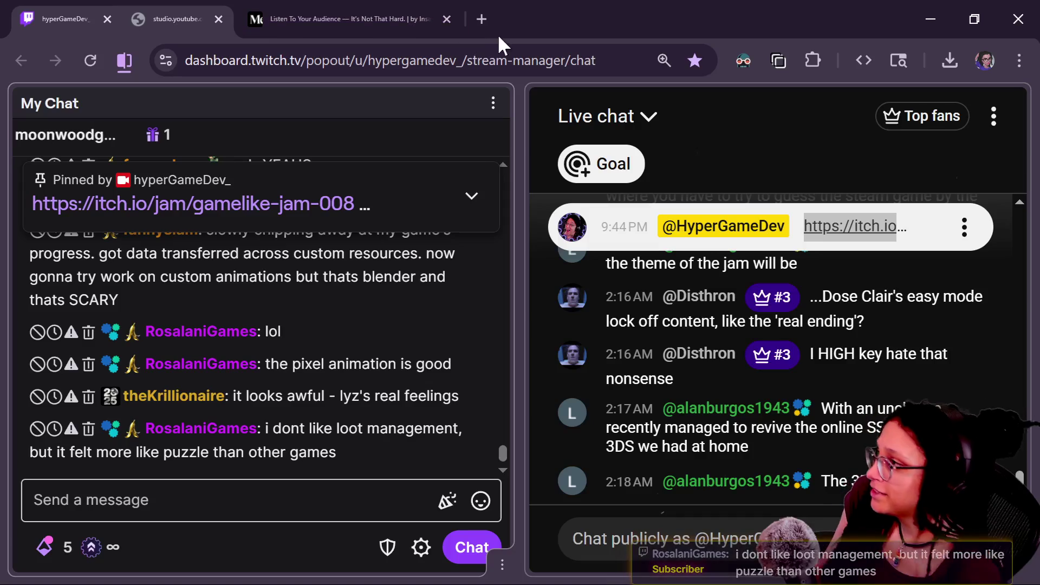
Close the Medium article tab, skim the YouTube chat, and switch back to Godot
click(446, 19)
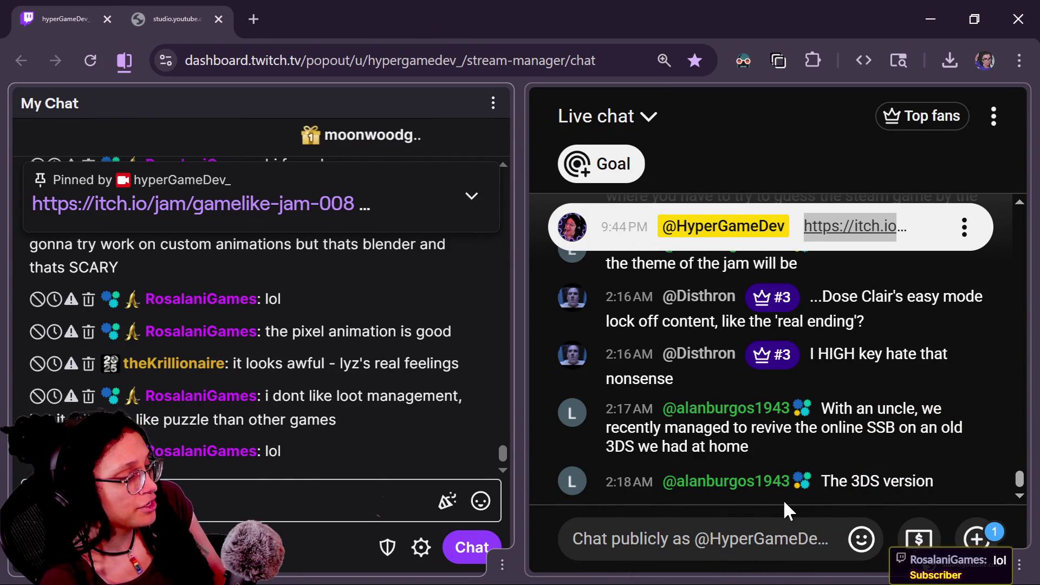
drag(783, 428, 860, 482)
click(829, 536)
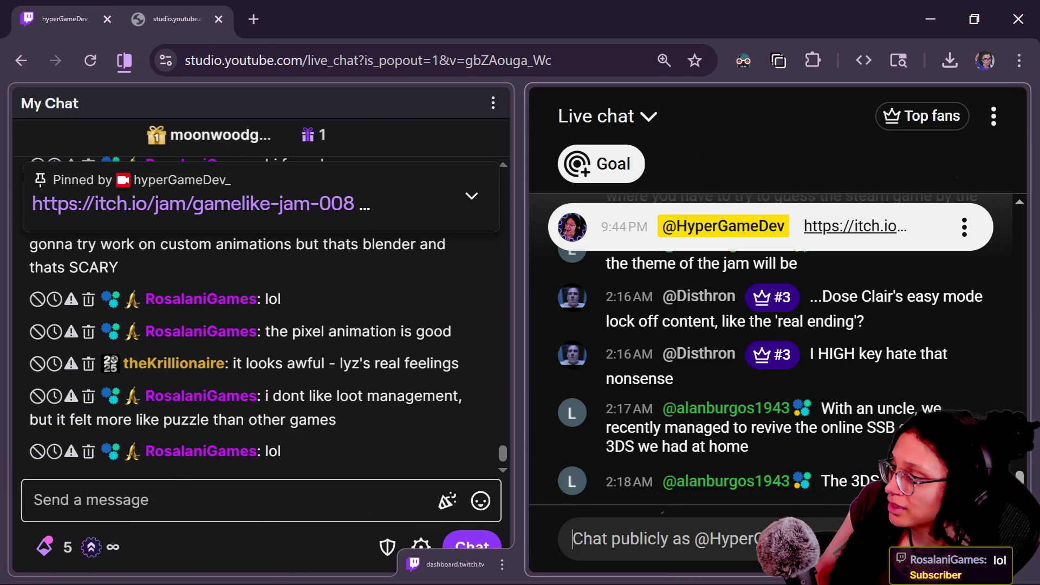
key(alt+Tab)
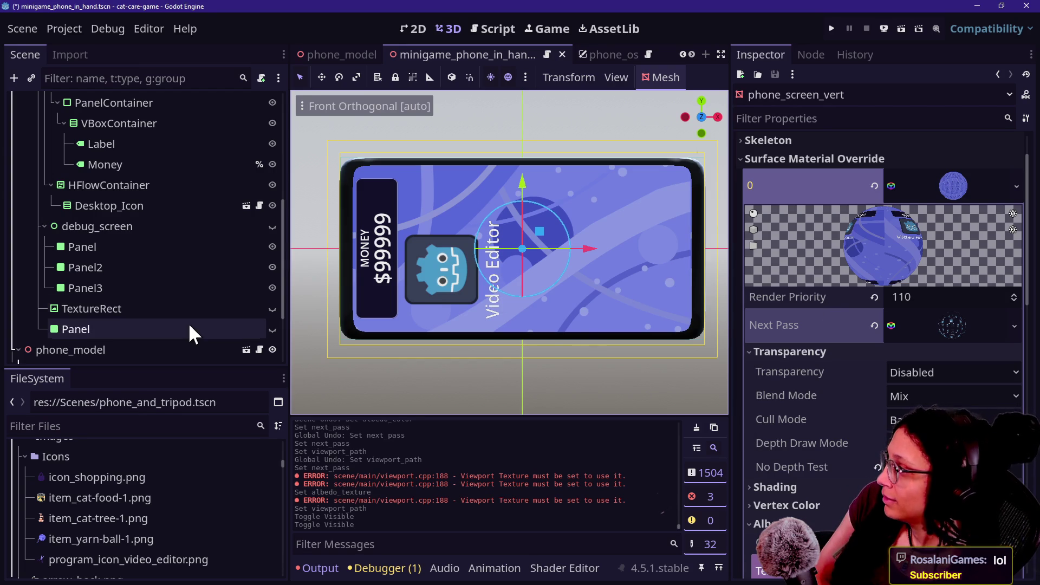
Save the scene, run the game, pick up the phone, then restart the run with F6
scroll(188, 323, up, 3)
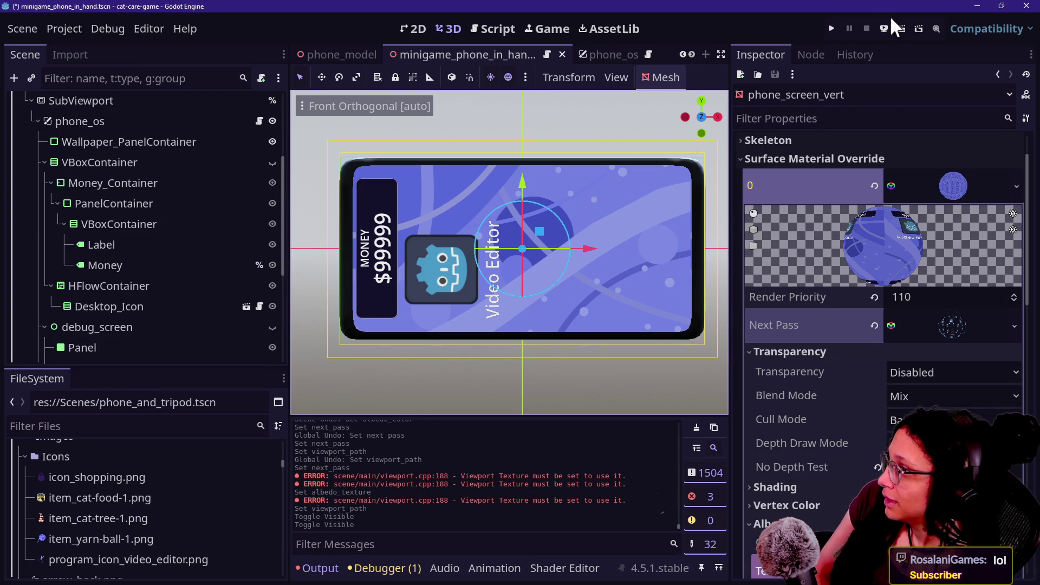
click(827, 26)
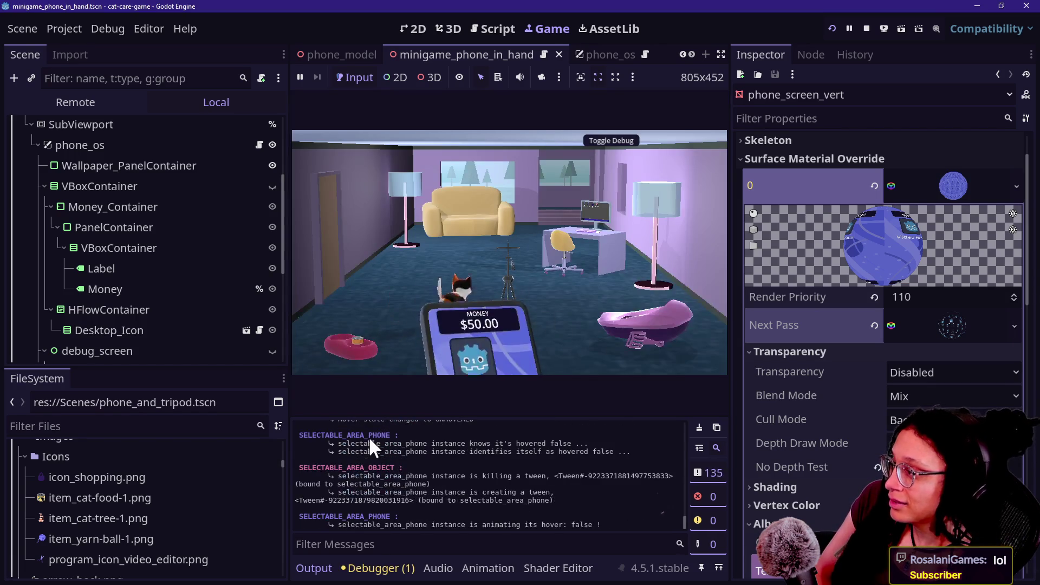
click(471, 352)
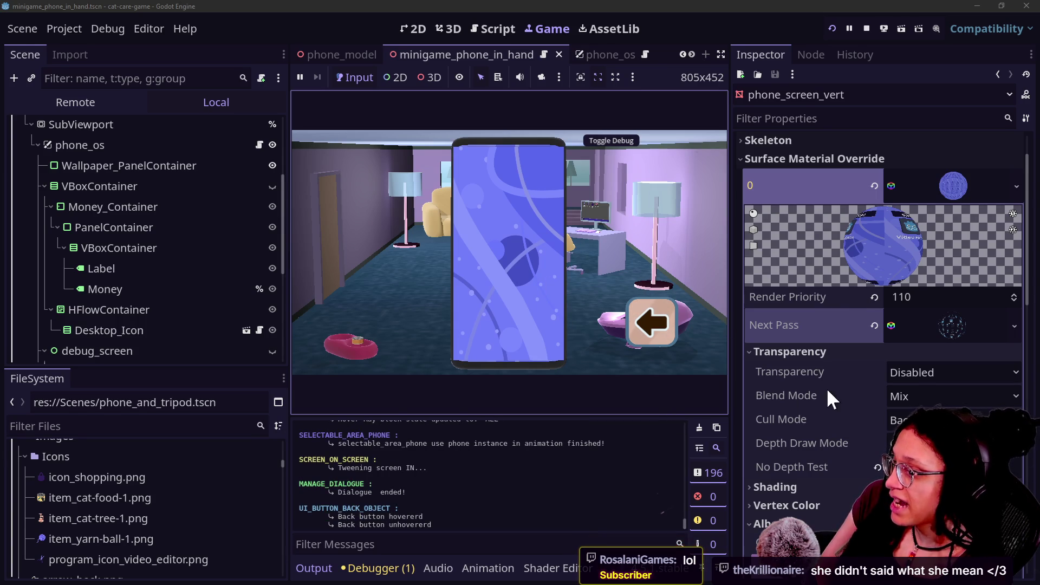
mouse_move(858, 403)
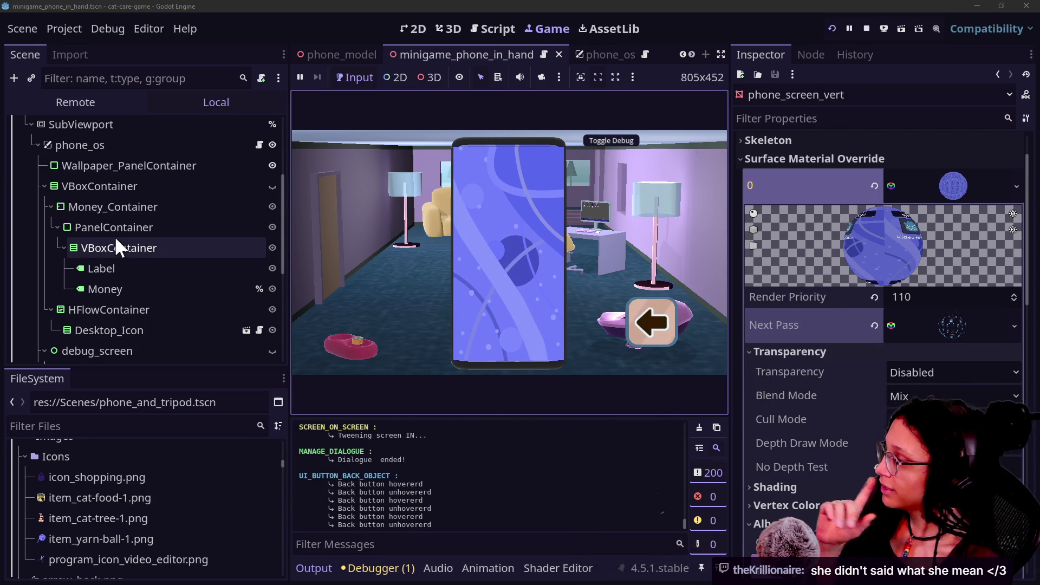
key(F6)
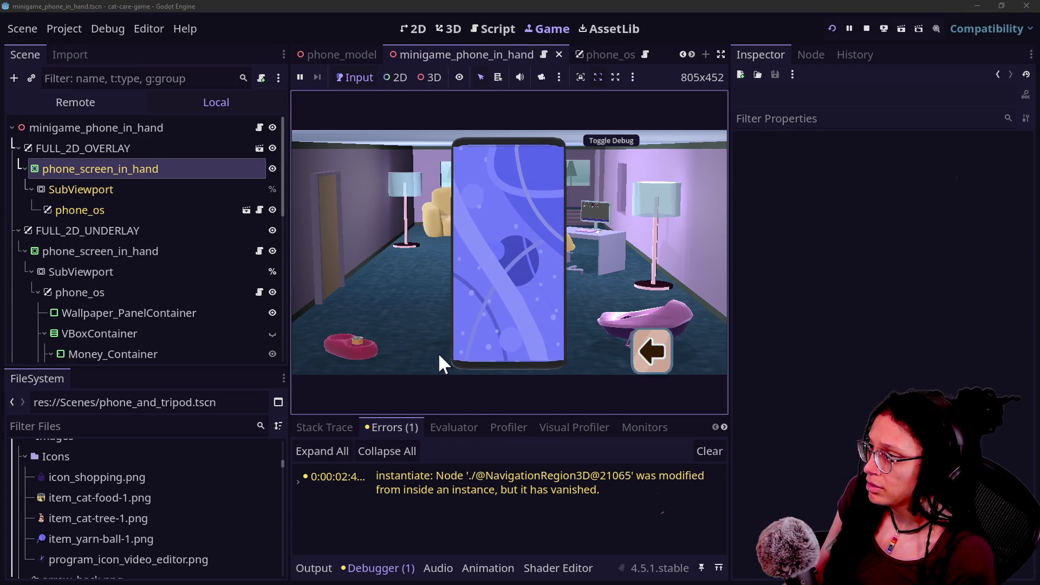
Put the in-hand phone away, then move the camera to the cat, the tripod phone, and back
click(639, 350)
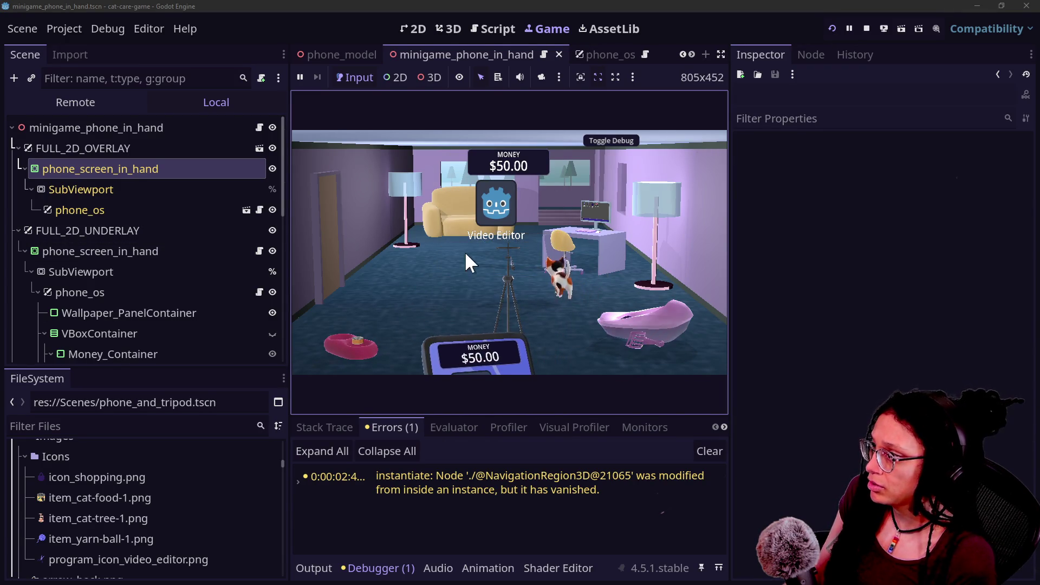
click(490, 190)
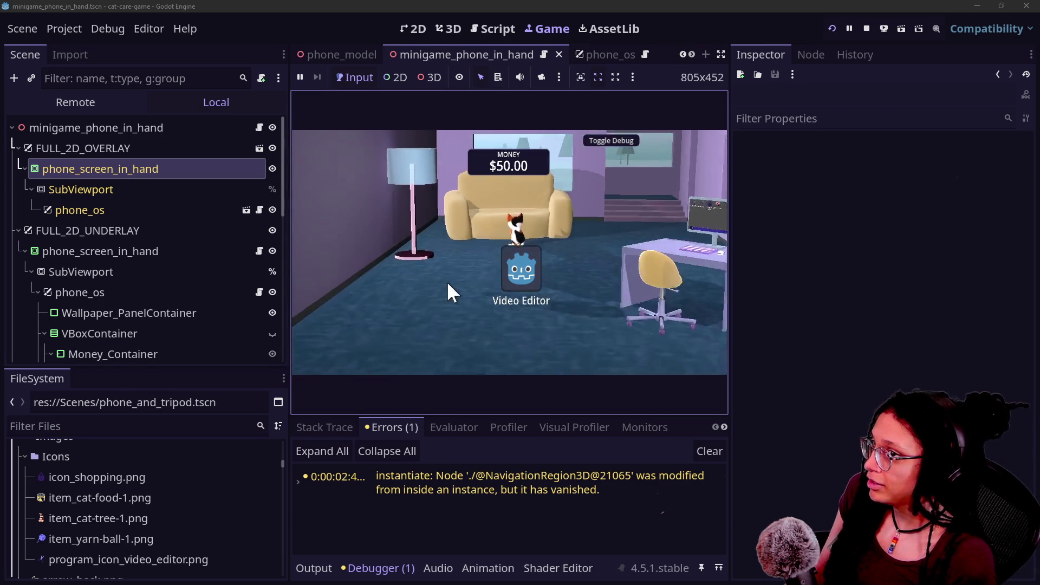
click(521, 269)
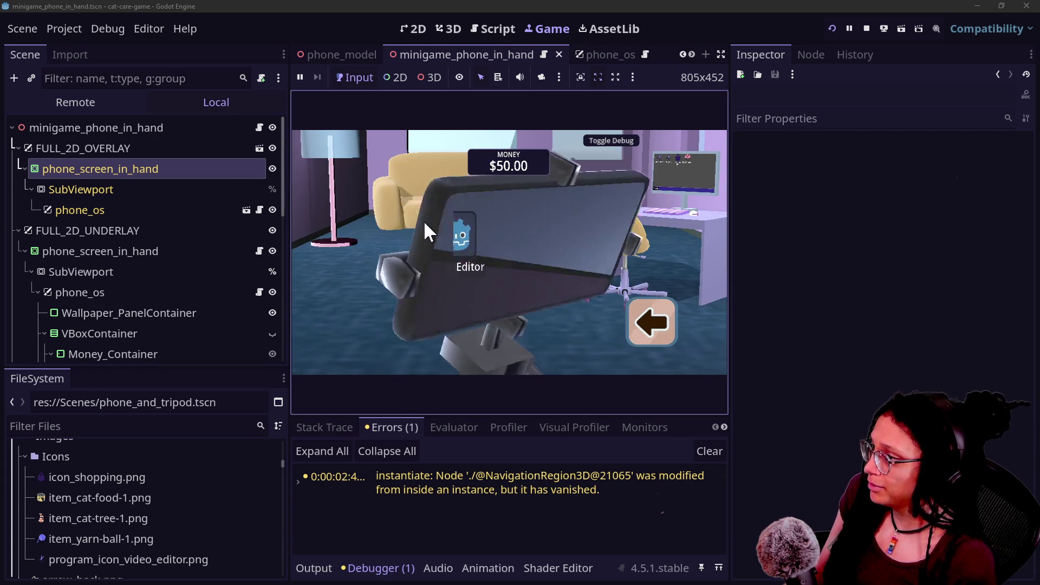
click(650, 319)
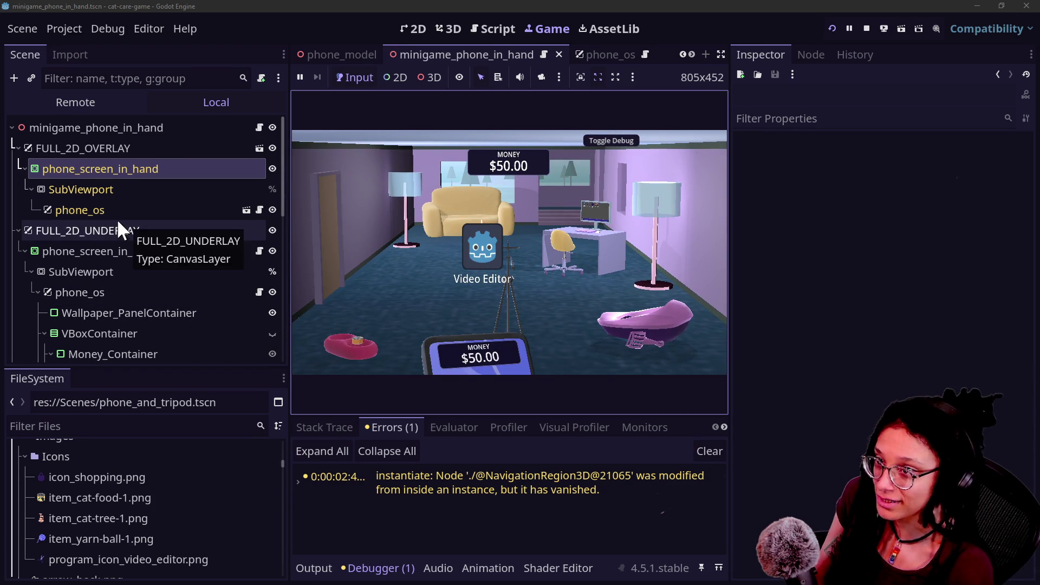
Widen the game view to 1059x596, check the SubViewport, then stop the game
drag(729, 214, 869, 246)
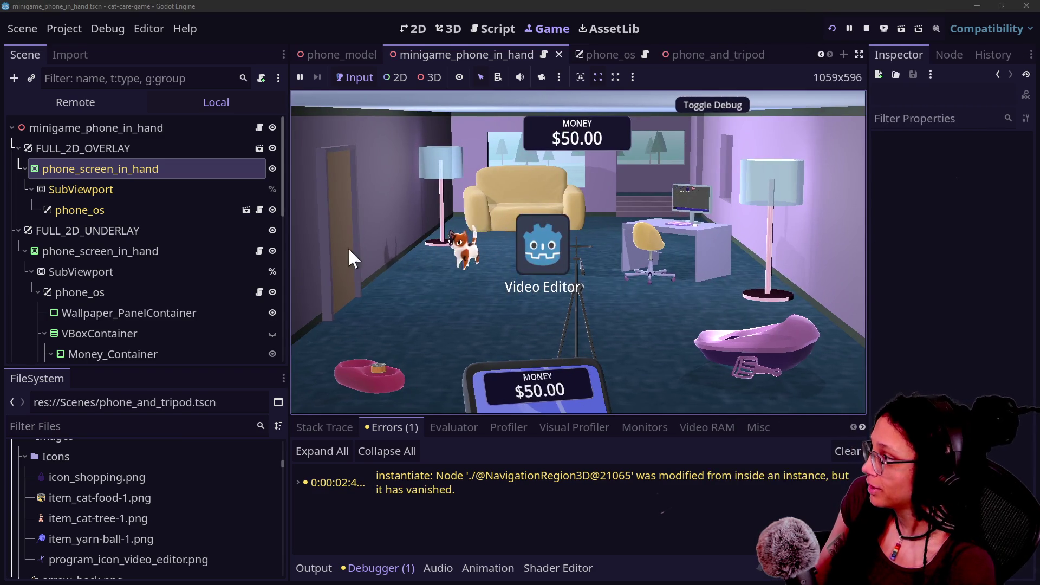
click(165, 184)
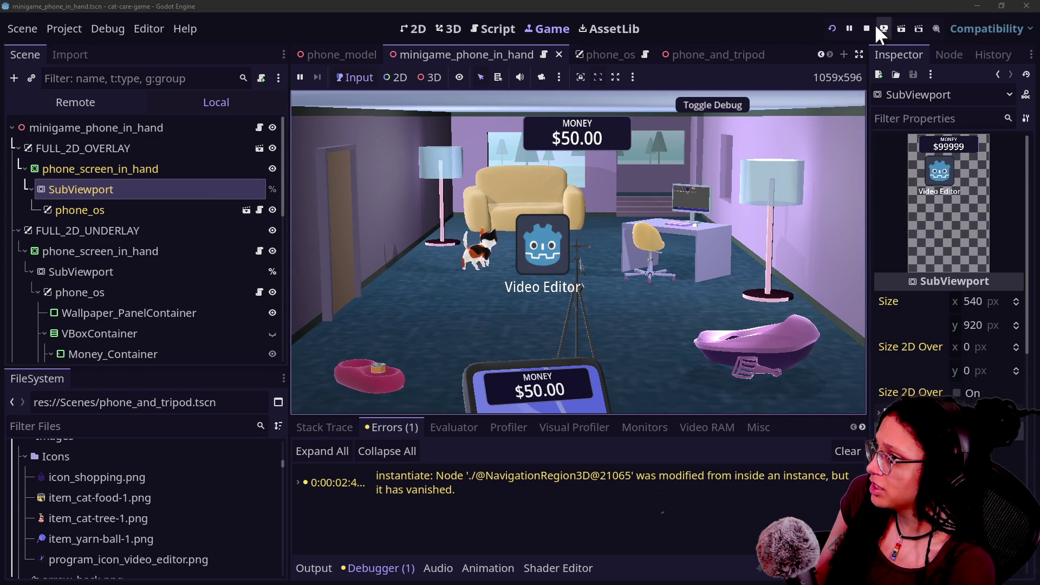
click(867, 28)
click(135, 186)
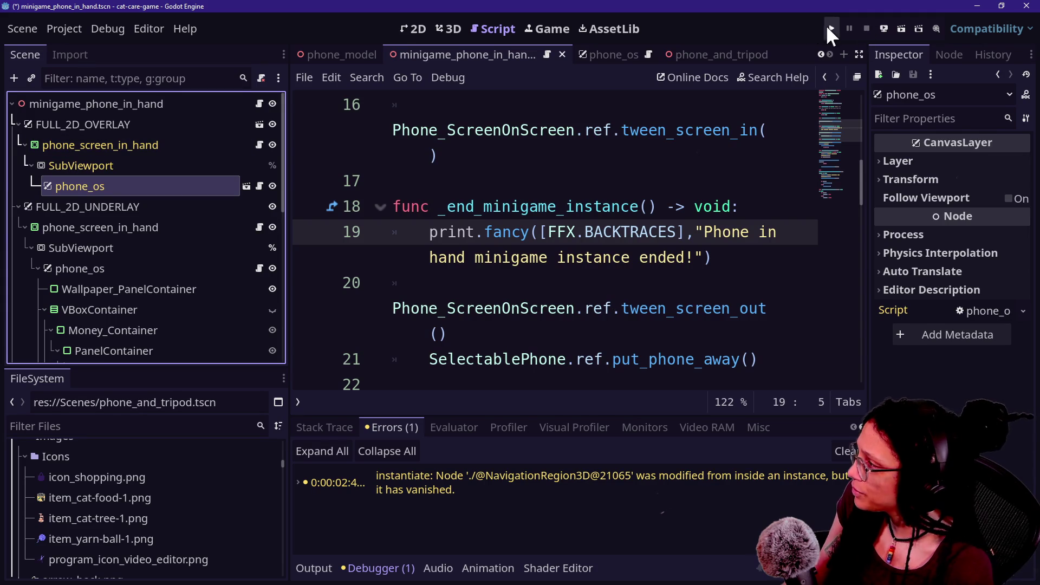
Detach the script from FULL_2D_UNDERLAY's phone_screen_in_hand node and run the game again
click(102, 146)
scroll(93, 228, down, 5)
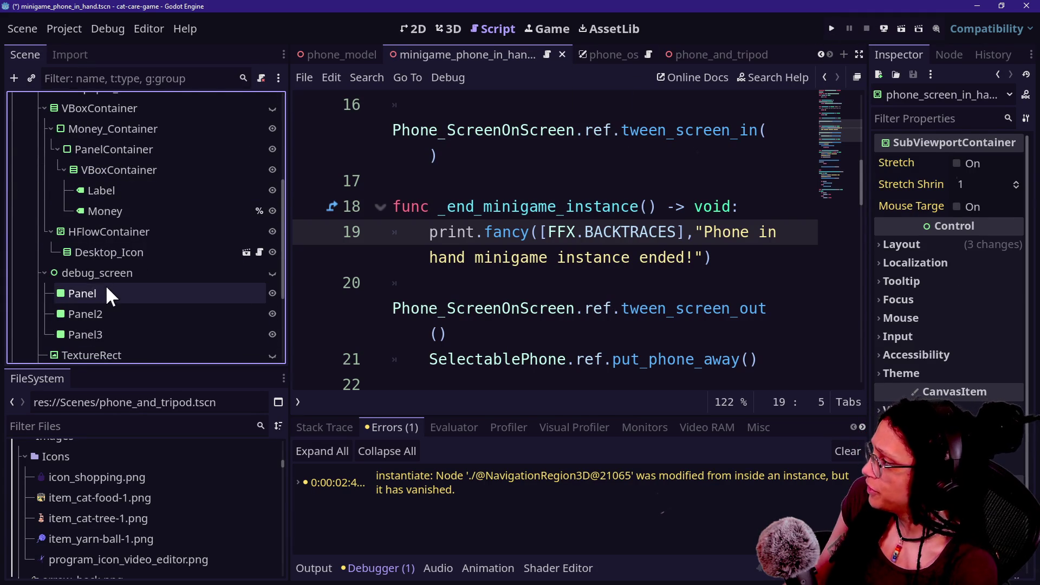
scroll(105, 285, down, 3)
scroll(192, 148, up, 4)
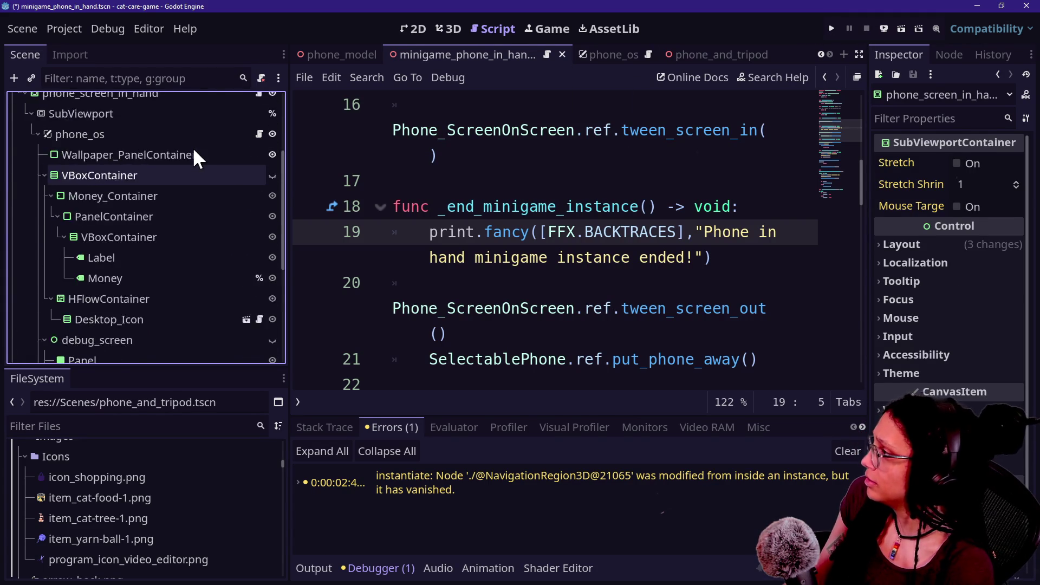
scroll(193, 147, up, 3)
scroll(179, 211, up, 2)
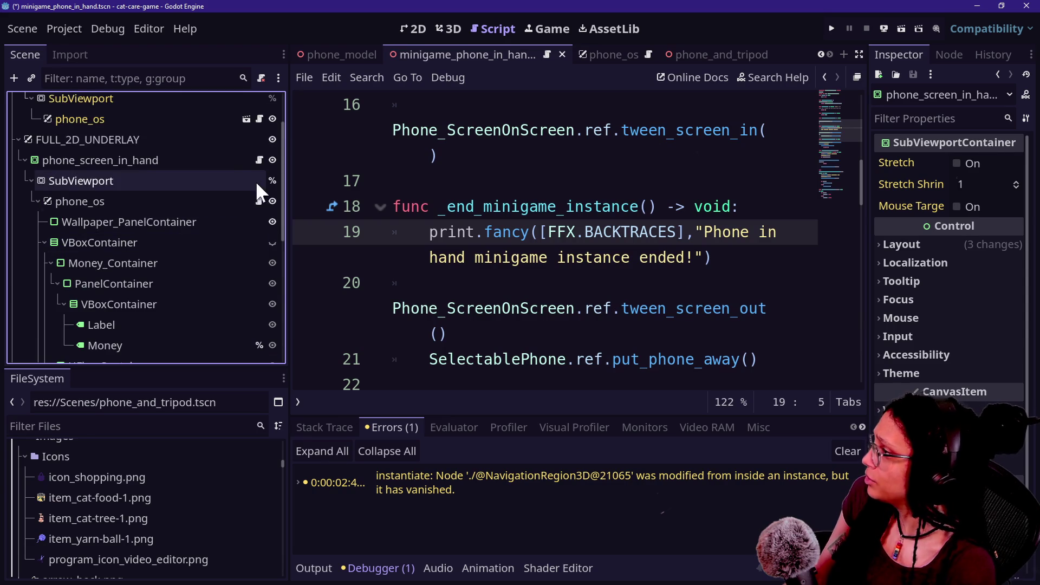
click(249, 165)
right_click(249, 166)
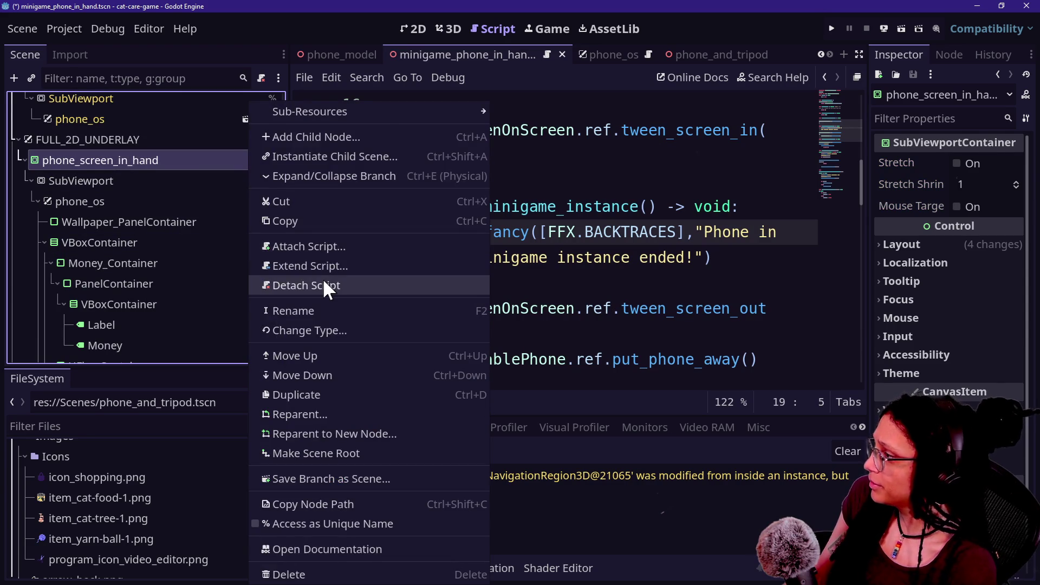
click(323, 282)
click(833, 30)
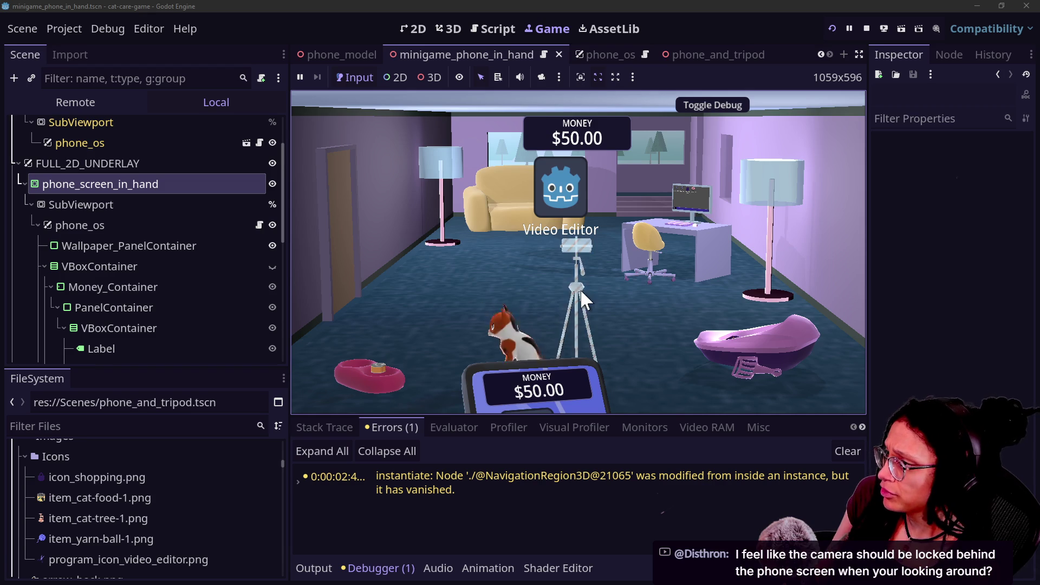
Raise the phone to its app, lower it, stop the game, and select the underlay SubViewport
click(522, 219)
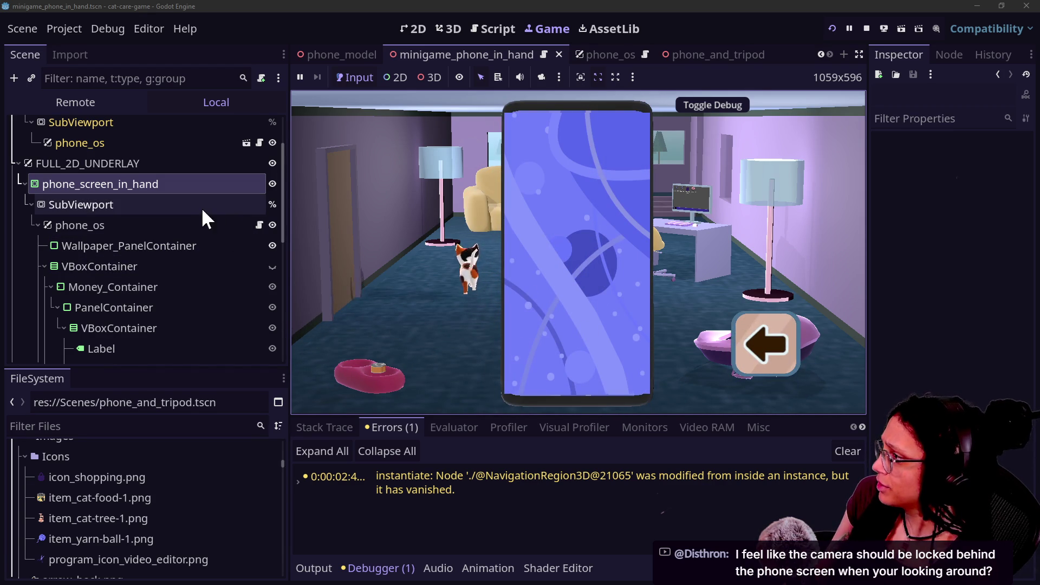
click(801, 341)
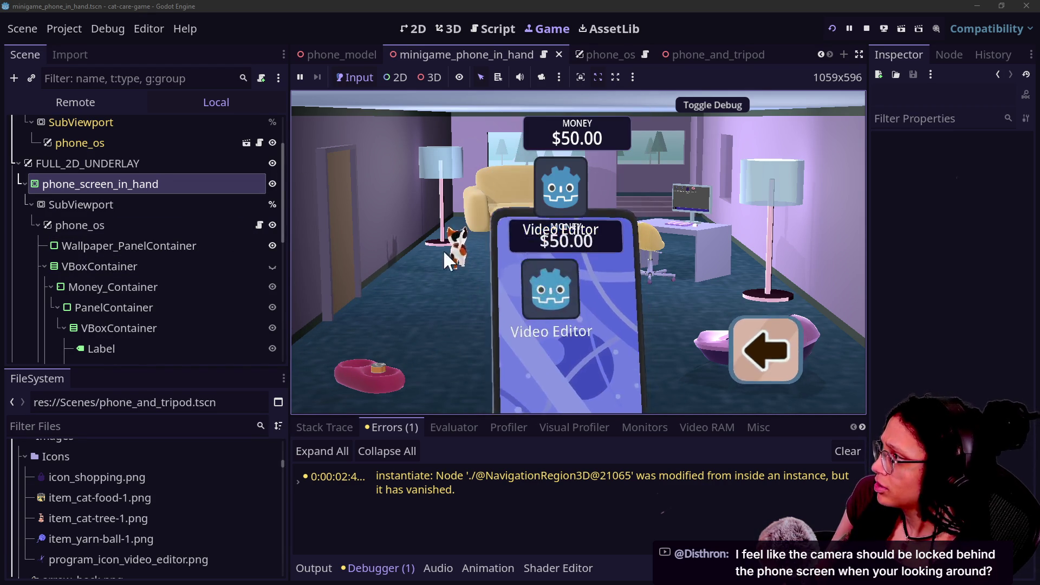
click(867, 28)
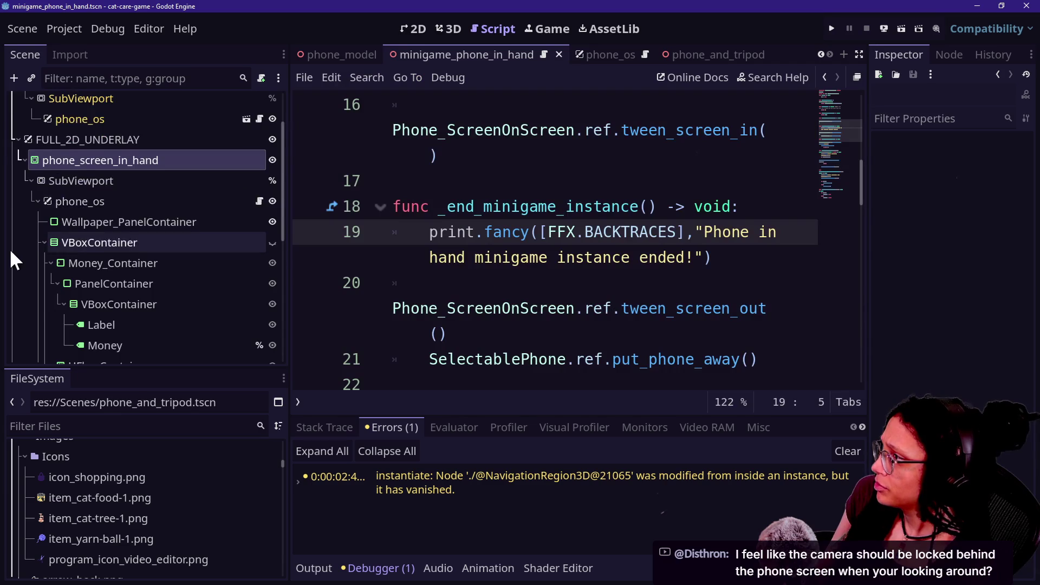
scroll(13, 254, up, 2)
click(65, 247)
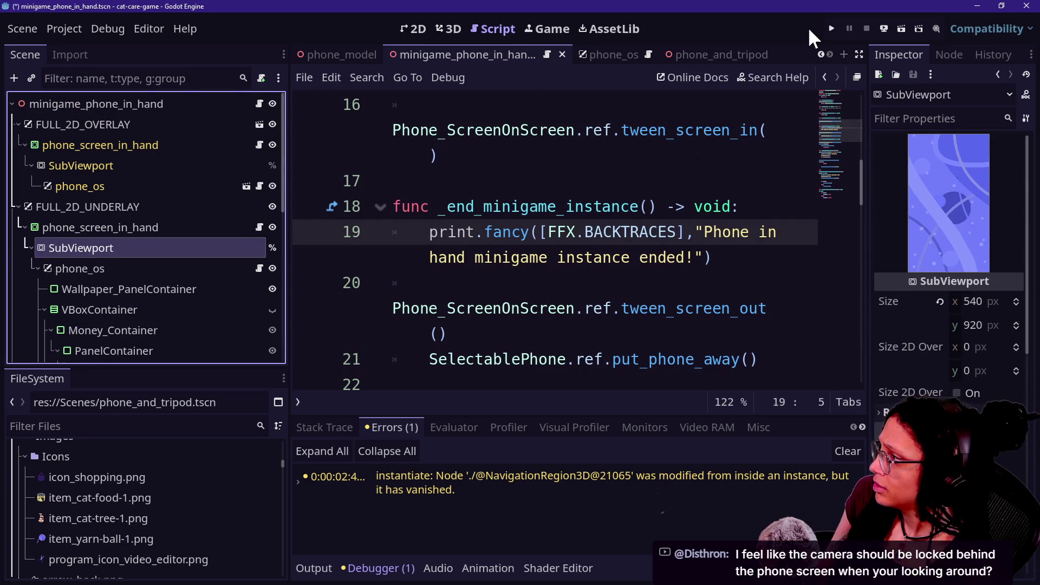
Run the project again from the toolbar
click(830, 28)
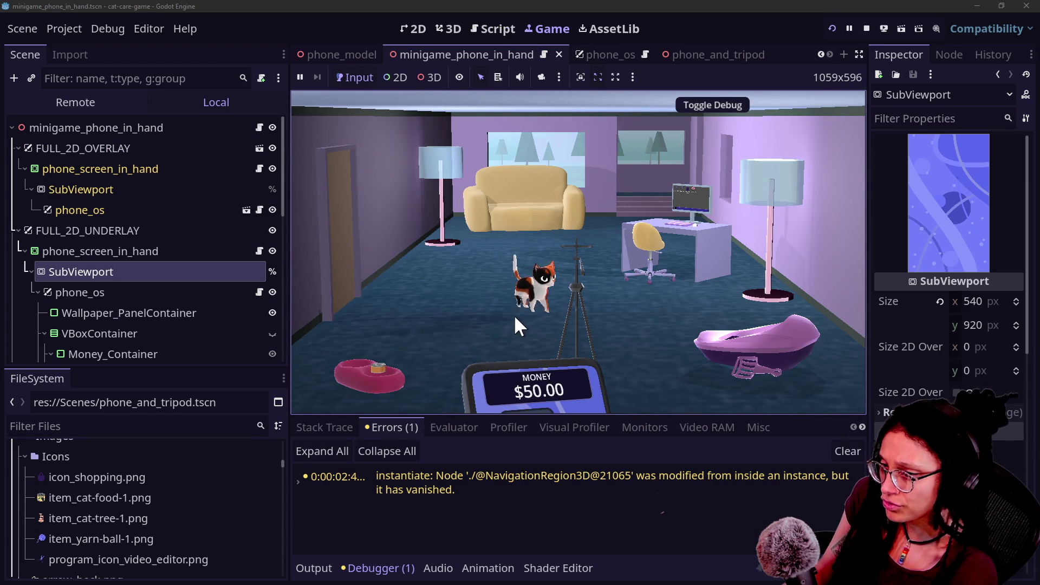
Open the phone's Video Editor app, return home, zoom onto the tripod phone, then stop the game
mouse_move(517, 373)
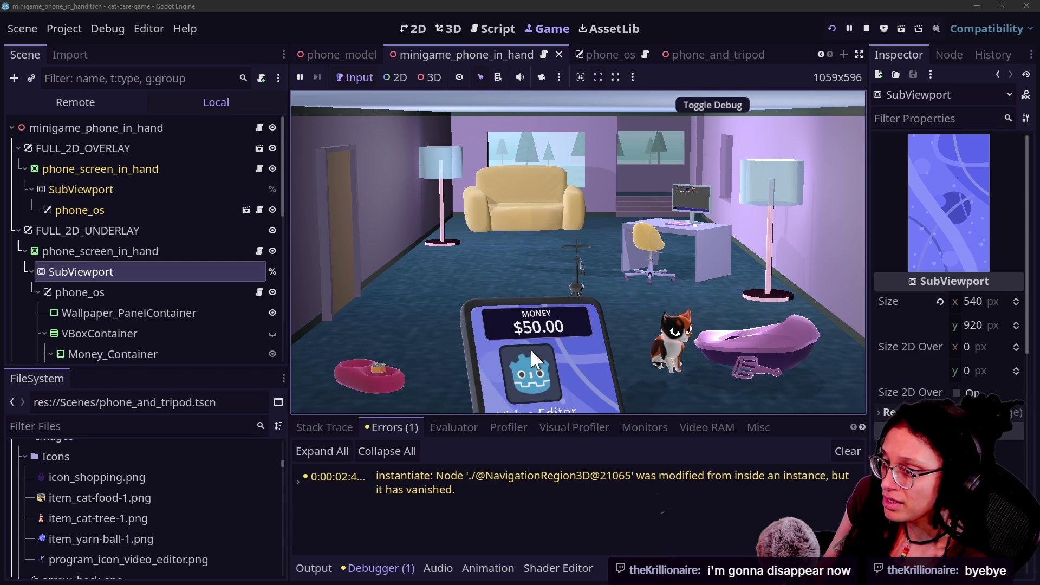
click(531, 349)
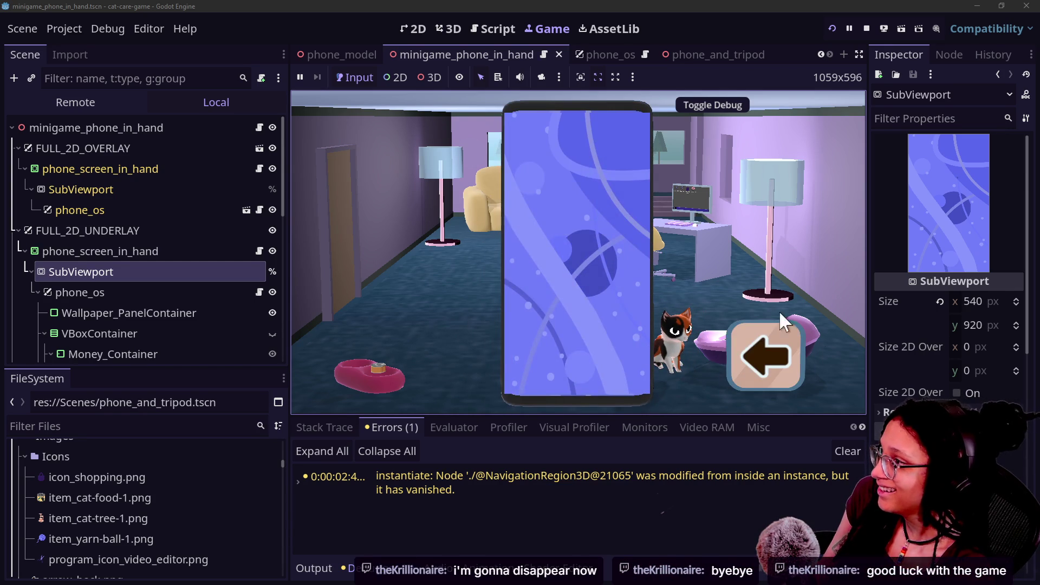
click(764, 349)
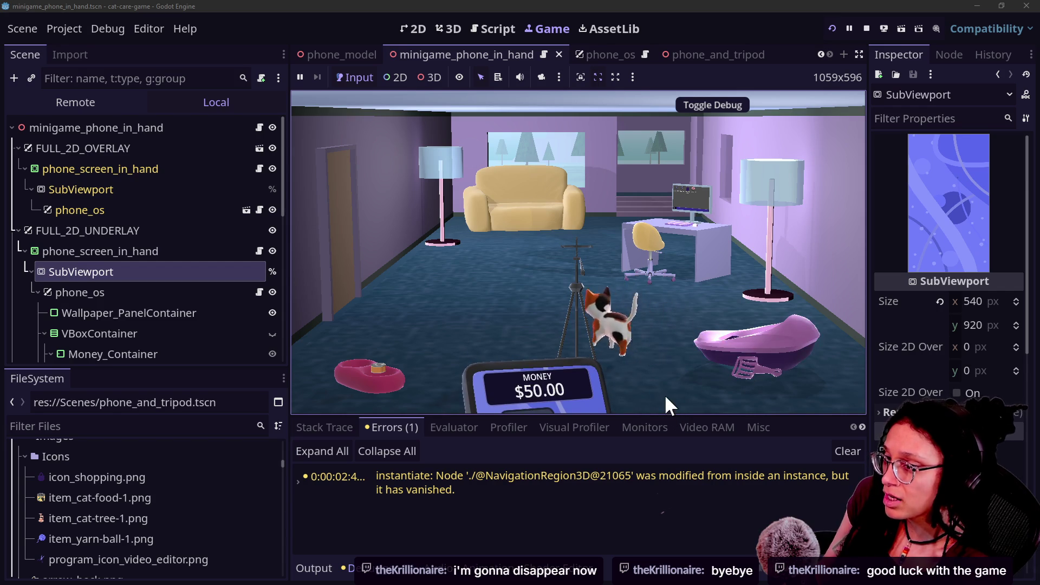
click(558, 265)
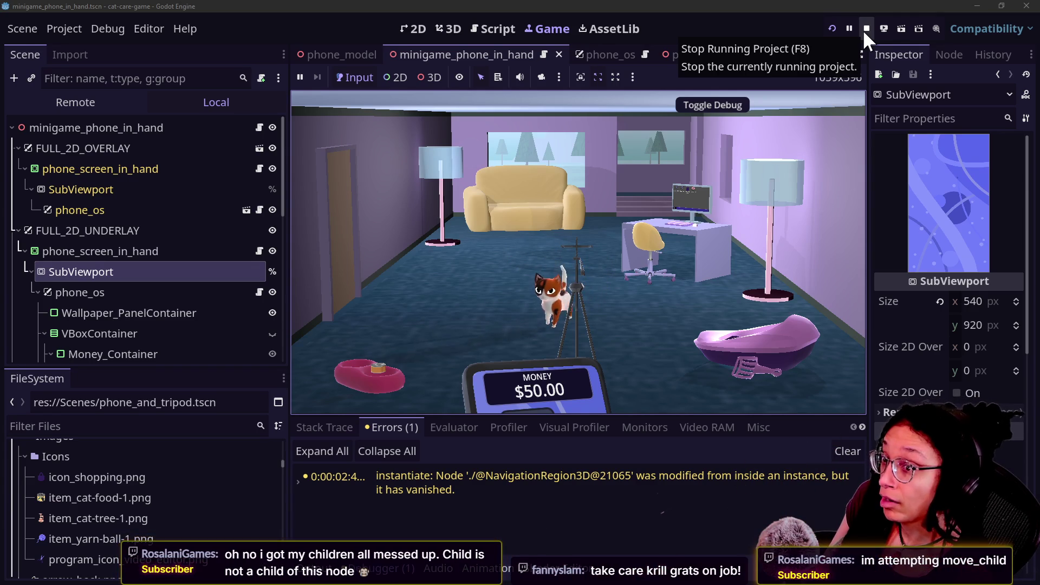
click(865, 27)
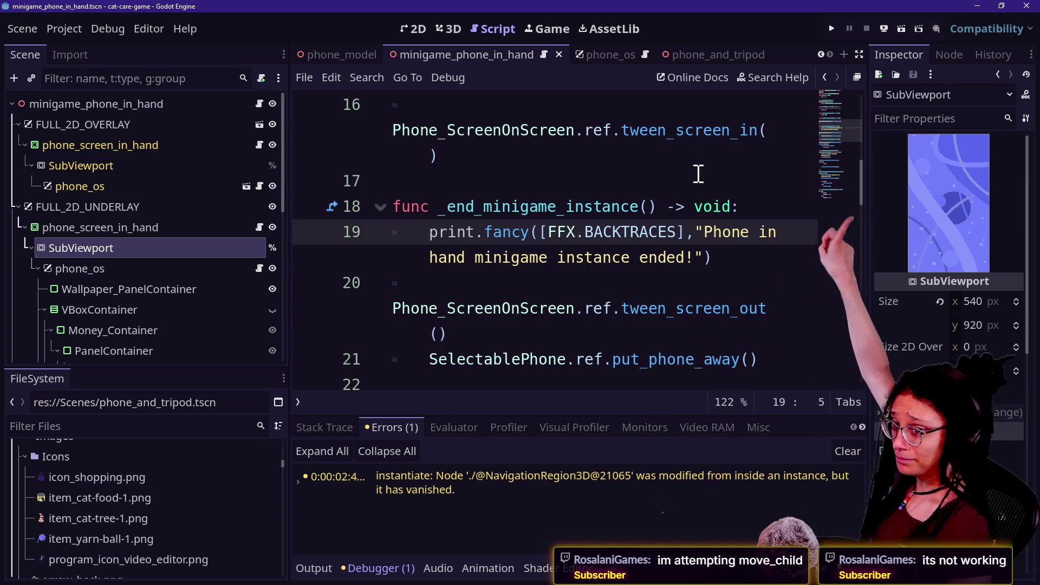
click(755, 79)
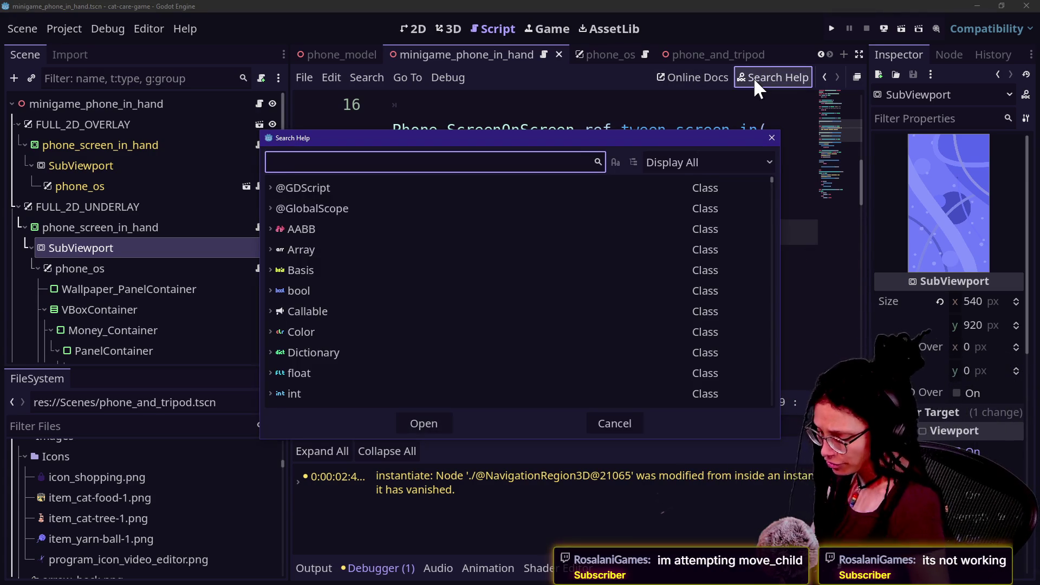
text(move_child)
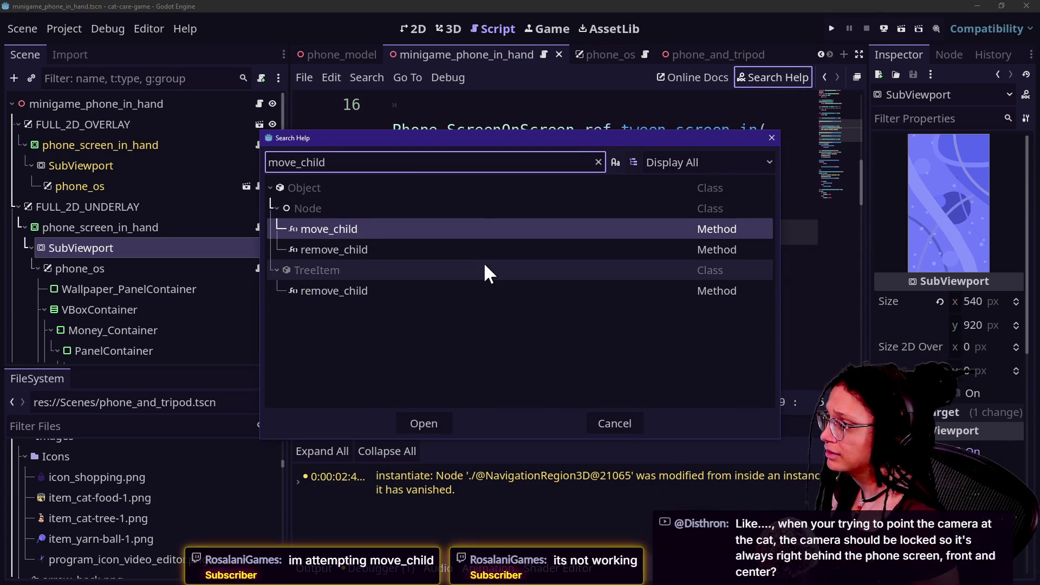
click(365, 228)
double_click(365, 228)
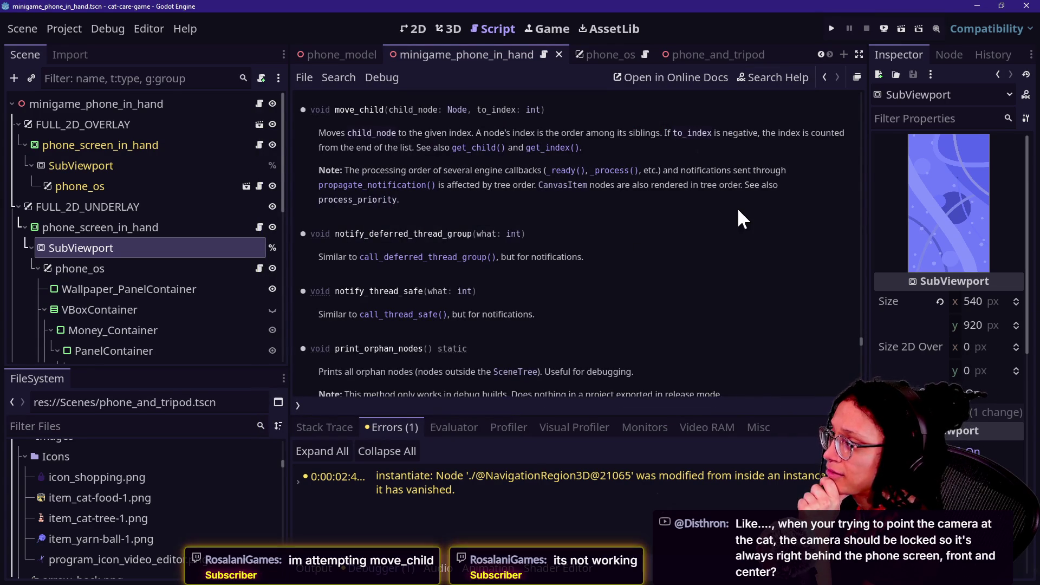
click(823, 78)
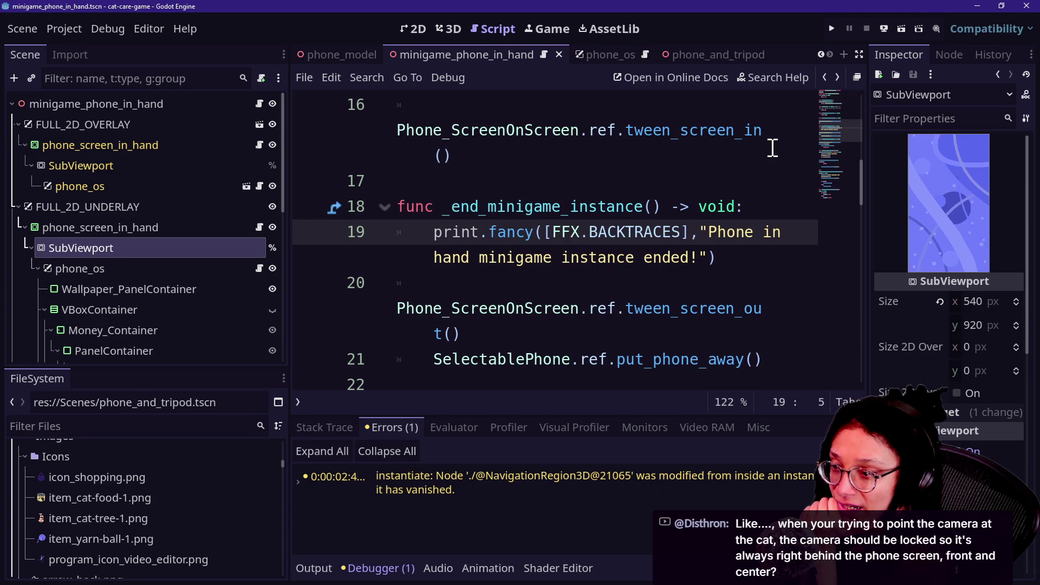
Switch to the phone_and_tripod scene tab and run the game from it
click(842, 54)
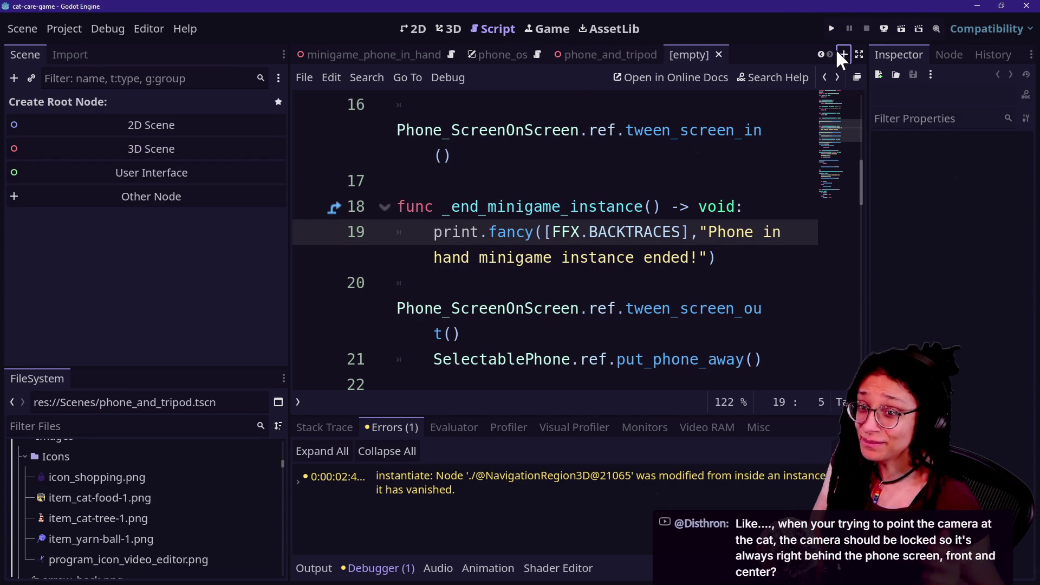
click(718, 53)
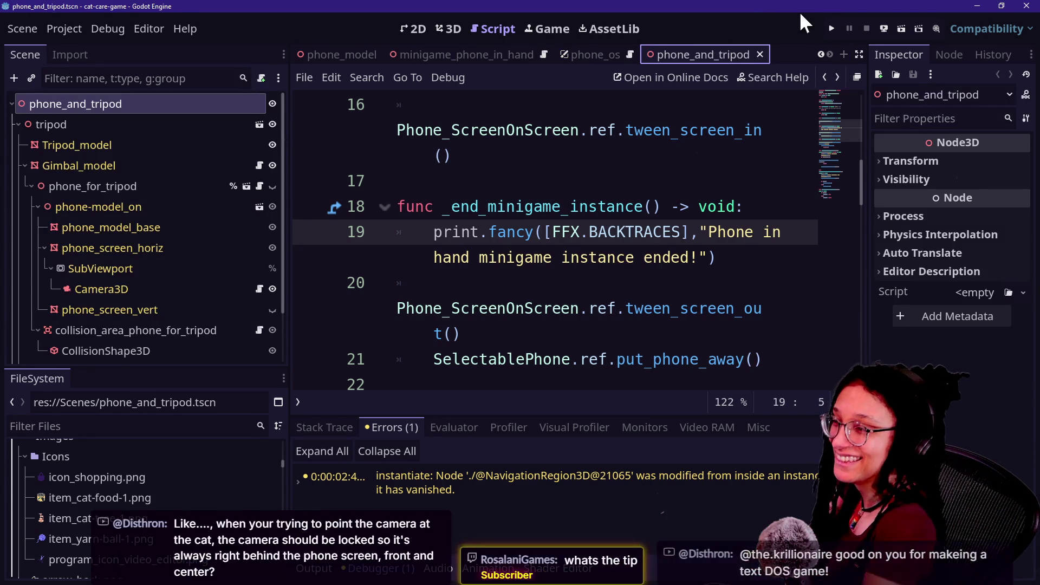
click(832, 27)
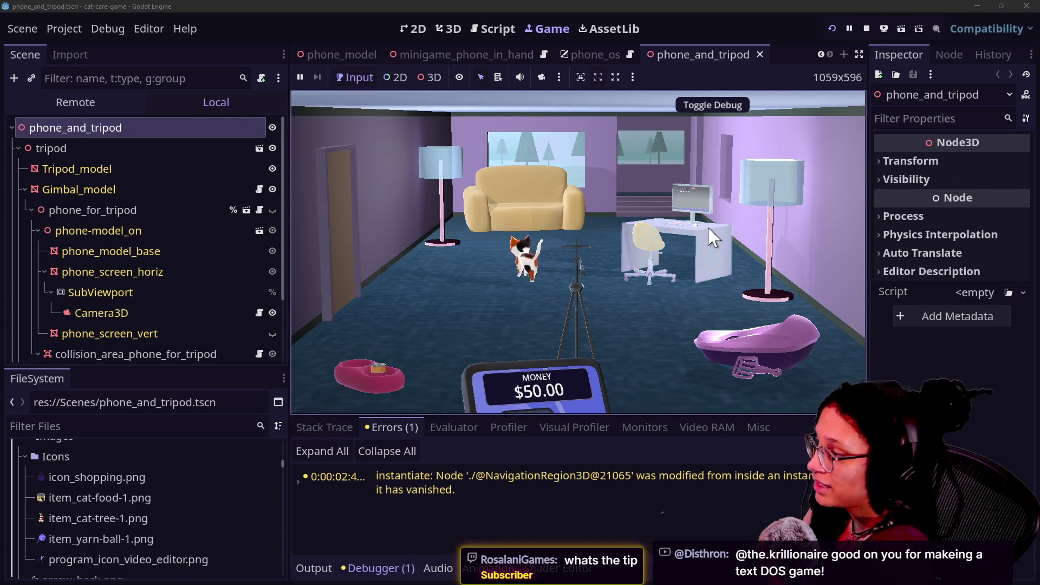
Zoom onto the tripod phone, rotate it toward portrait, swing it around, then back out
click(584, 272)
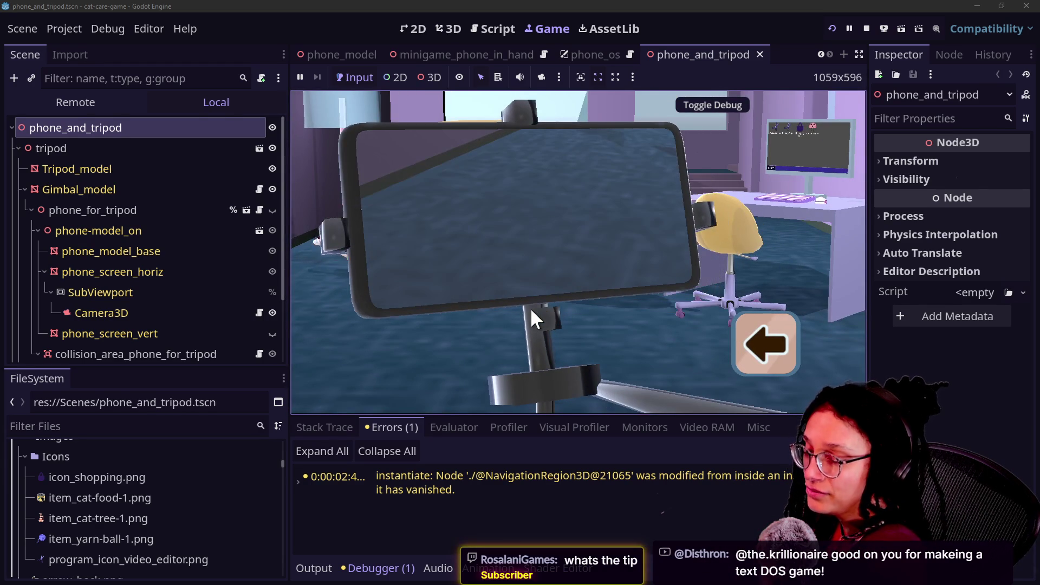
click(531, 308)
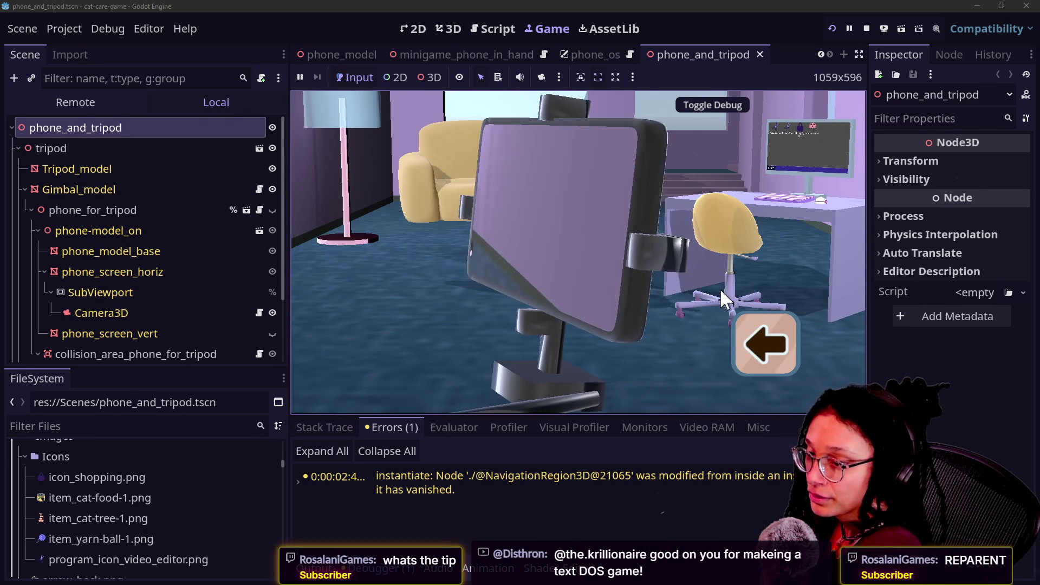
mouse_move(541, 301)
mouse_down()
mouse_move(609, 265)
mouse_move(701, 241)
mouse_move(532, 305)
mouse_move(609, 269)
mouse_move(561, 278)
mouse_move(547, 293)
mouse_move(577, 265)
mouse_move(428, 330)
mouse_move(482, 295)
mouse_move(476, 338)
mouse_move(490, 343)
mouse_move(359, 362)
mouse_move(733, 258)
mouse_move(736, 375)
mouse_up()
click(764, 346)
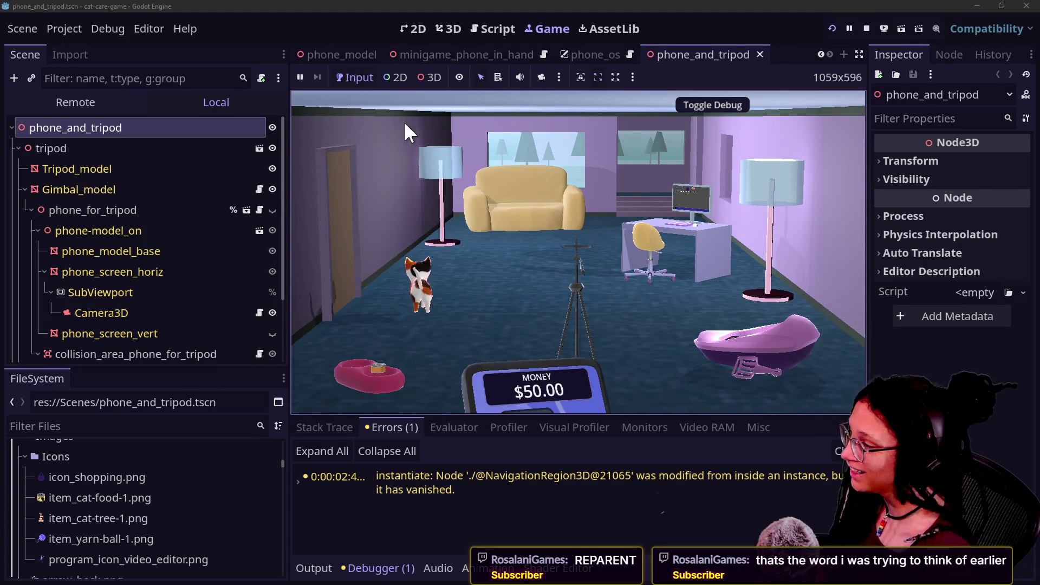
Raise and lower the in-hand phone and its apps, then select the phone_screen_horiz node
click(521, 381)
click(558, 245)
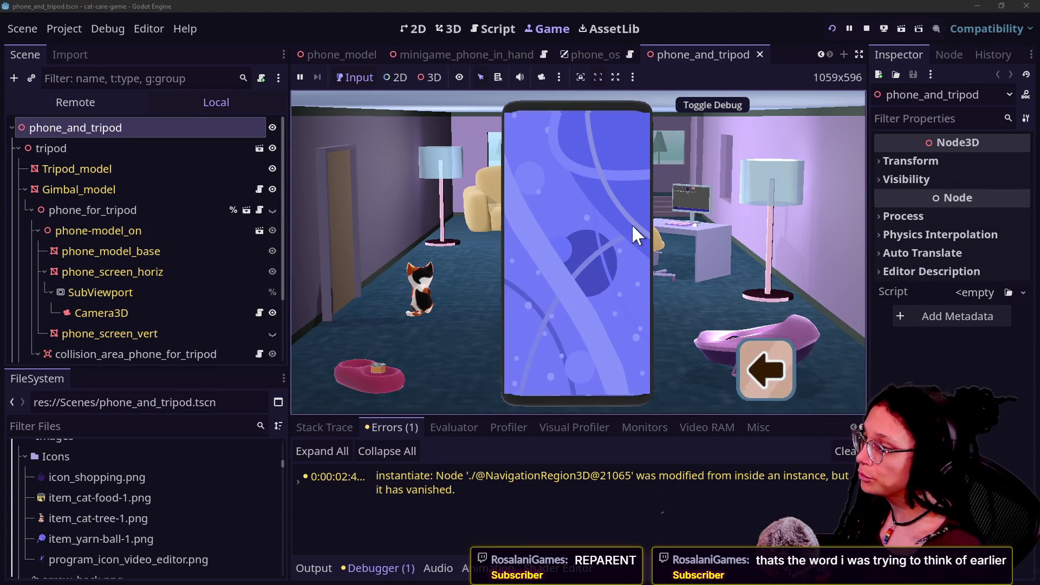
click(764, 344)
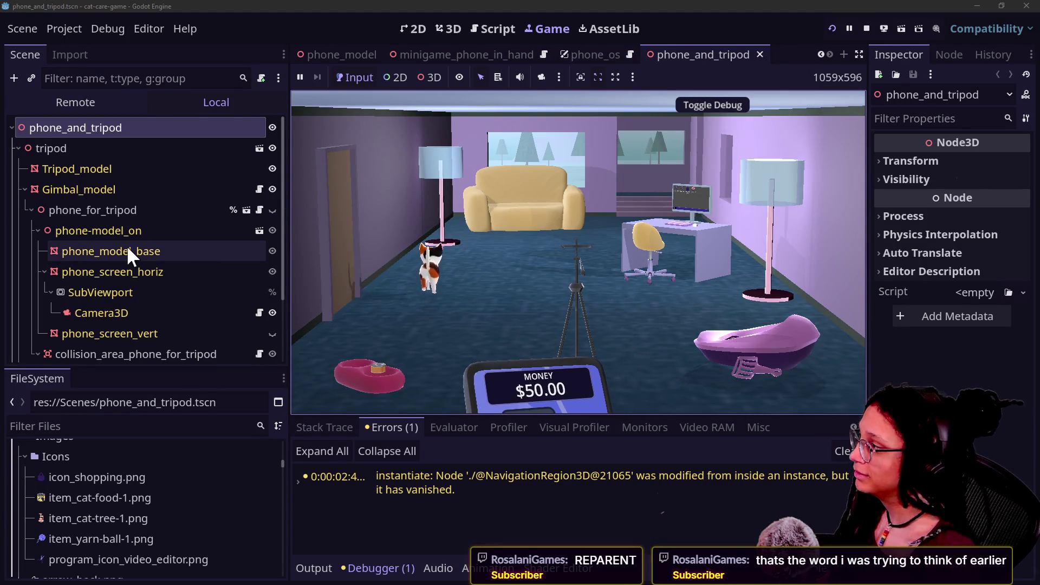
scroll(125, 236, down, 3)
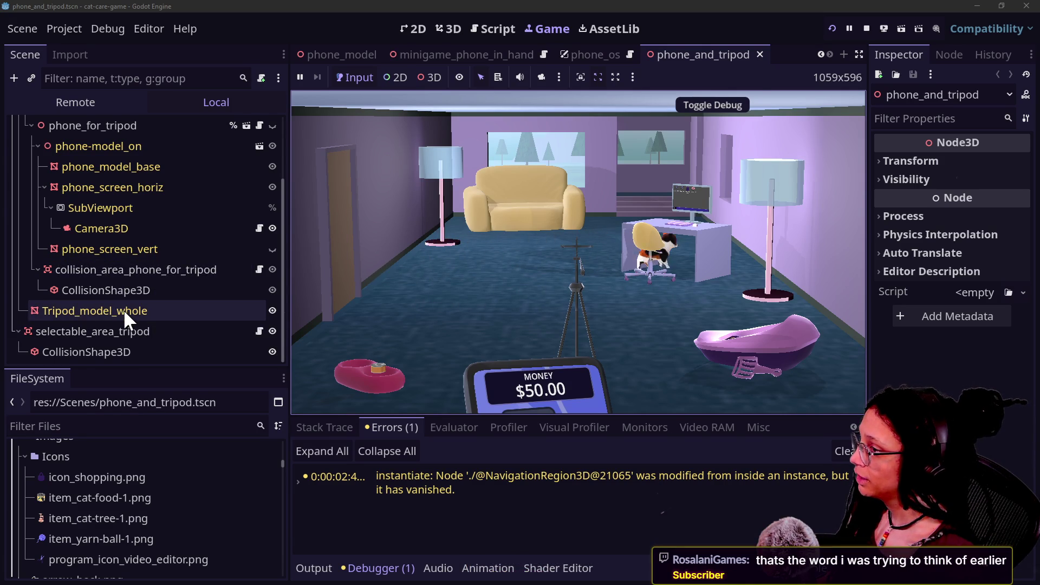
click(503, 368)
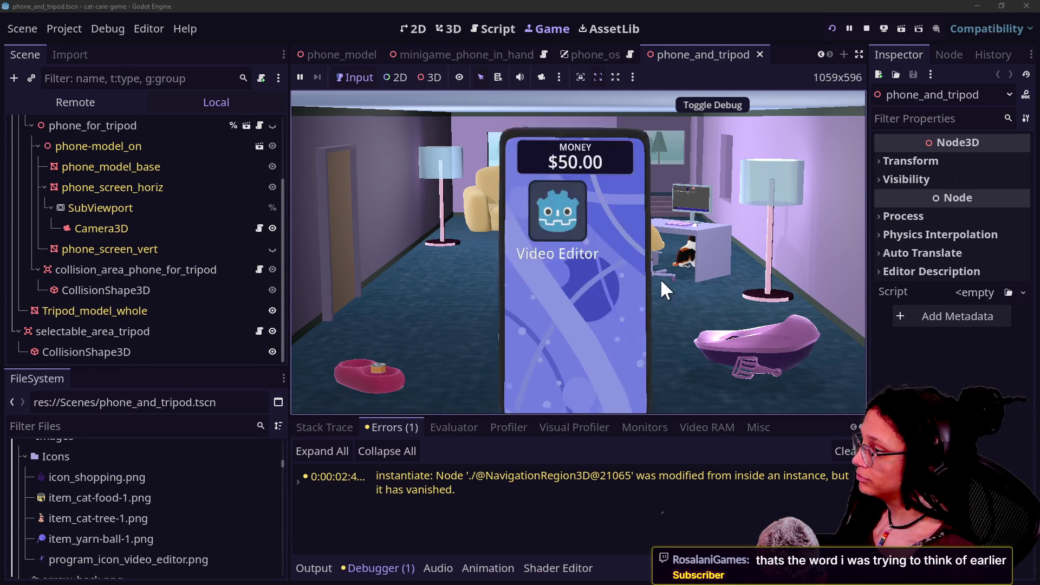
click(778, 362)
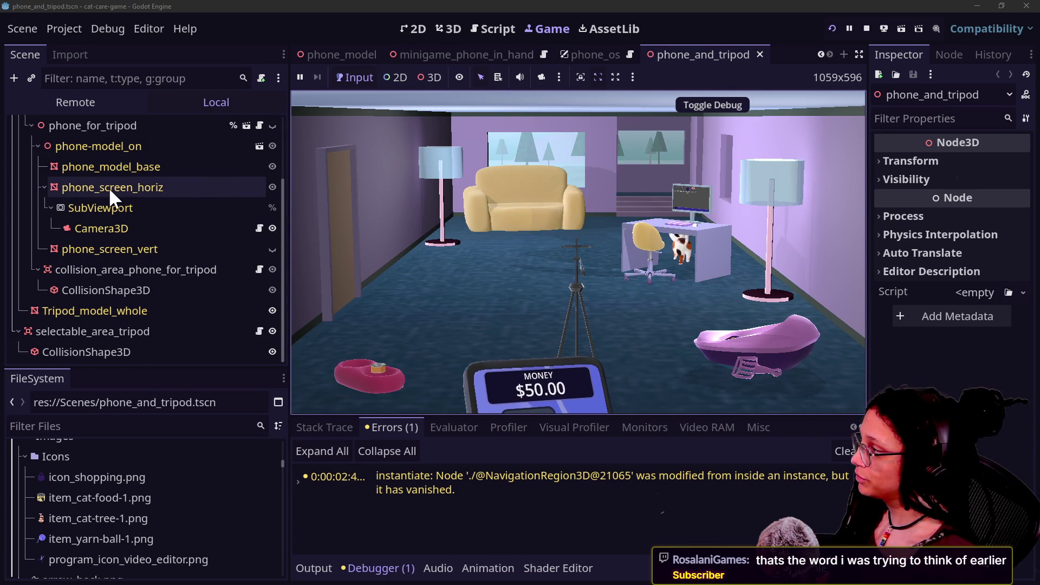
scroll(108, 188, up, 3)
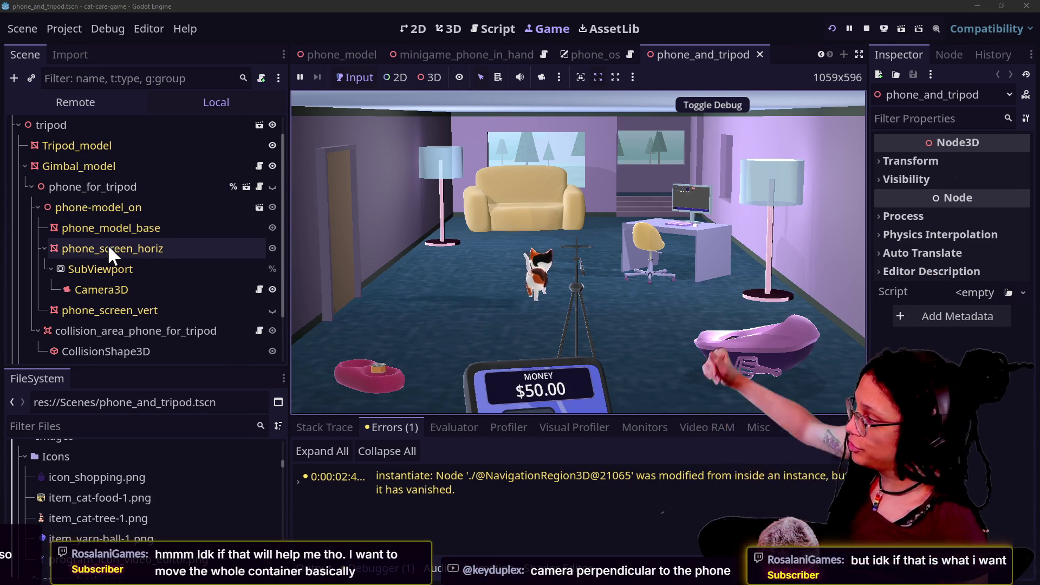
click(107, 245)
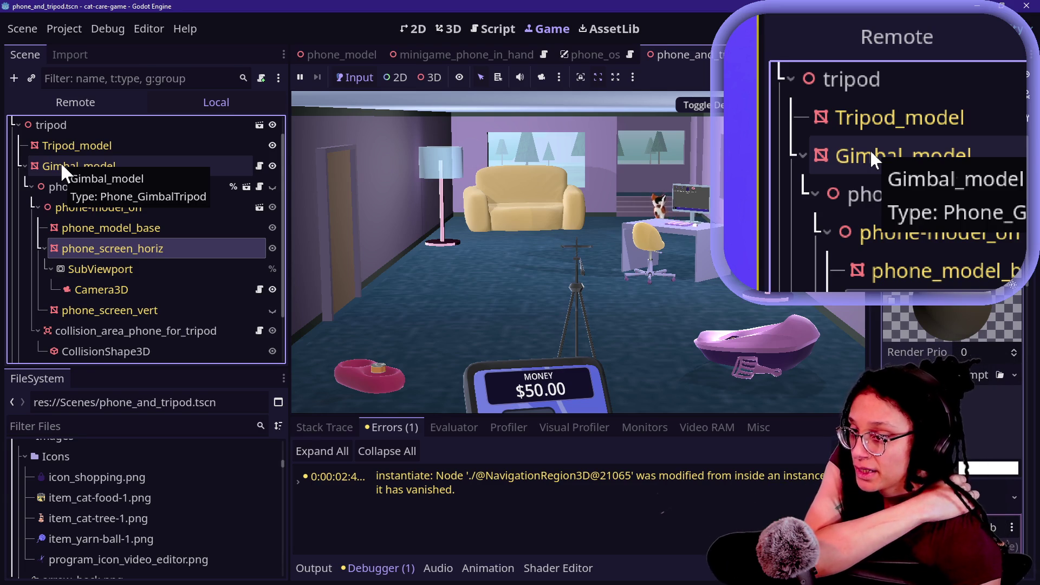
Zoom onto the tripod phone, pan and tilt its camera toward the floor, then select Camera3D
click(588, 248)
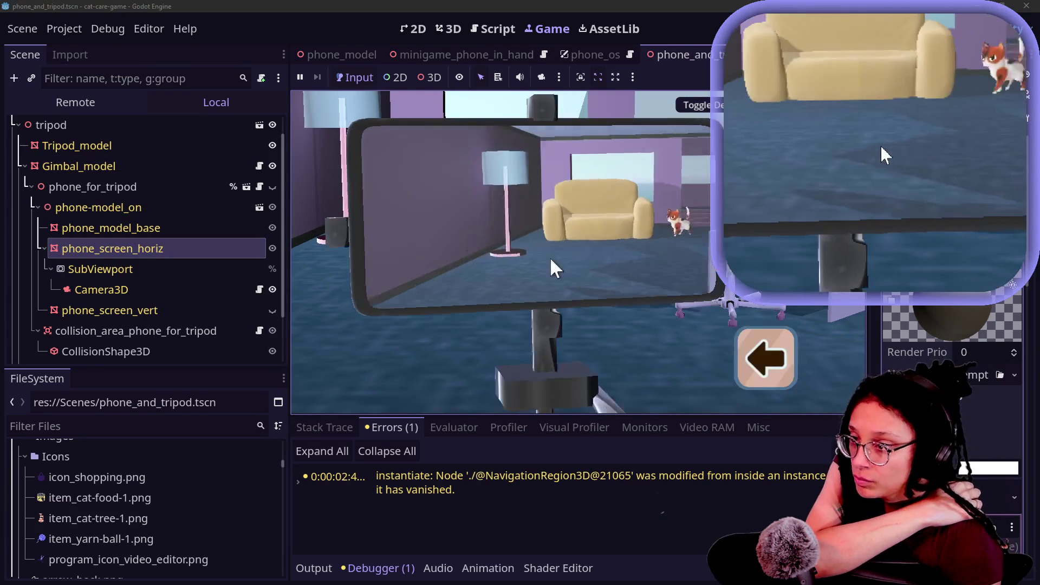
mouse_move(550, 257)
mouse_down()
mouse_move(600, 262)
mouse_move(570, 275)
mouse_move(735, 259)
mouse_move(580, 278)
mouse_move(544, 262)
mouse_move(581, 256)
mouse_move(580, 265)
mouse_up()
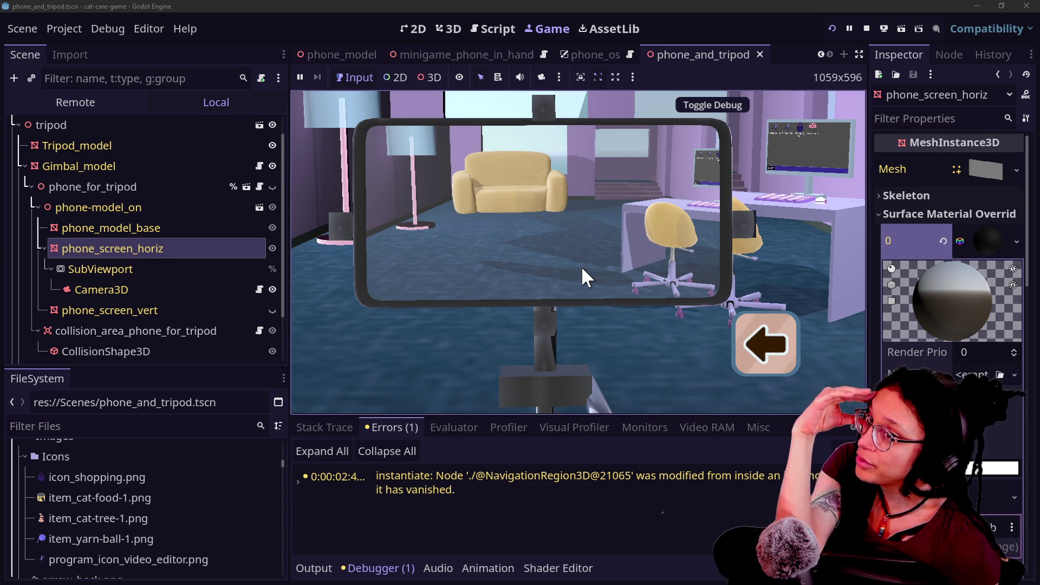
mouse_move(581, 266)
mouse_down()
mouse_move(544, 223)
mouse_move(569, 285)
mouse_move(597, 265)
mouse_up()
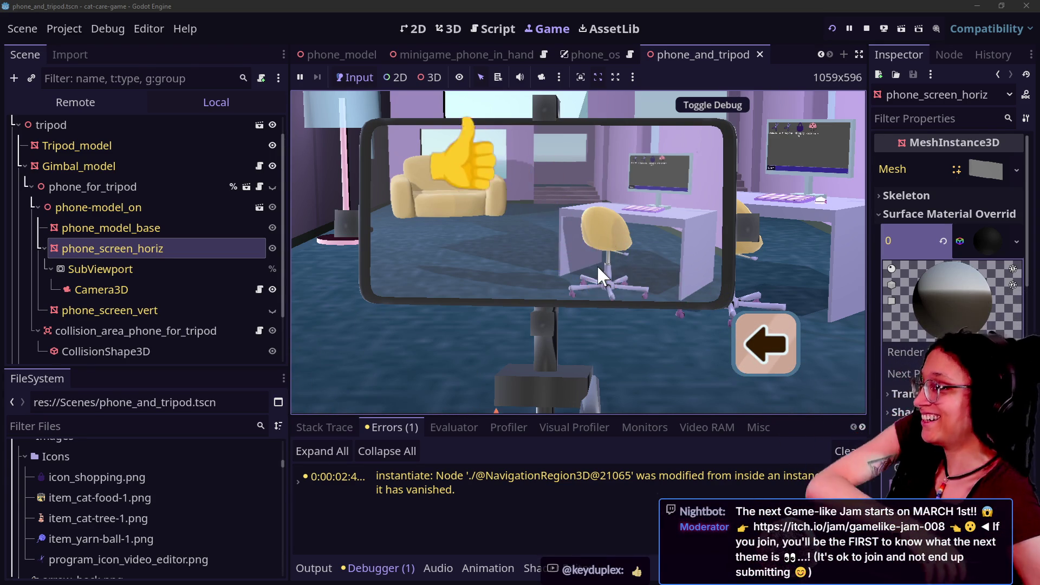
click(597, 264)
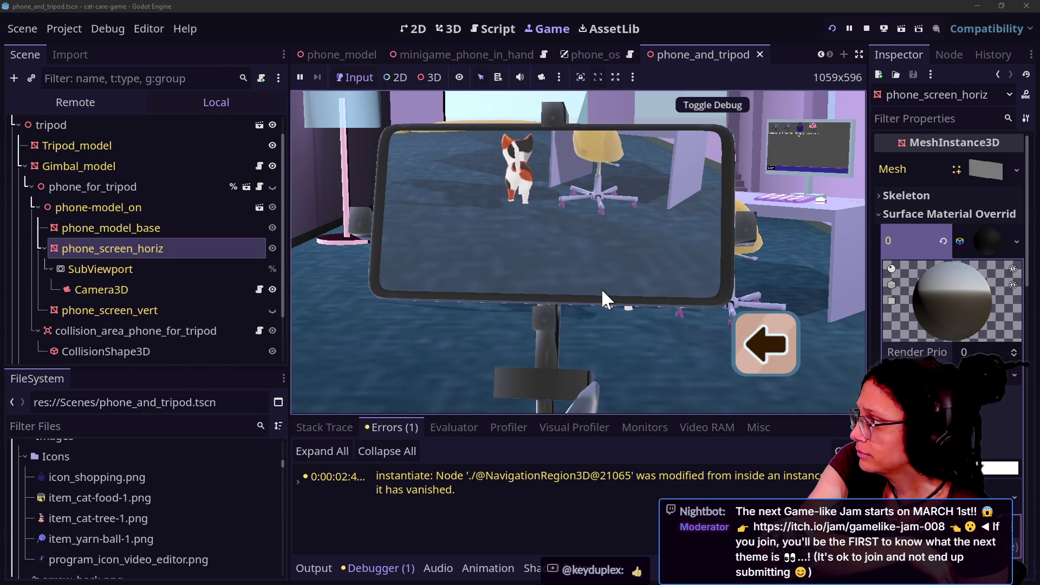
scroll(144, 226, down, 3)
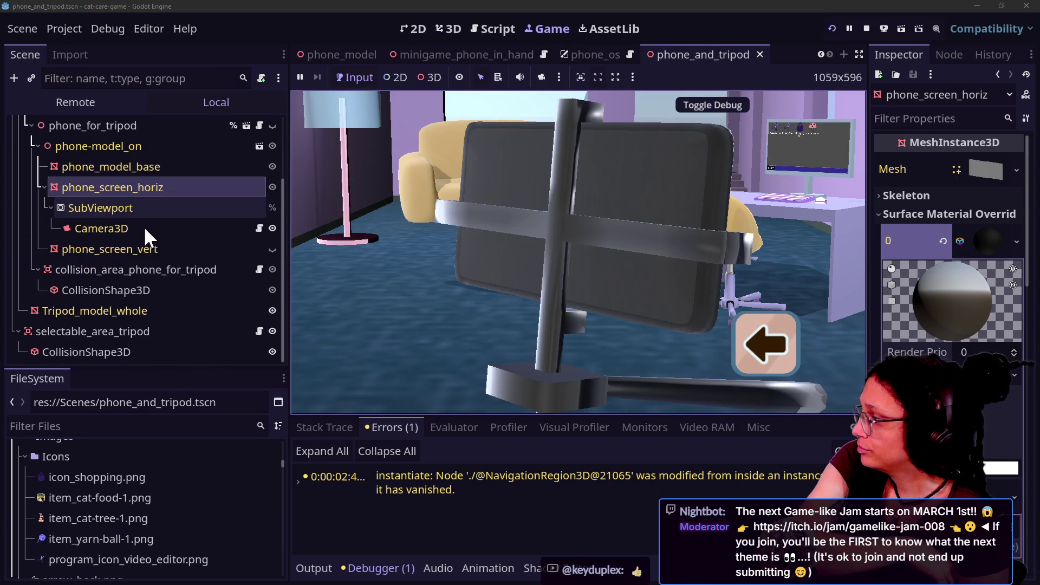
click(114, 229)
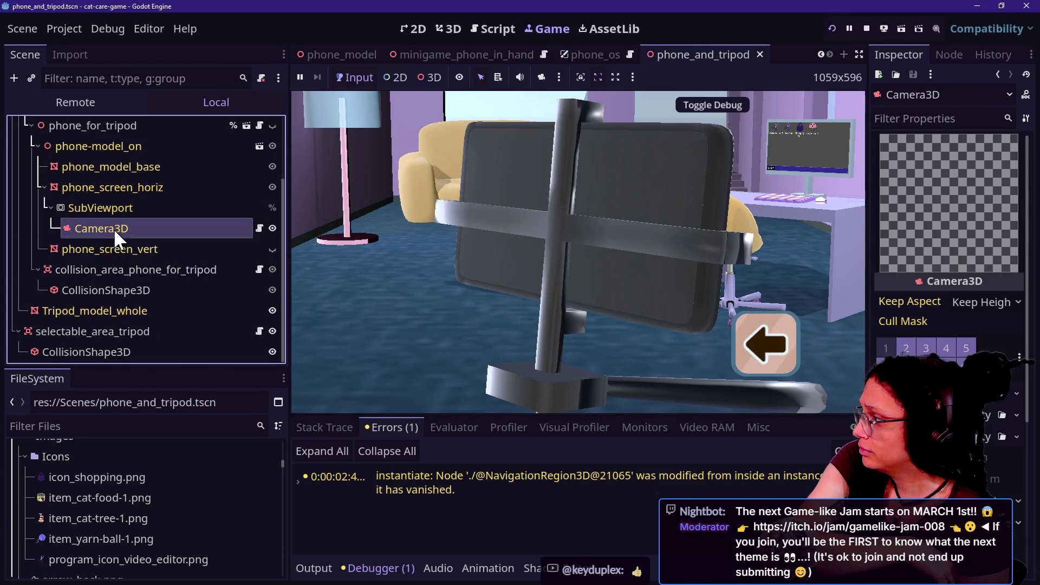
Open the phone_for_tripod scene, select Camera3D, and swing the in-game phone camera toward the sofa
scroll(166, 284, up, 3)
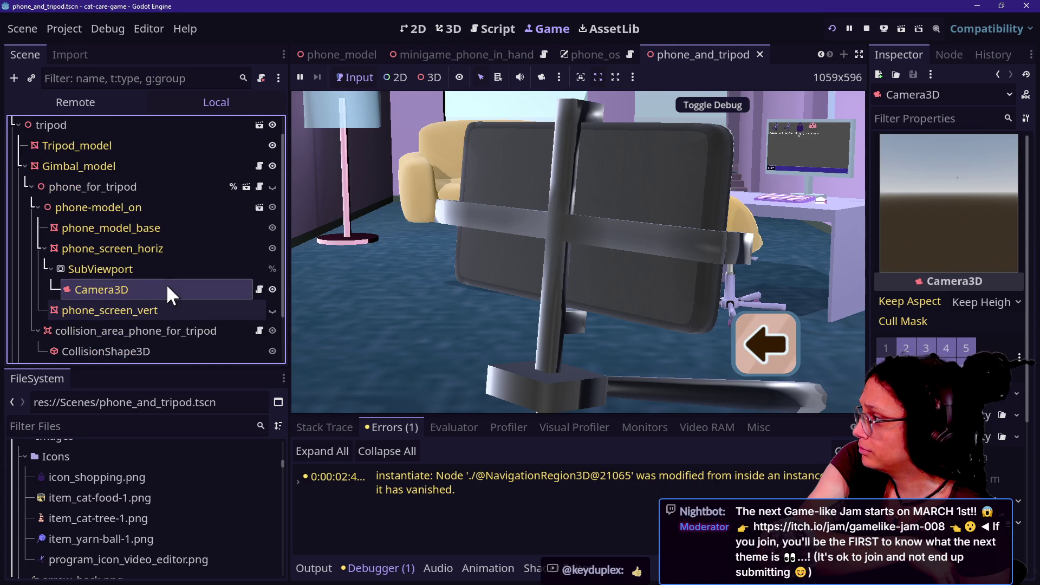
click(670, 161)
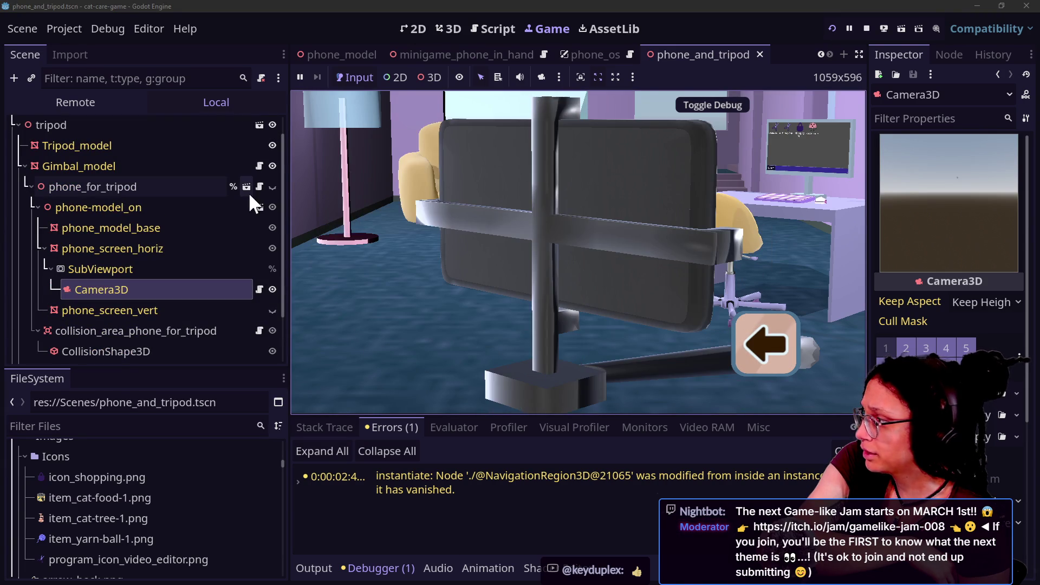
click(246, 187)
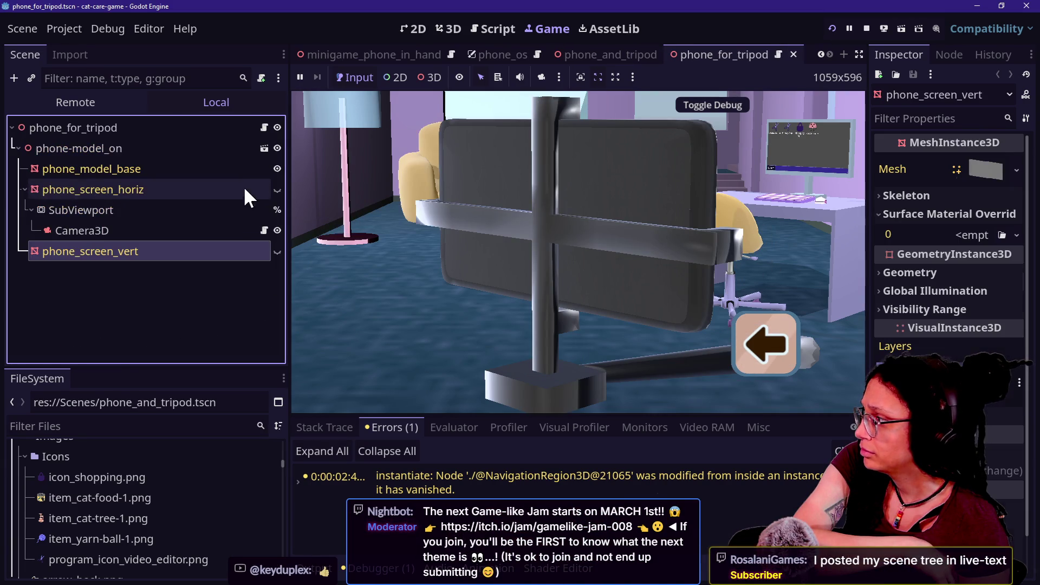
click(175, 233)
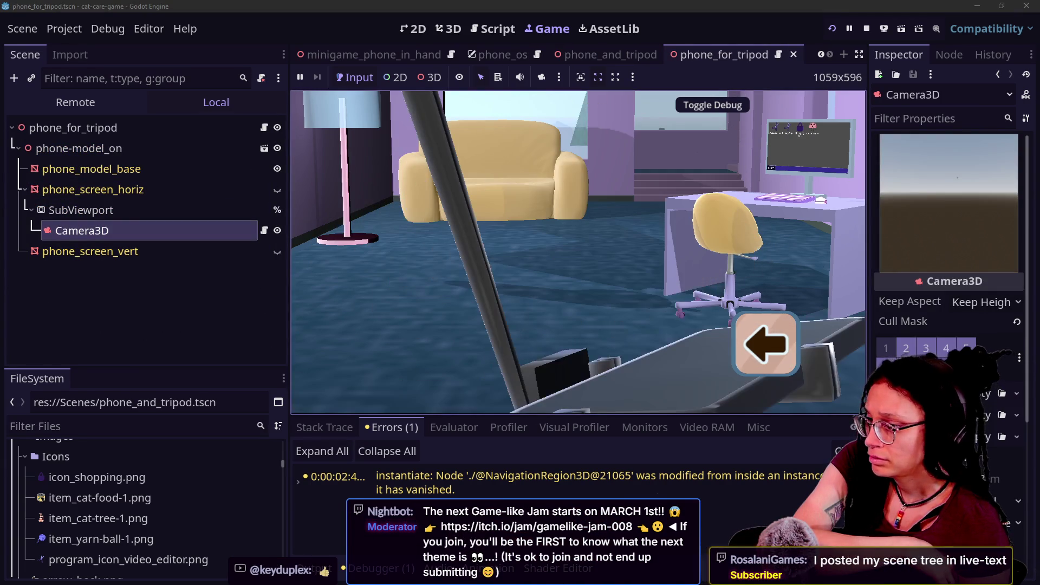
click(580, 203)
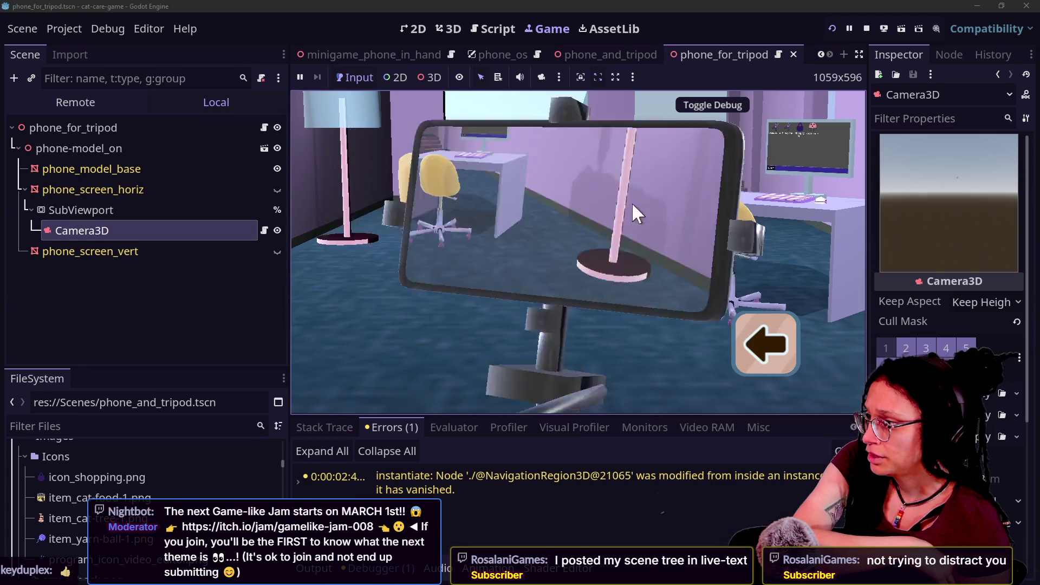
mouse_move(598, 194)
mouse_down()
mouse_move(563, 229)
mouse_move(596, 232)
mouse_move(542, 200)
mouse_move(478, 196)
mouse_move(596, 182)
mouse_move(581, 209)
mouse_move(535, 206)
mouse_move(545, 264)
mouse_move(592, 211)
mouse_move(587, 186)
mouse_move(526, 186)
mouse_move(535, 204)
mouse_move(577, 207)
mouse_move(310, 116)
mouse_move(271, 118)
mouse_up()
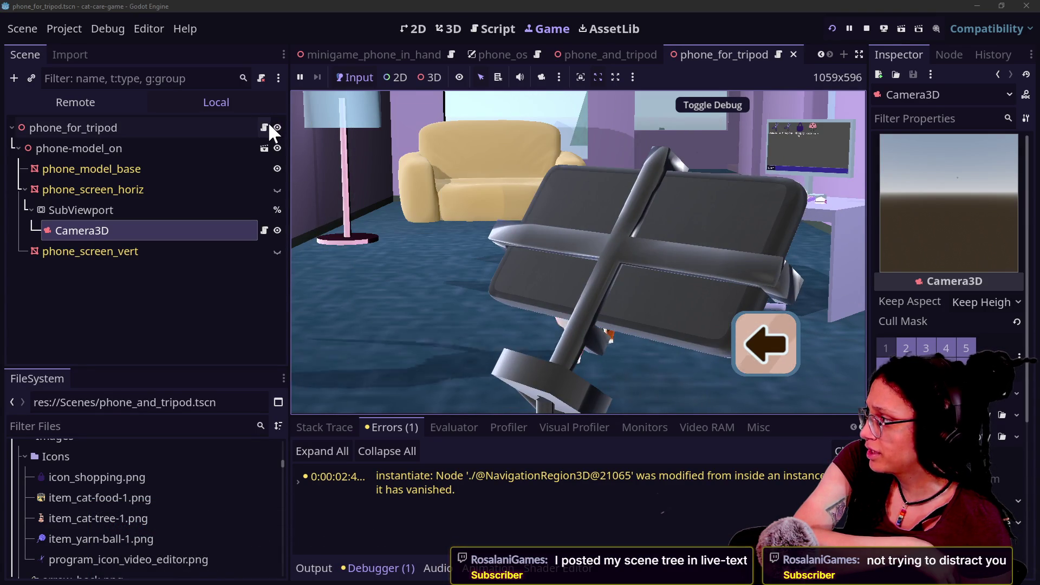
Open phone_for_tripod.gd and place the caret on line 11
click(266, 128)
scroll(563, 237, down, 1)
click(564, 237)
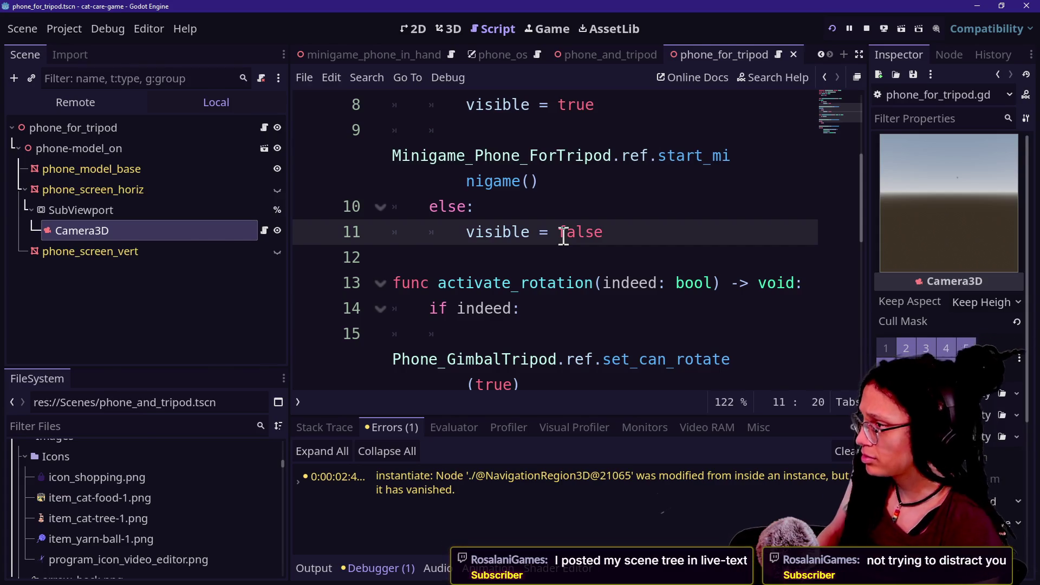
Enter distraction-free mode, collapse the bottom panel, and open a quick file search for 'debug'
key(ctrl+shift+F11)
key(ctrl+j)
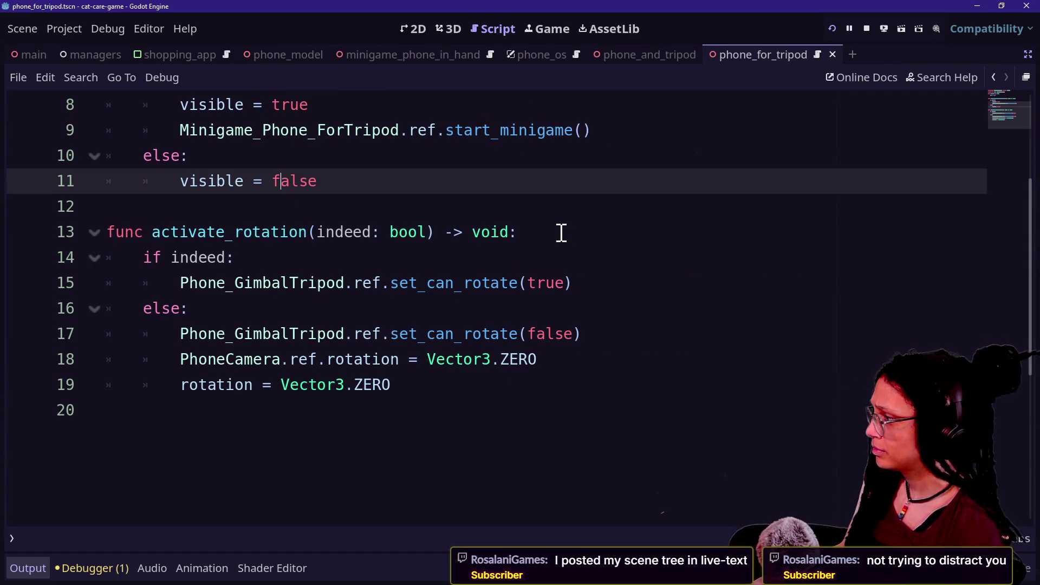
scroll(562, 233, up, 3)
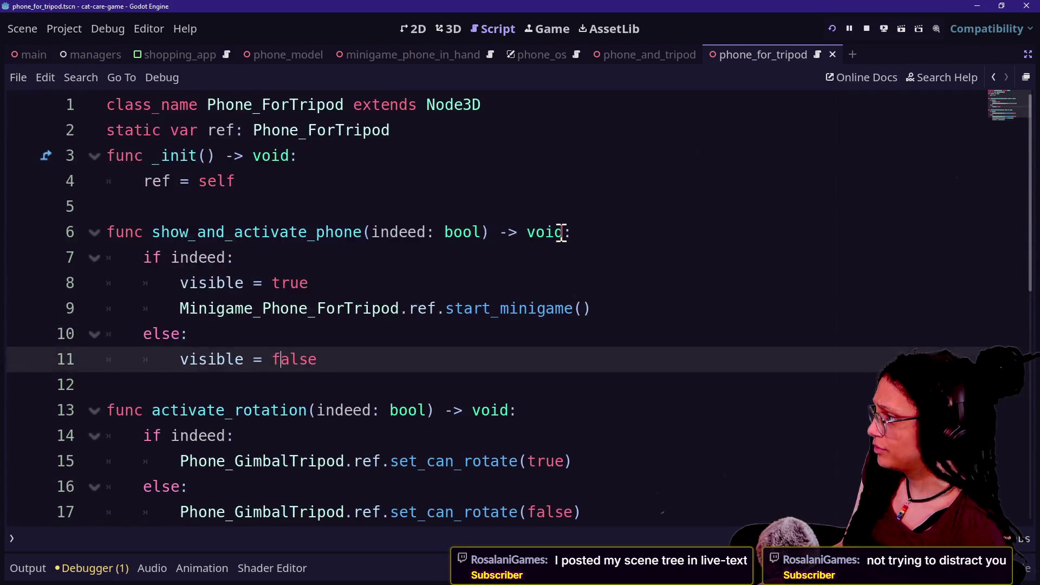
scroll(562, 233, down, 3)
scroll(379, 258, up, 2)
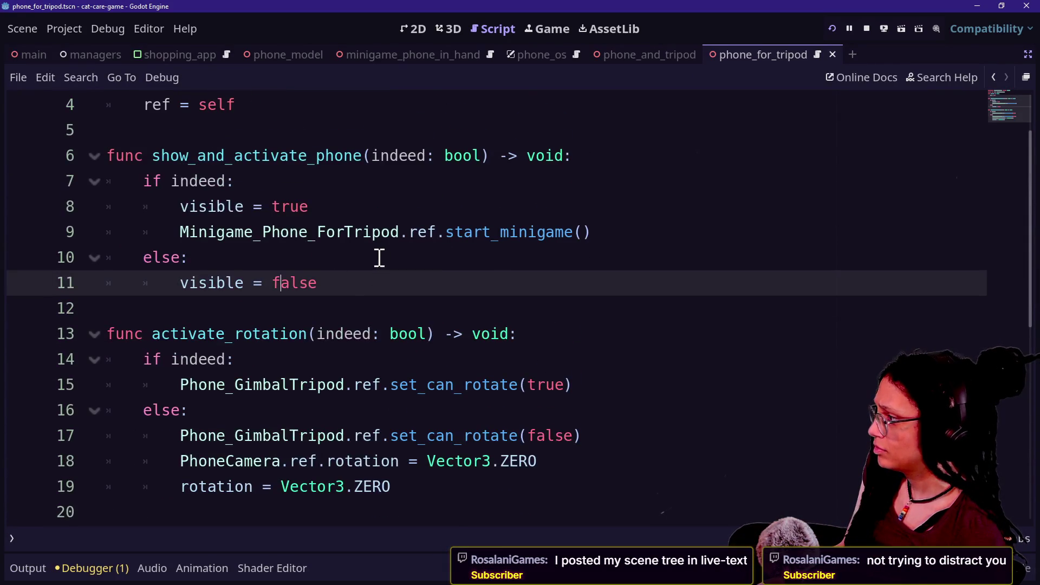
scroll(417, 290, up, 1)
key(shift+alt+o)
Open manage_debug.gd from Quick Open by searching 'debug', reopening it a second time
text(debug)
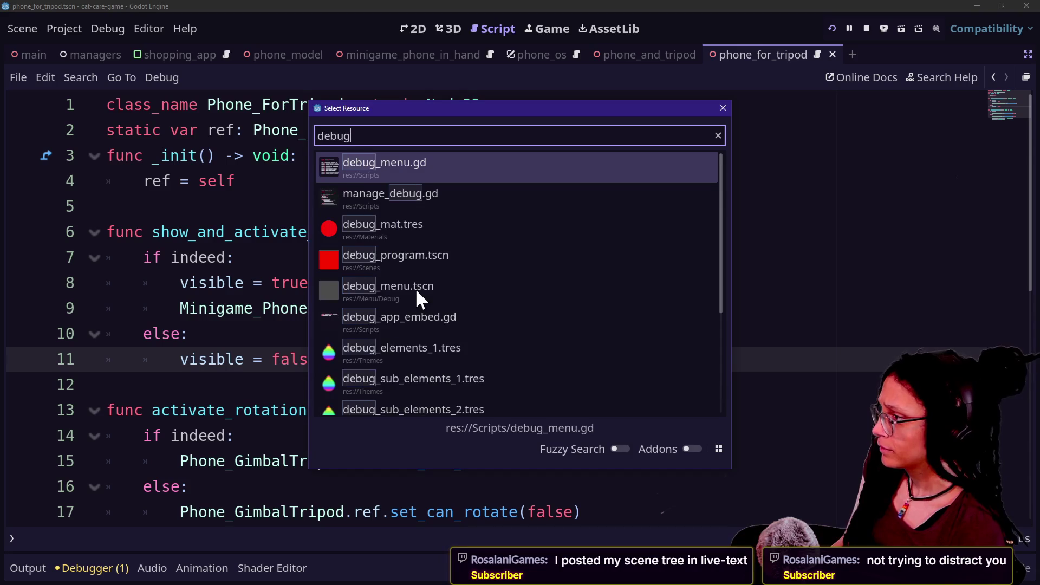
key(Down)
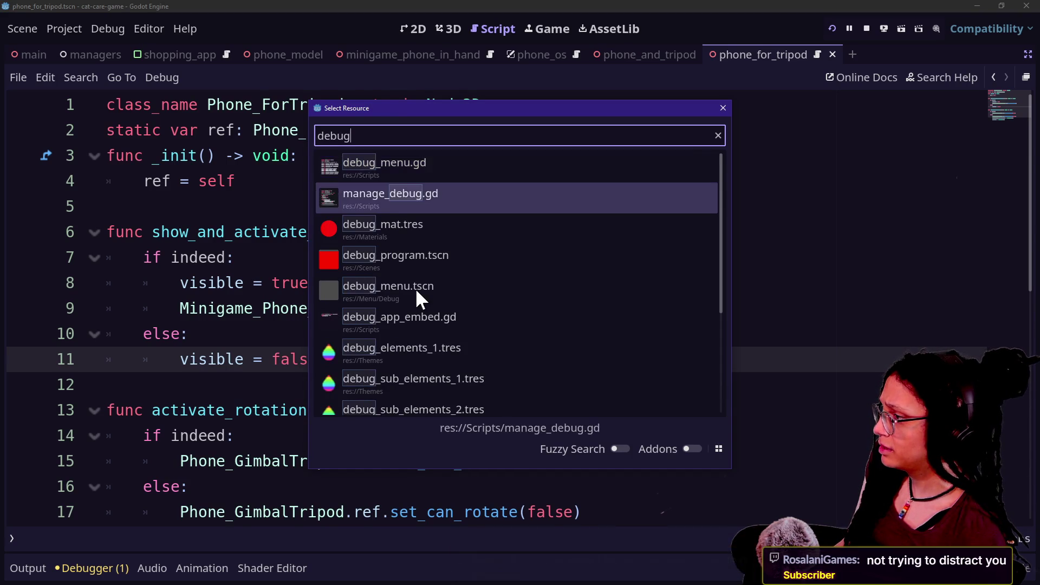
key(Return)
scroll(682, 286, down, 8)
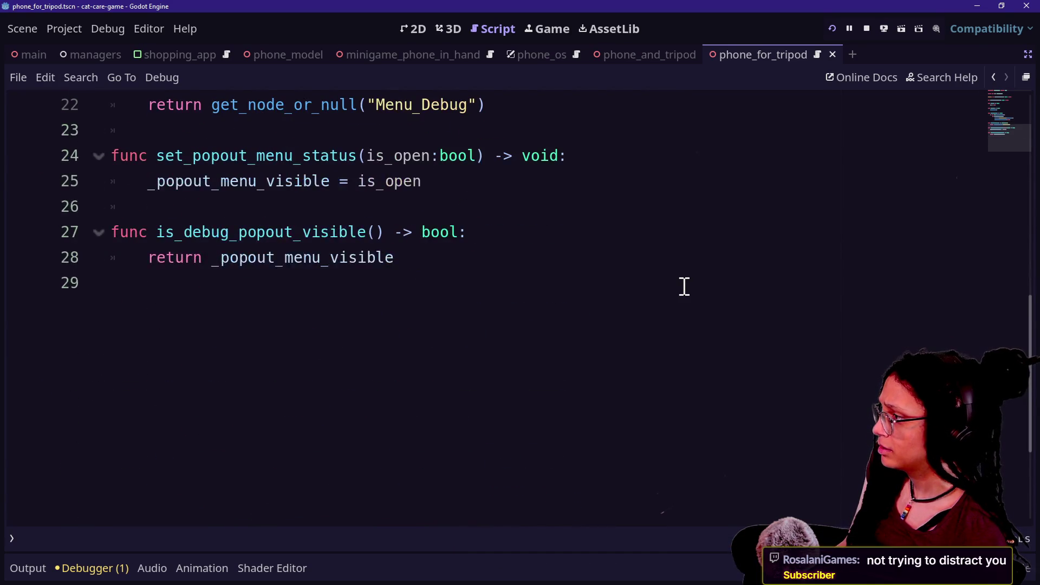
scroll(684, 287, up, 3)
scroll(684, 286, up, 3)
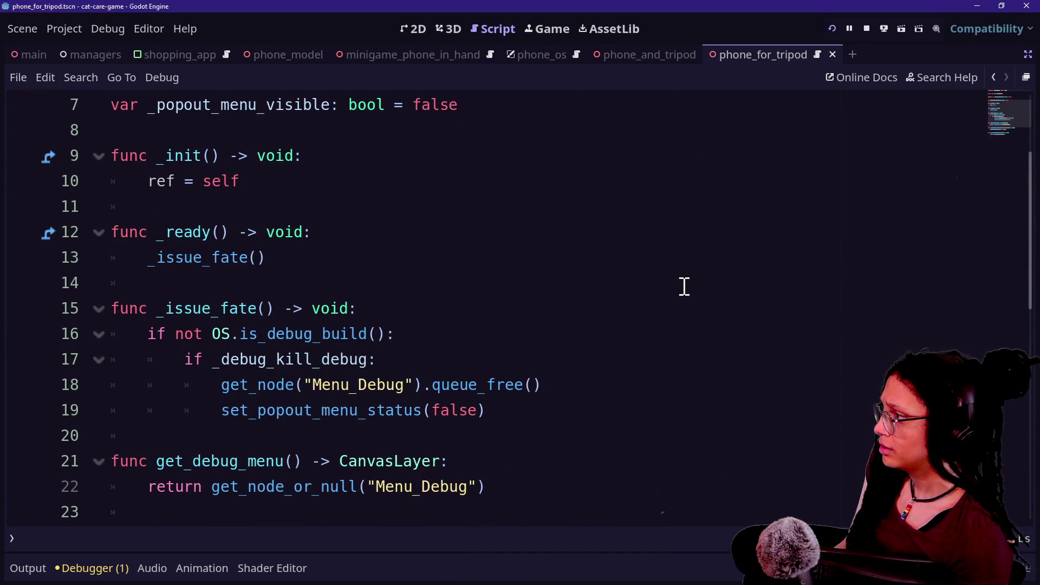
key(shift+alt+o)
text(debug)
key(Down)
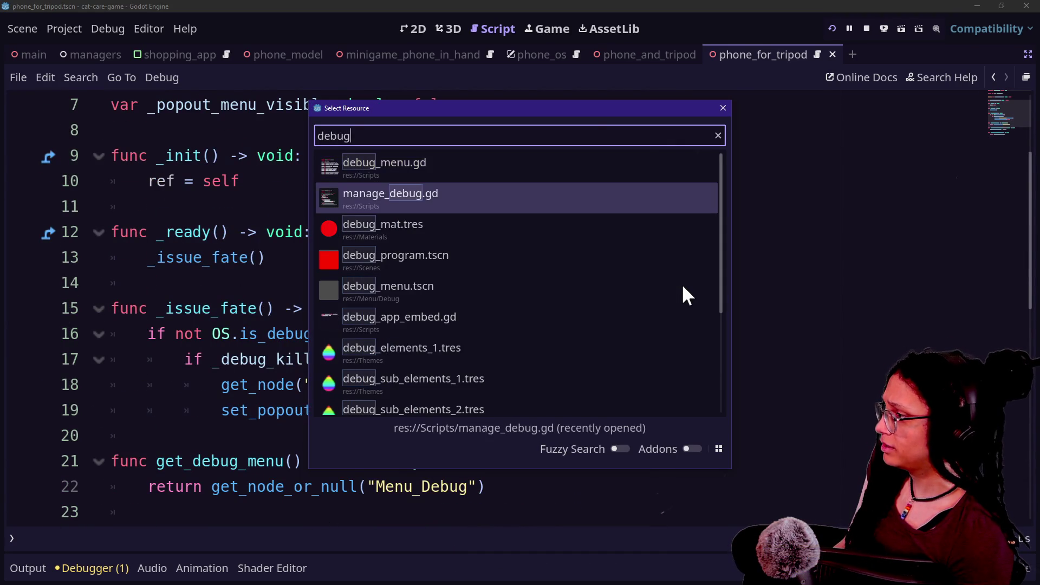
key(Return)
scroll(684, 283, down, 3)
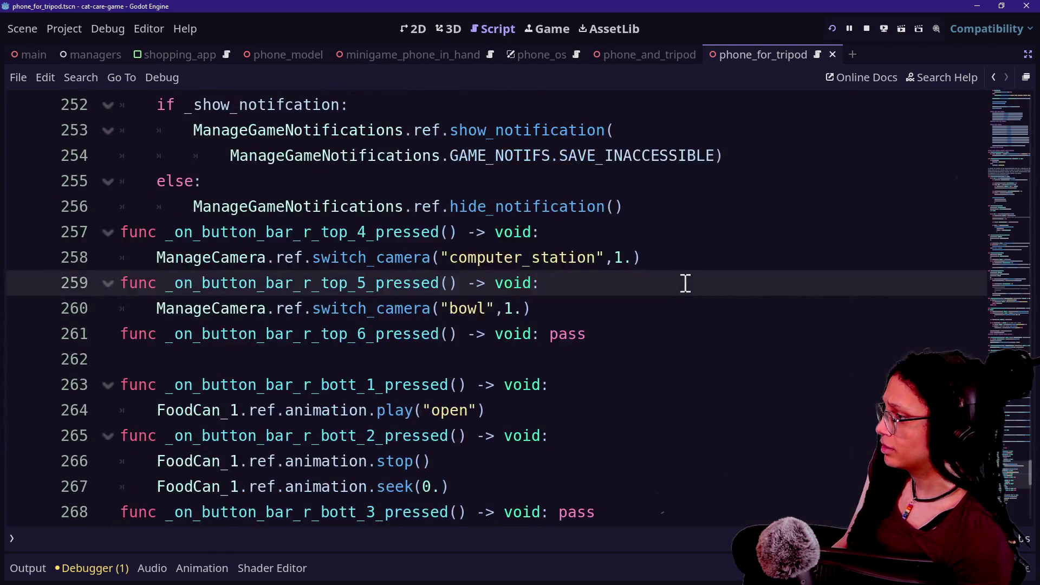
scroll(685, 283, up, 5)
Search the script for 'input', reopen manage_debug.gd and place the caret after its last line
key(ctrl+f)
text(input)
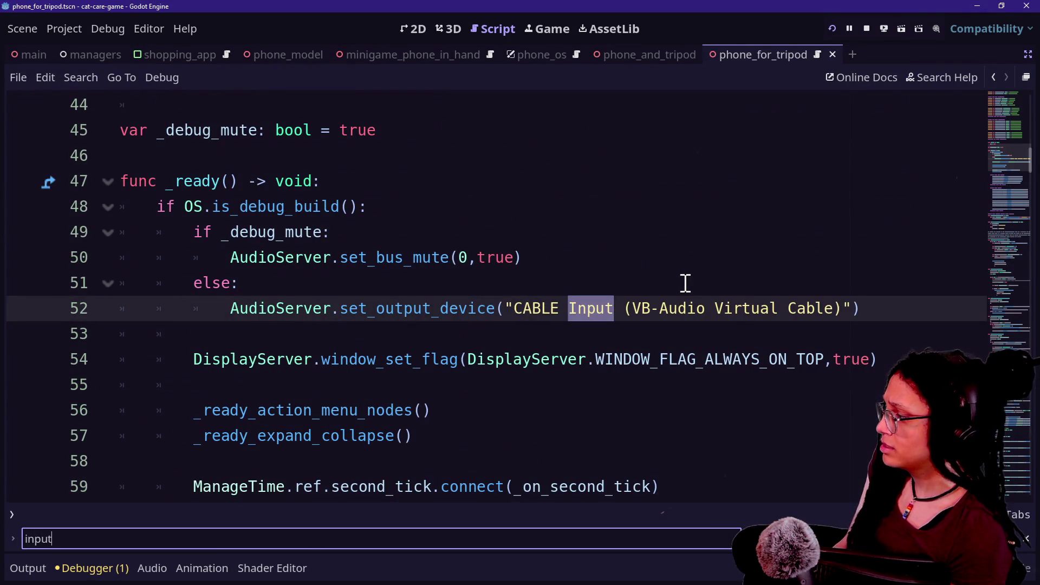
key(shift+alt+o)
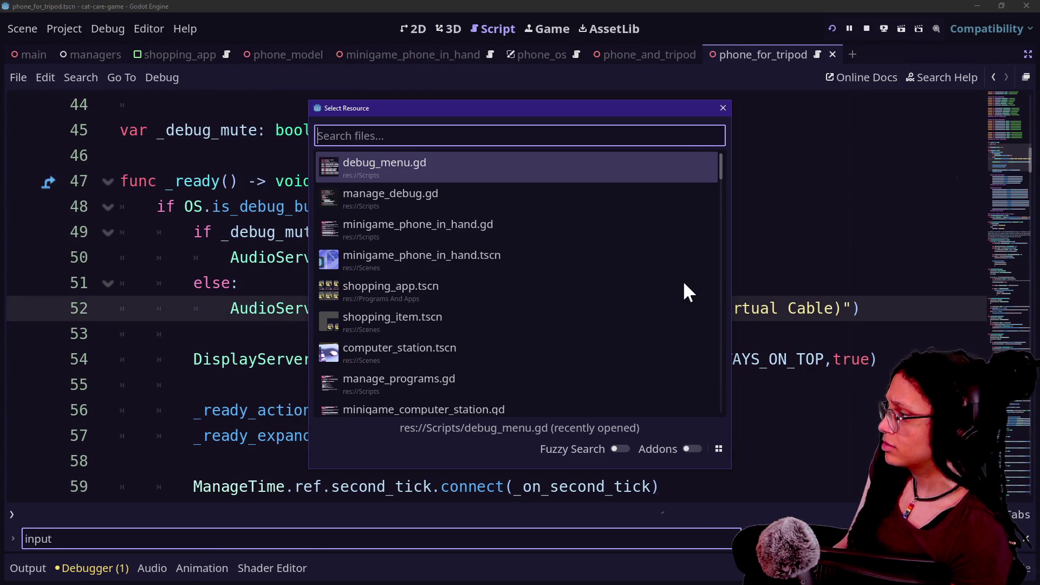
key(Down)
key(Return)
scroll(469, 368, down, 4)
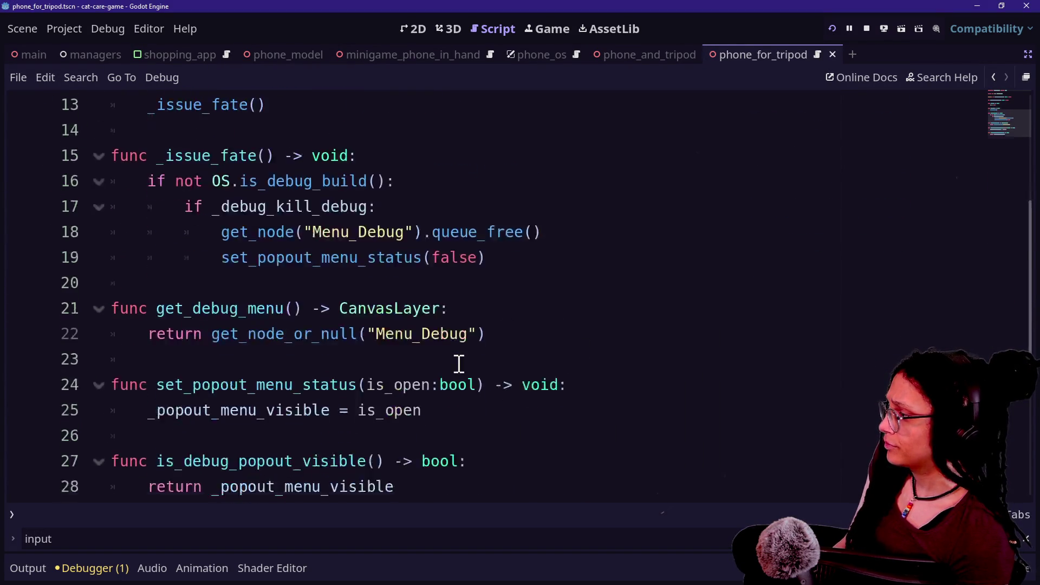
click(508, 379)
Add 'func _input(_event: InputEvent) -> void:' at line 30 with an indented body line, then open Project Settings
key(Return)
text(func)
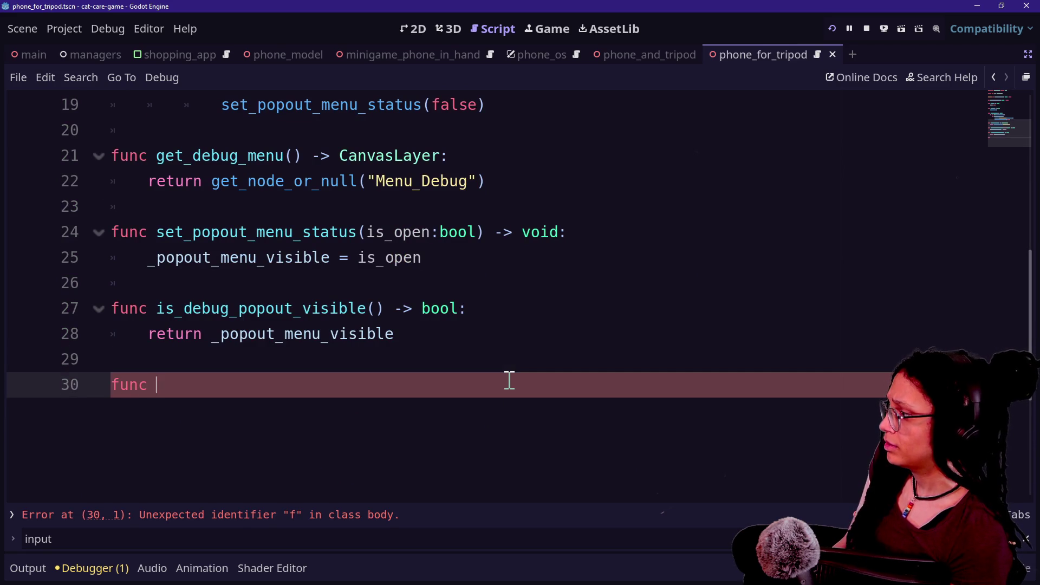
text( _in)
key(BackSpace)
key(BackSpace)
text(_input)
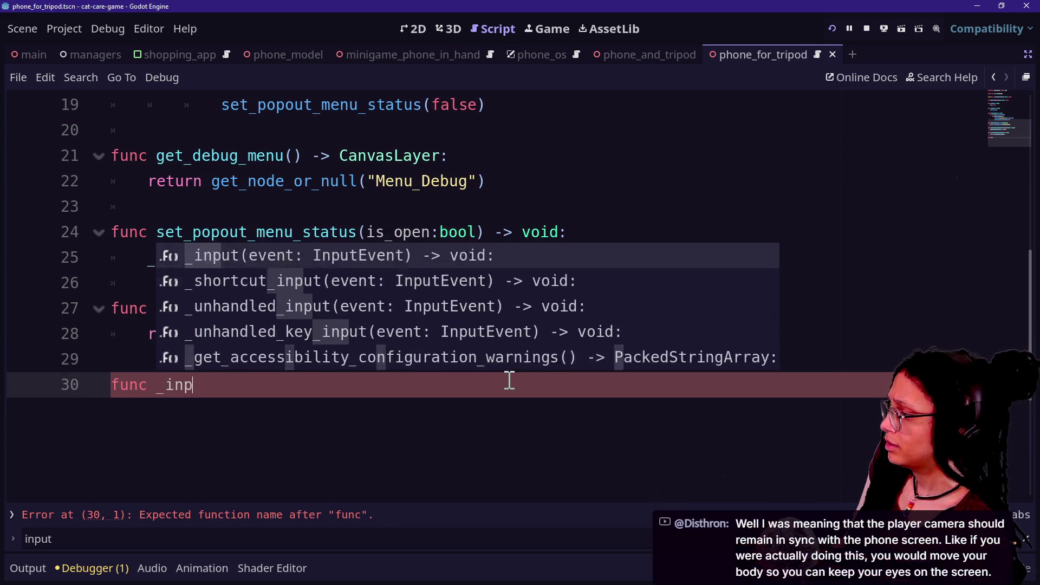
key(Return)
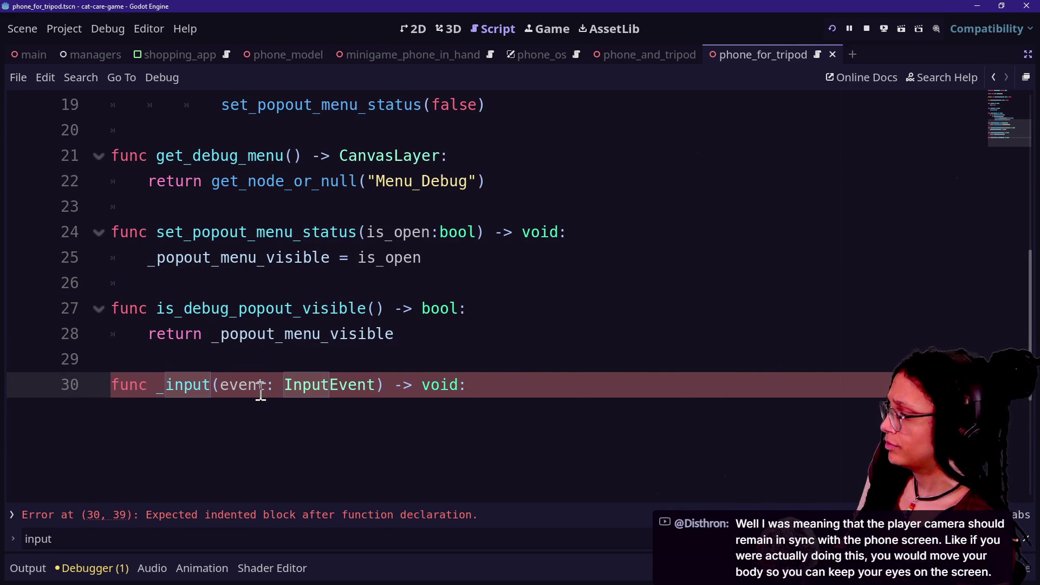
click(221, 380)
text(_)
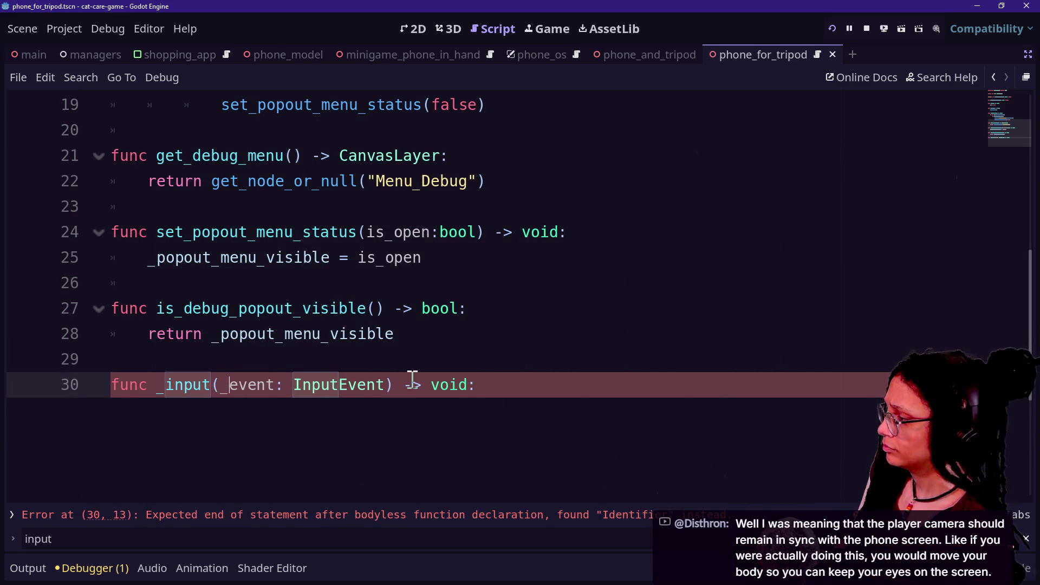
key(Return)
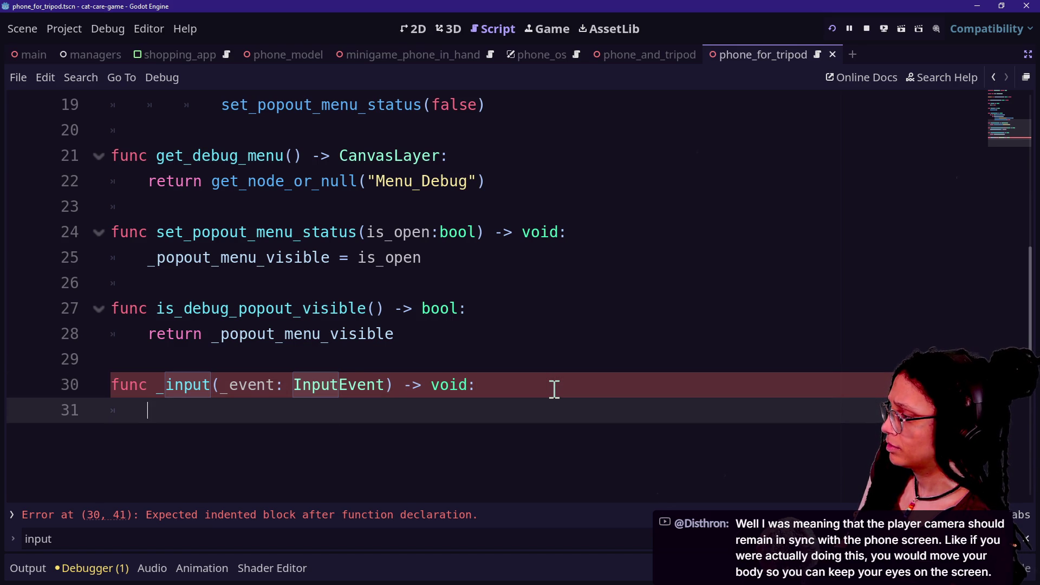
click(55, 31)
click(92, 57)
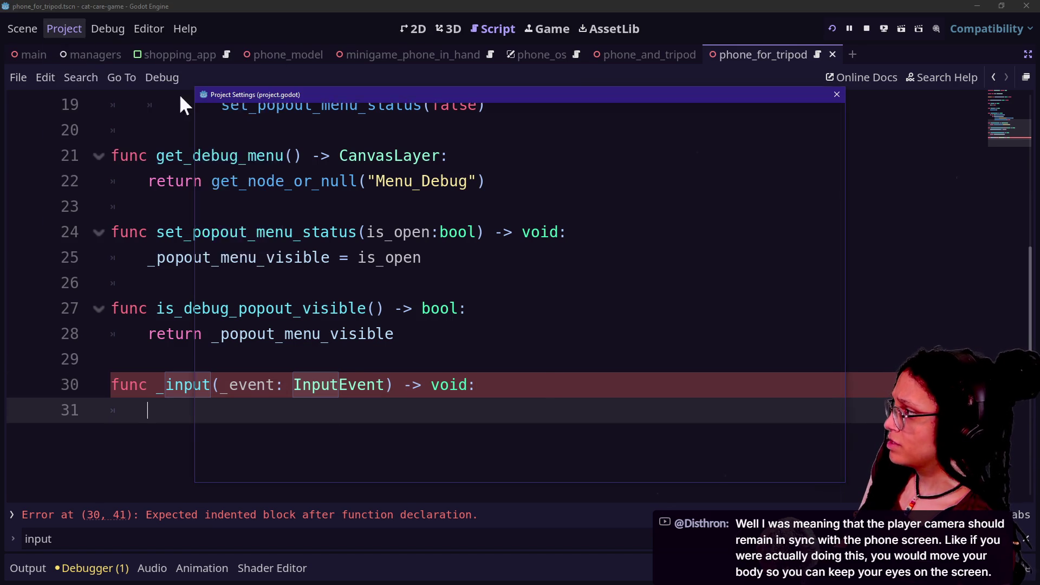
Create the 'Debug Key 1' input action in the Input Map, bind it to the 1 key, and close Project Settings
click(415, 118)
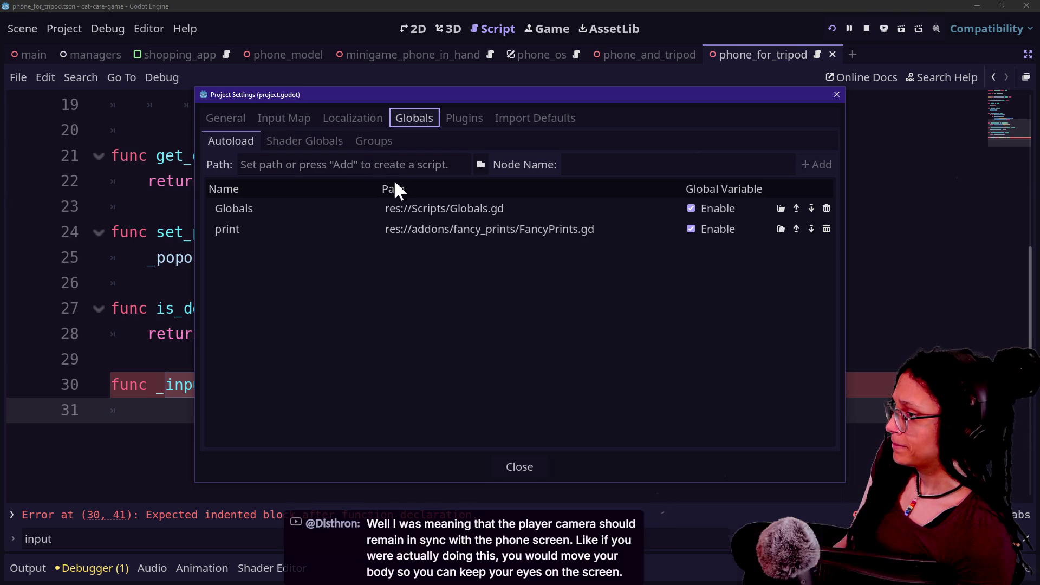
click(303, 119)
scroll(409, 327, down, 5)
scroll(409, 327, up, 5)
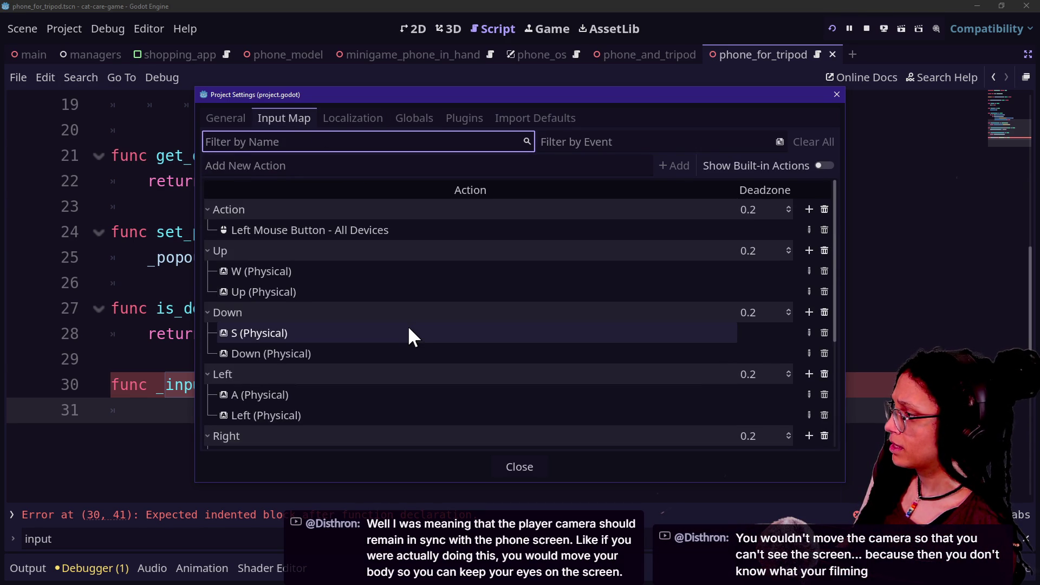
scroll(578, 301, down, 5)
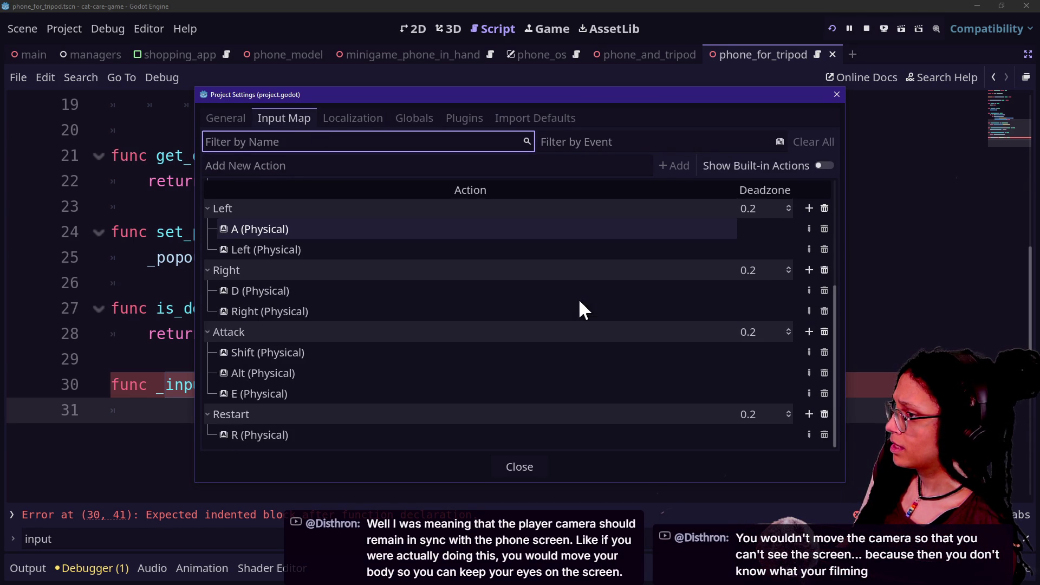
click(320, 167)
text(Debug Key 1)
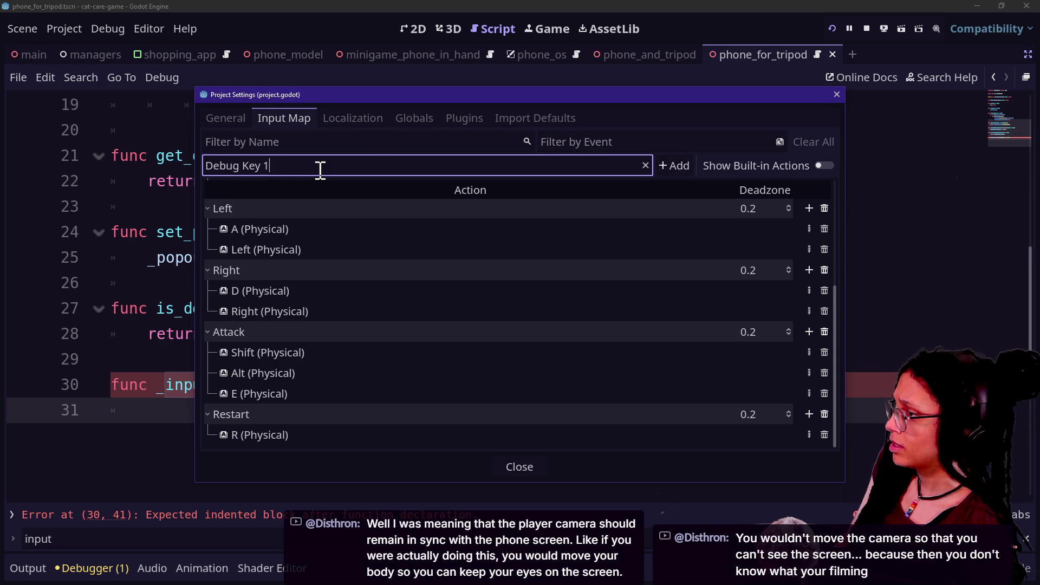
click(684, 166)
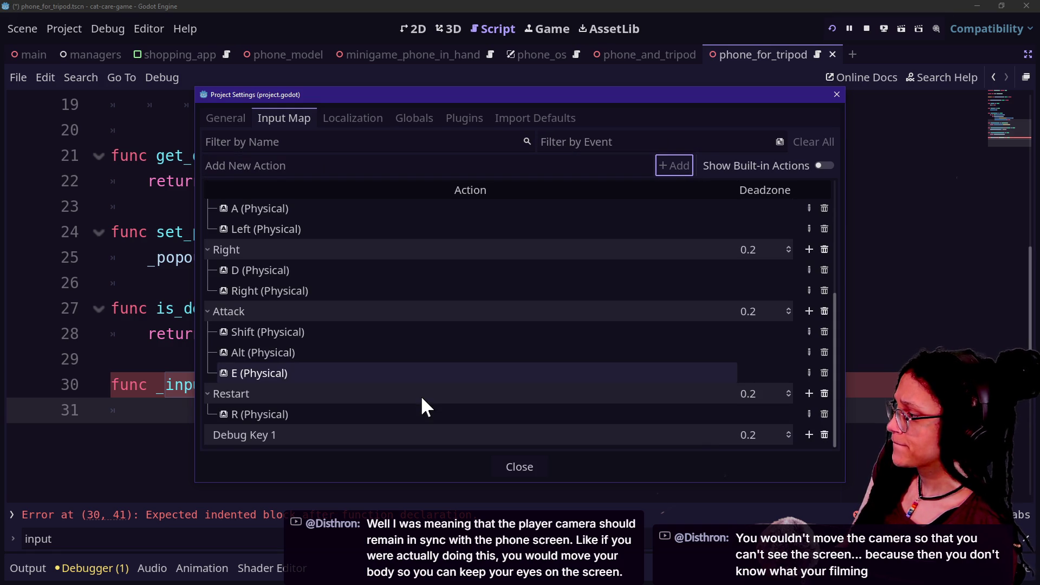
click(808, 435)
key(1)
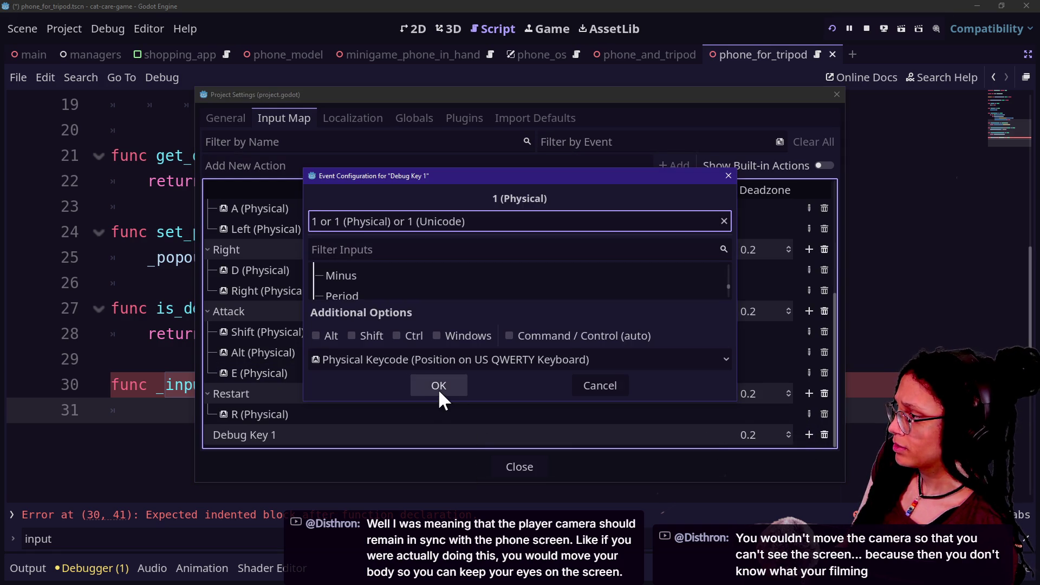
click(438, 386)
click(511, 467)
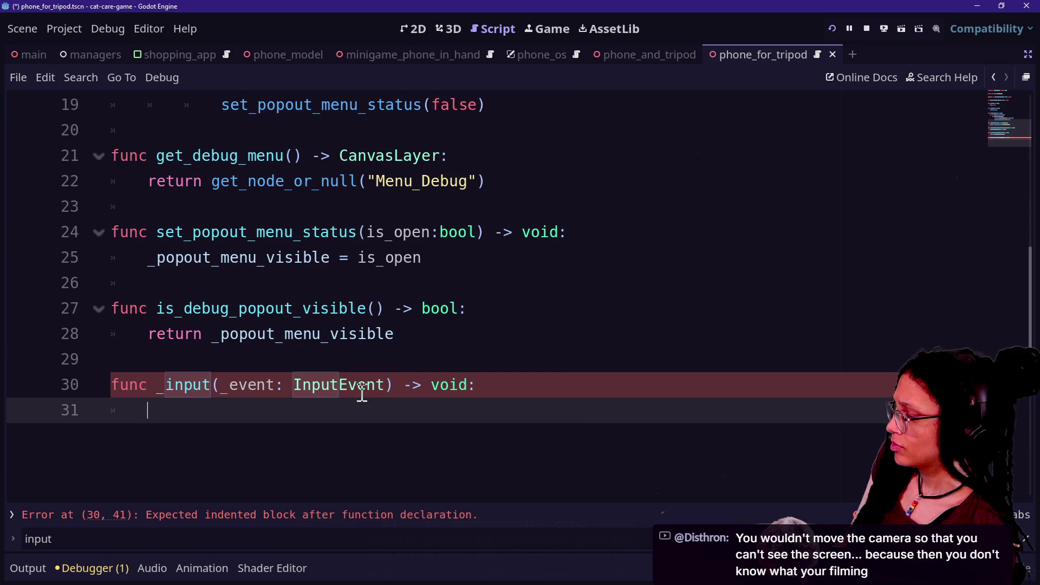
Write the condition 'if Input.is_action_just_pressed("Debug Key 1"):' inside _input
text(unput)
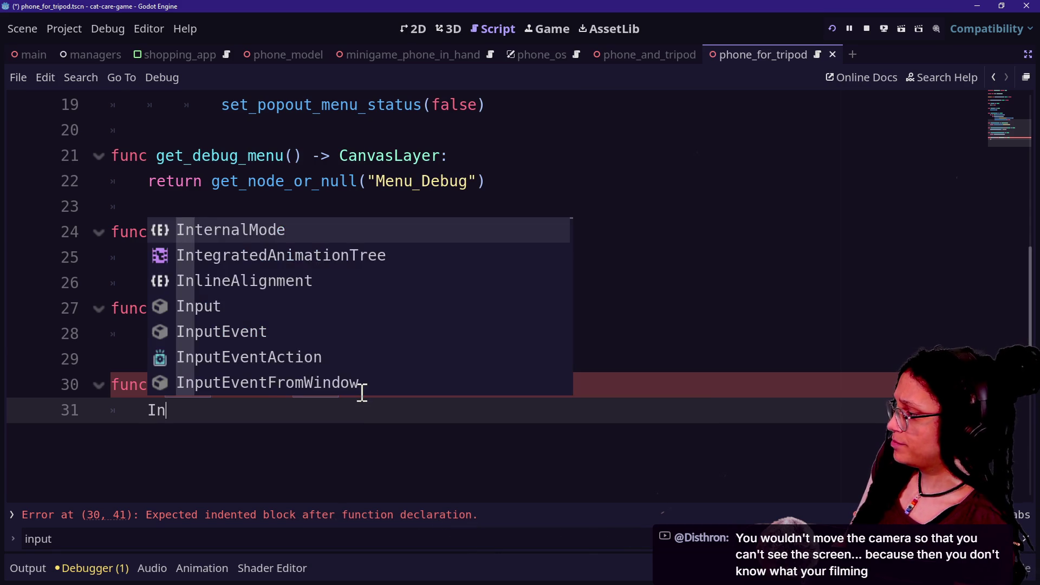
key(BackSpace)
key(BackSpace)
key(BackSpace)
key(BackSpace)
text(if )
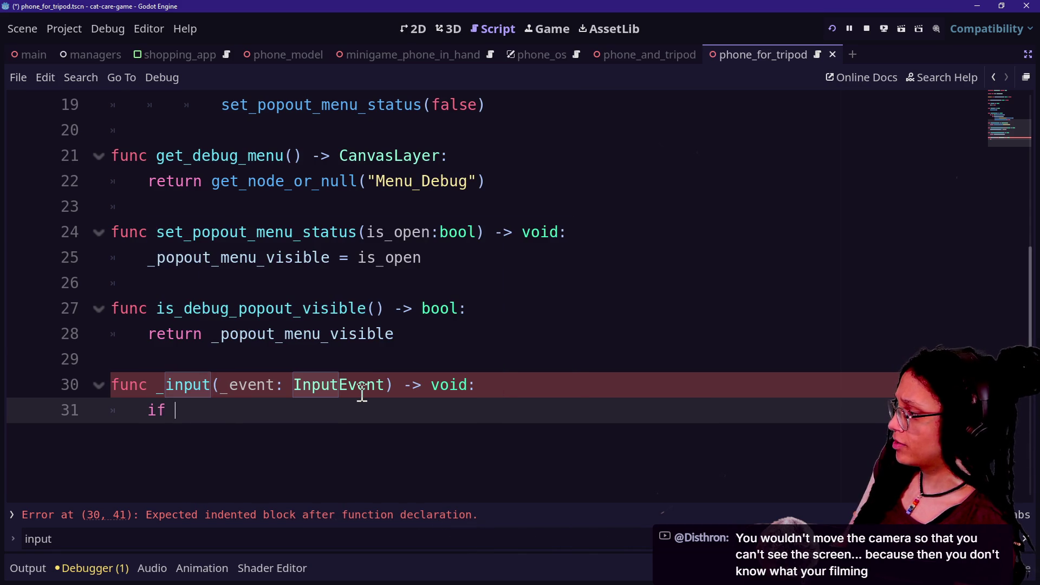
text(is)
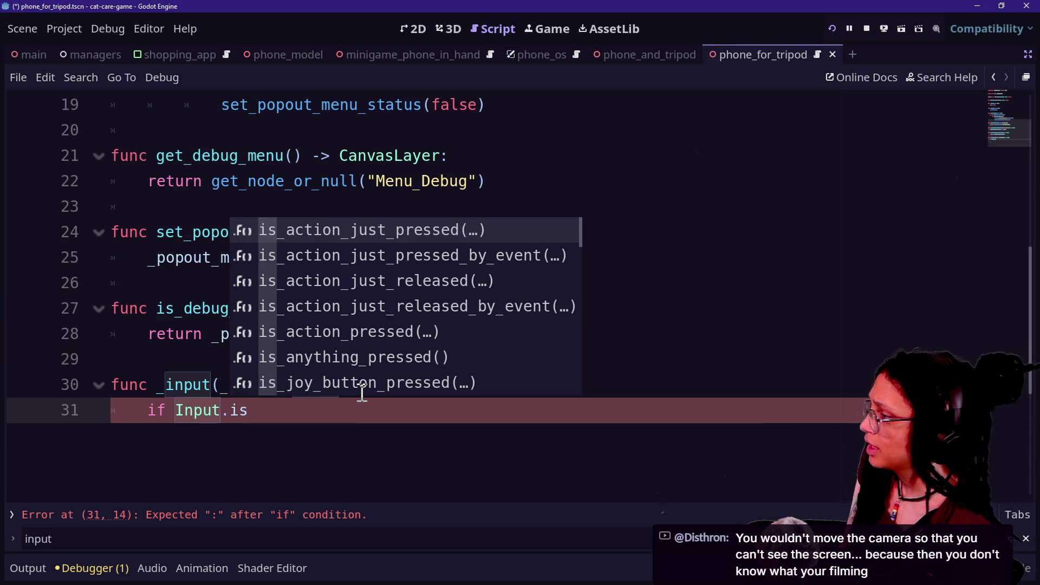
key(Return)
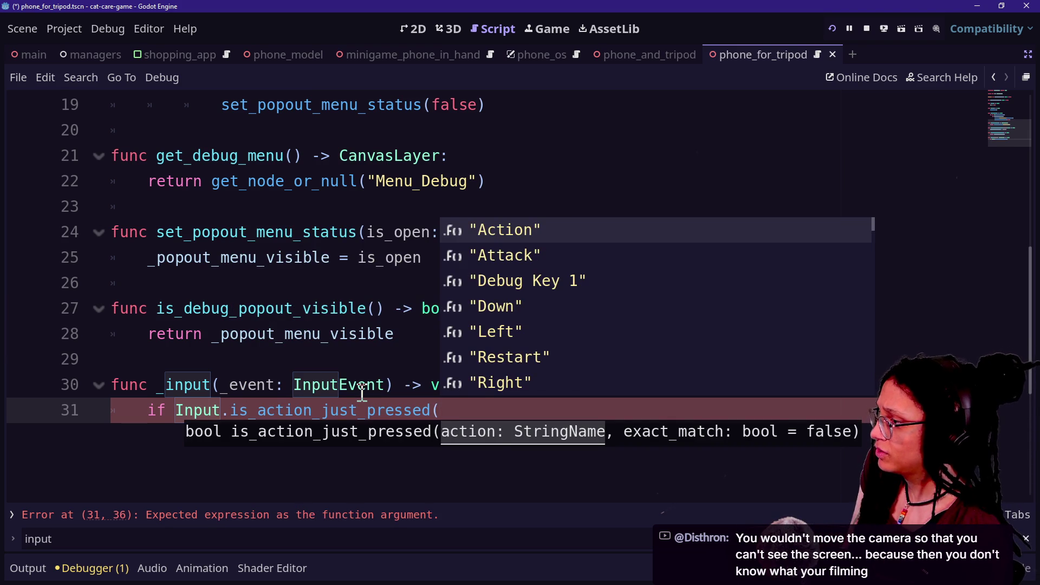
key(Down)
key(Down)
key(Return)
text(:)
key(Return)
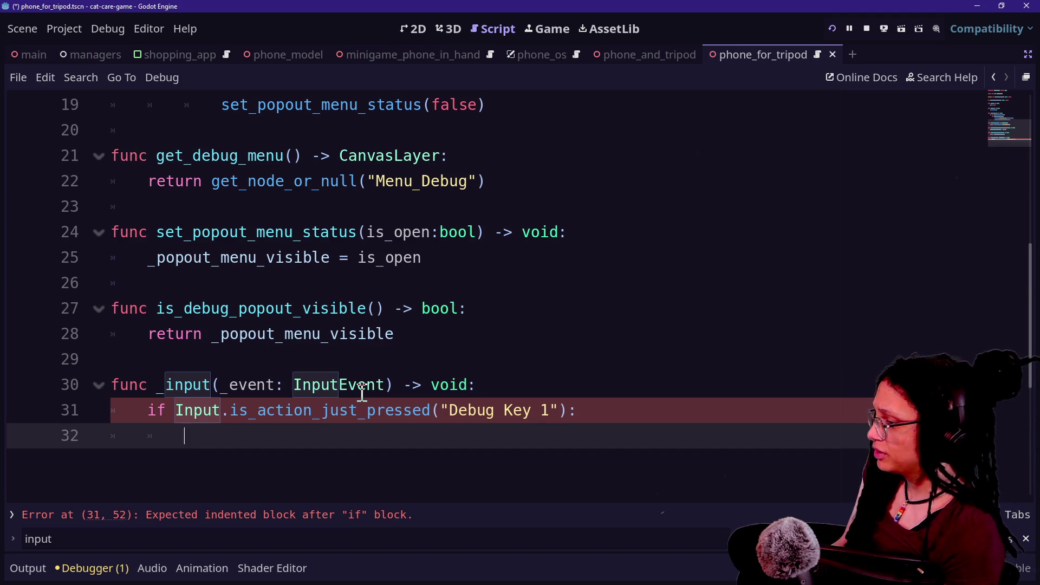
Inside the if, call Phone_ForTripod.ref.activate_rotation(toggle)
mouse_move(362, 391)
mouse_down()
mouse_move(745, 297)
mouse_move(457, 156)
mouse_up()
click(417, 436)
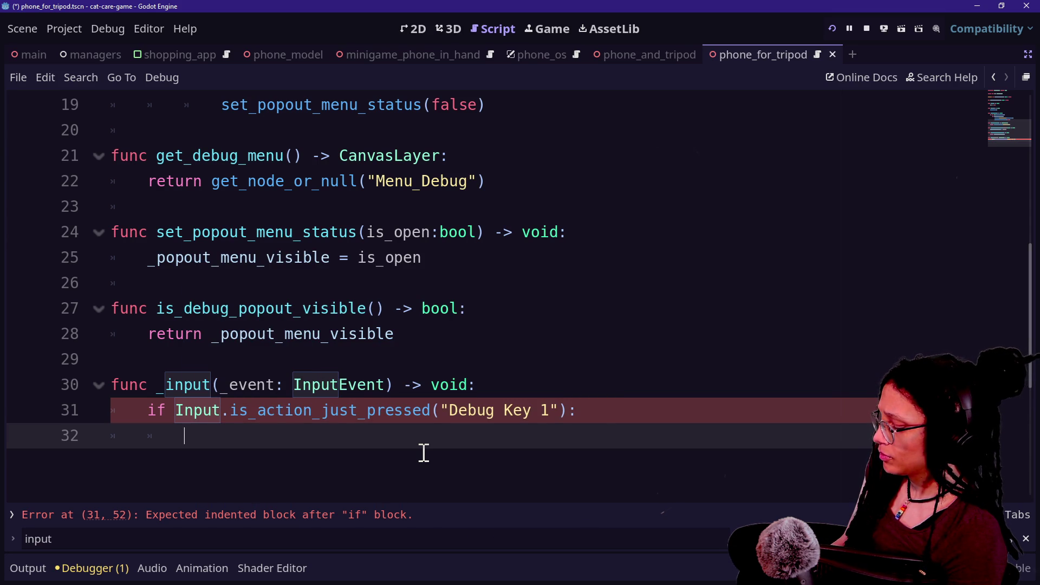
text(hone.)
key(BackSpace)
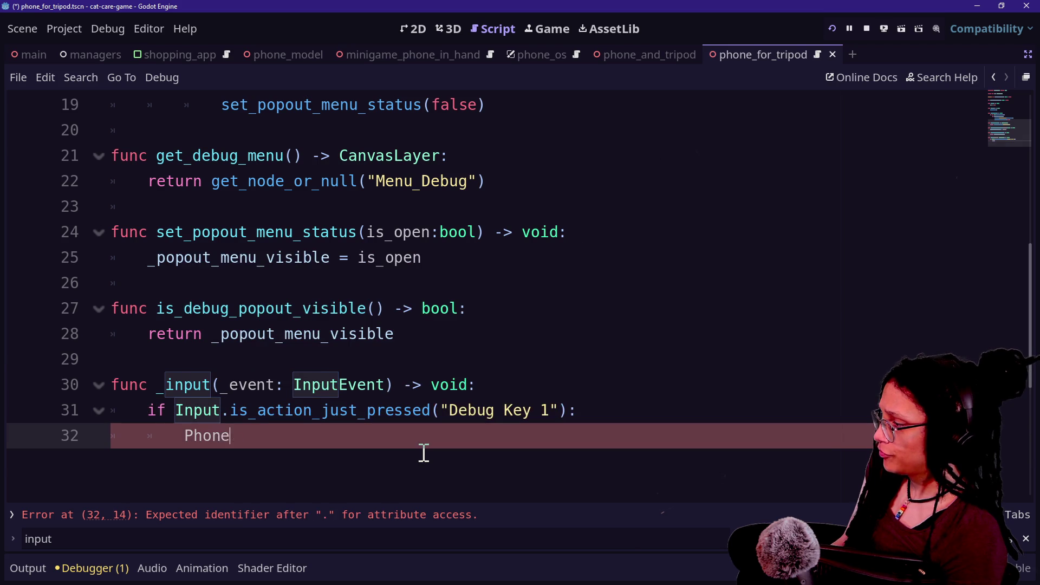
key(Return)
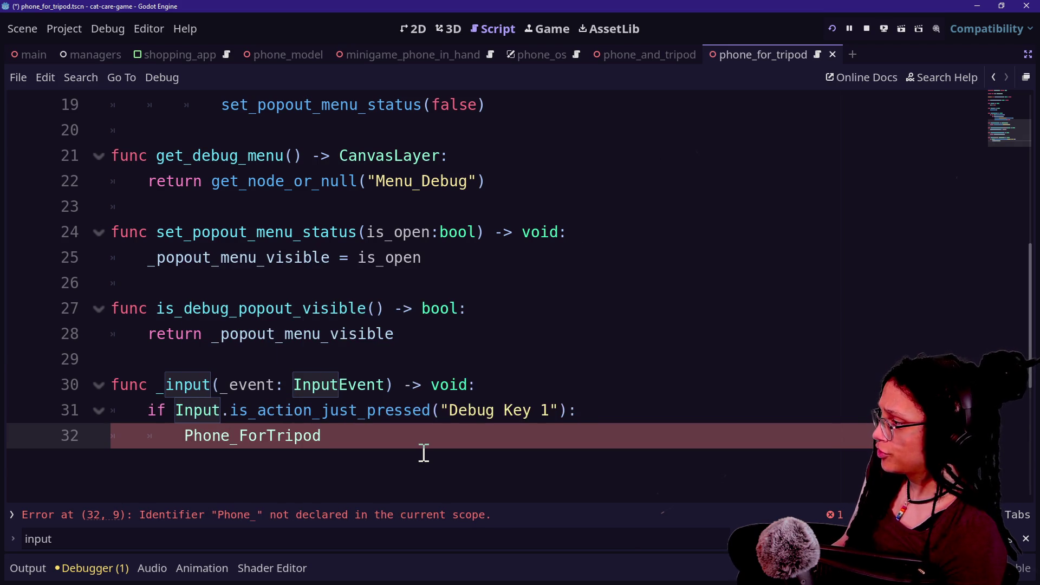
text(.ref.)
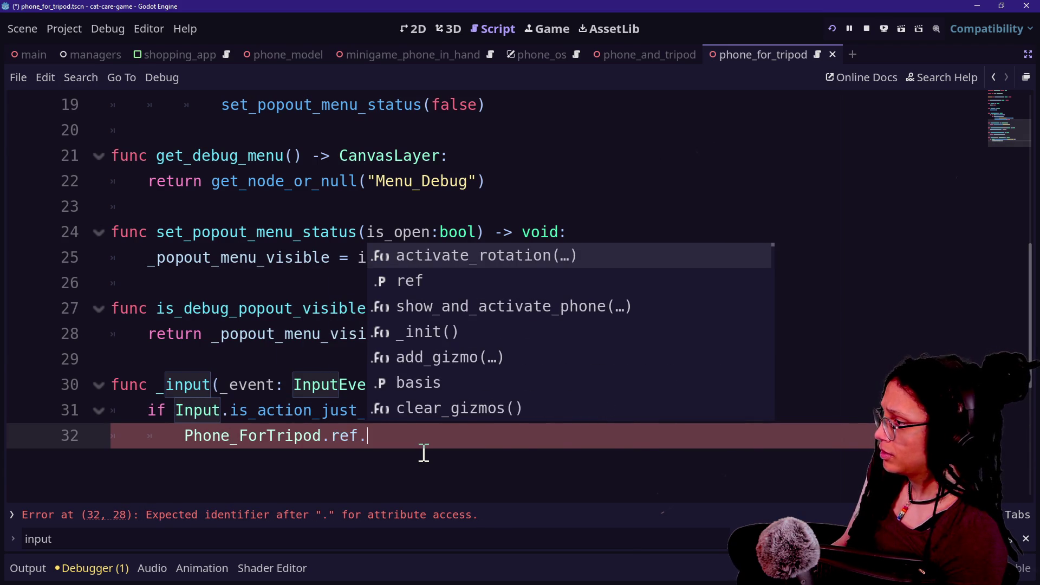
key(Return)
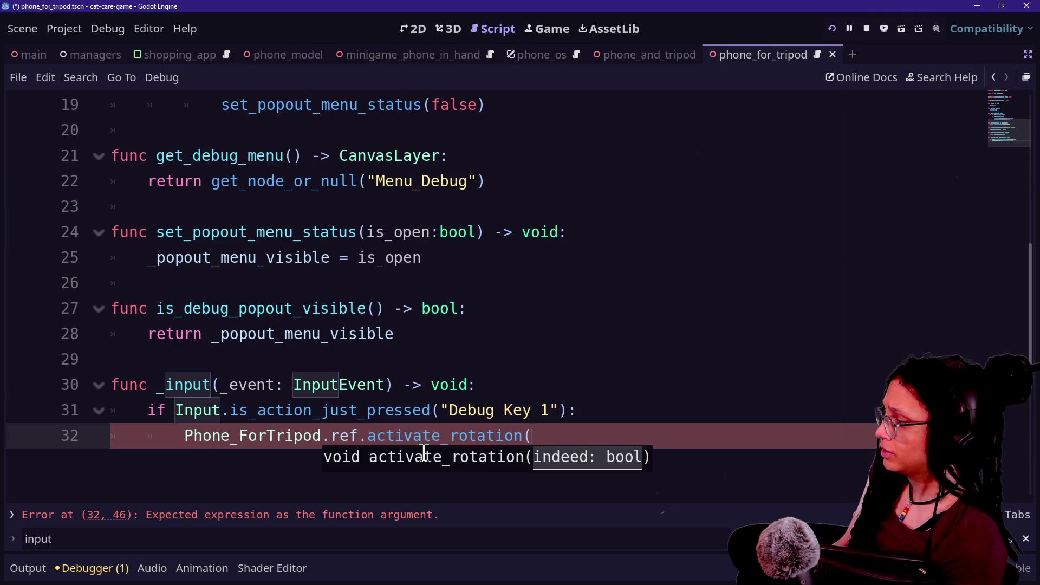
text())
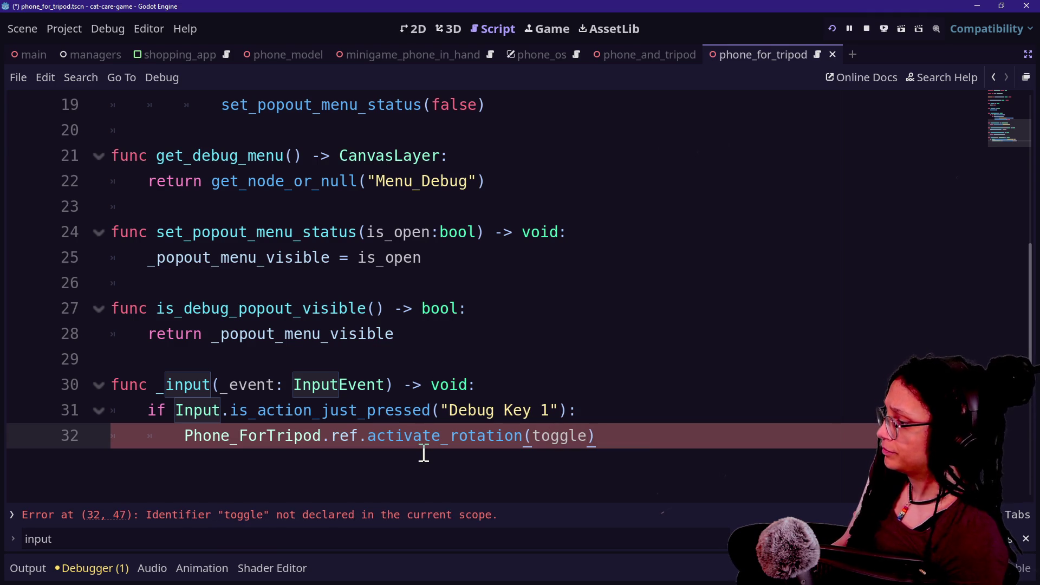
Start a toggle declaration above the rotation call, remove it, and go to the top variable declarations
click(576, 411)
key(Return)
text(var tog)
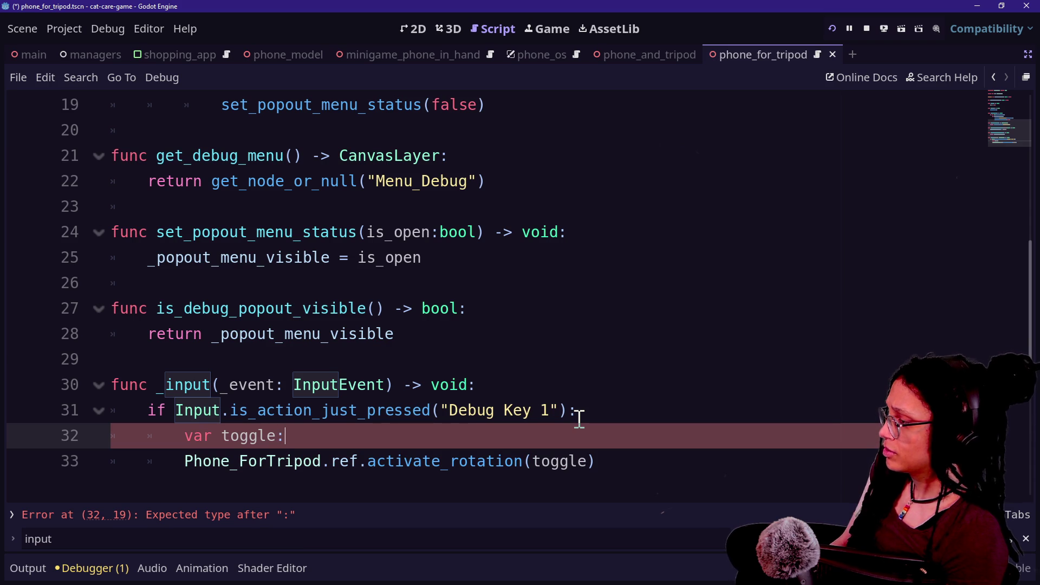
key(BackSpace)
key(BackSpace)
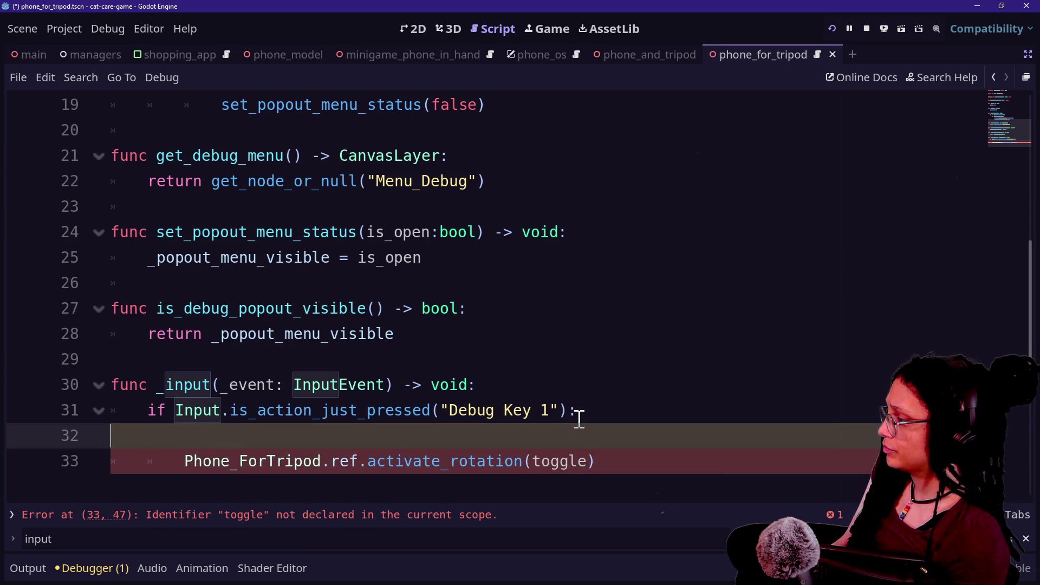
key(BackSpace)
scroll(578, 418, up, 6)
click(547, 239)
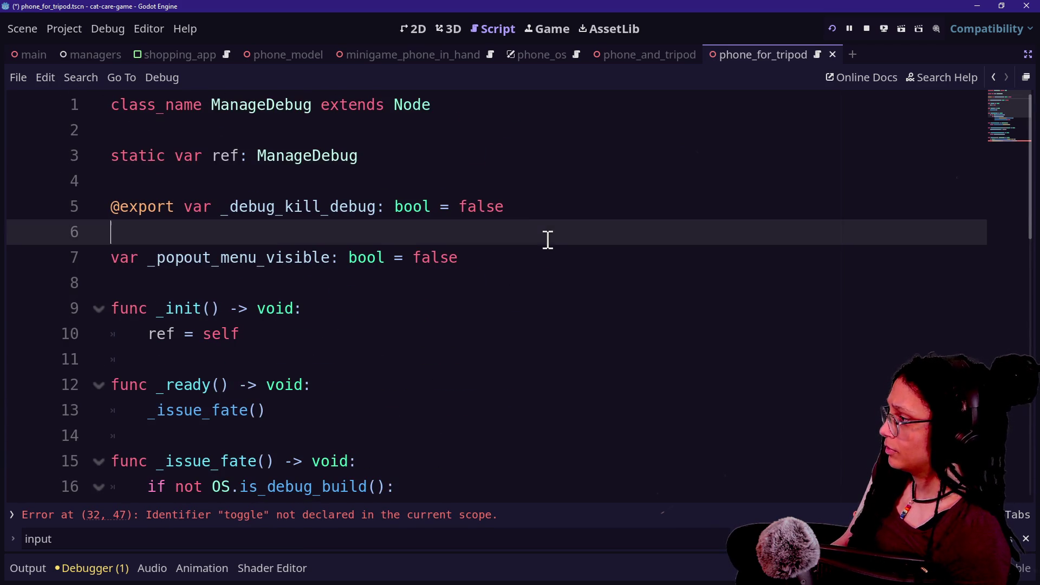
Declare 'var debug_key_1_toggle: bool = true' below the popout variable
click(558, 255)
key(Return)
key(Return)
text(c)
key(Caps_Lock)
key(BackSpace)
text(V)
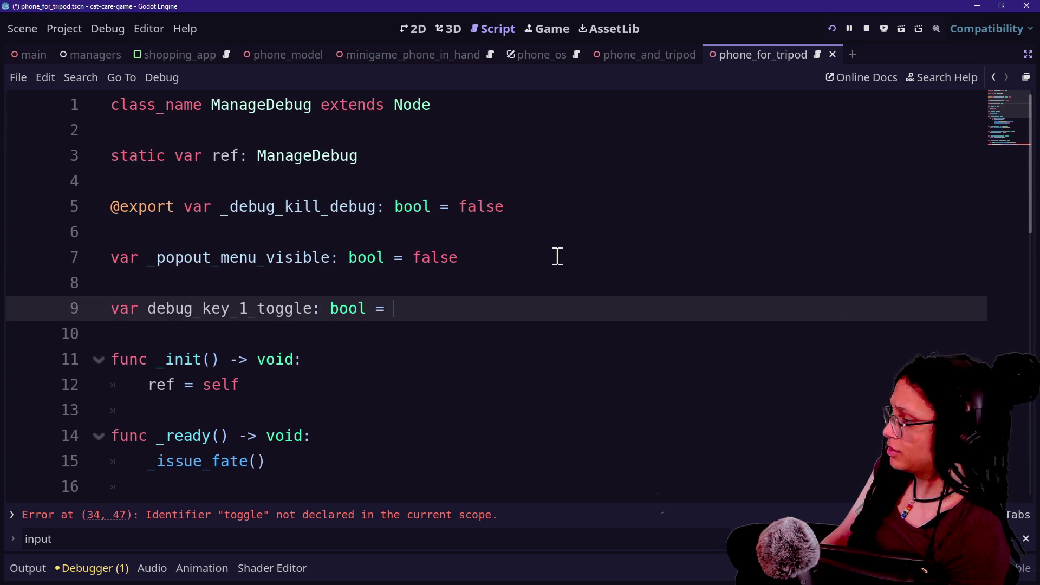
text(f)
key(BackSpace)
text(true)
click(402, 368)
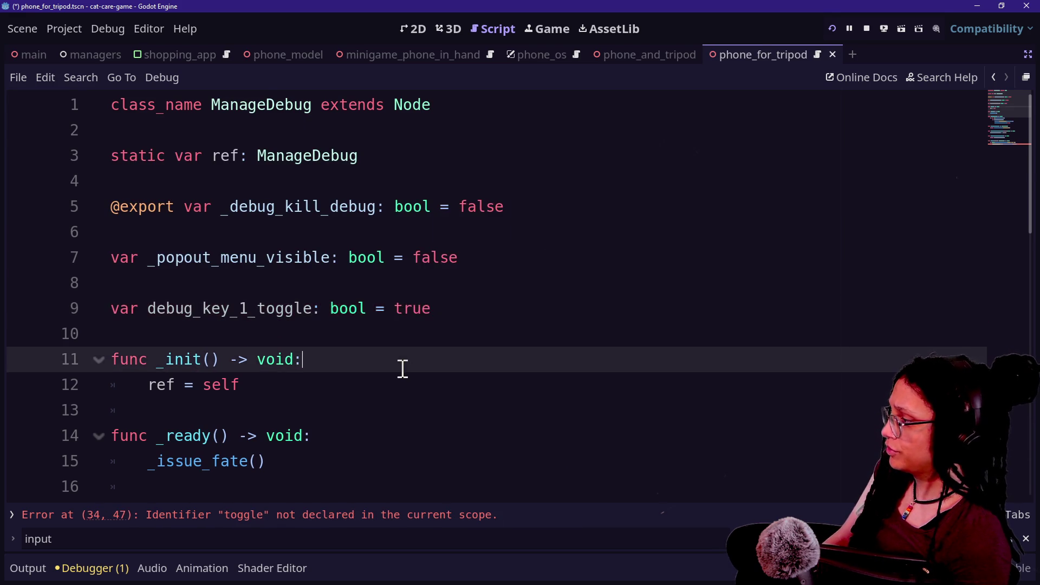
scroll(402, 368, down, 9)
Add 'debug_key_1_toggle = !debug_key_1_toggle' in the if and pass debug_key_1_toggle to activate_rotation
click(618, 226)
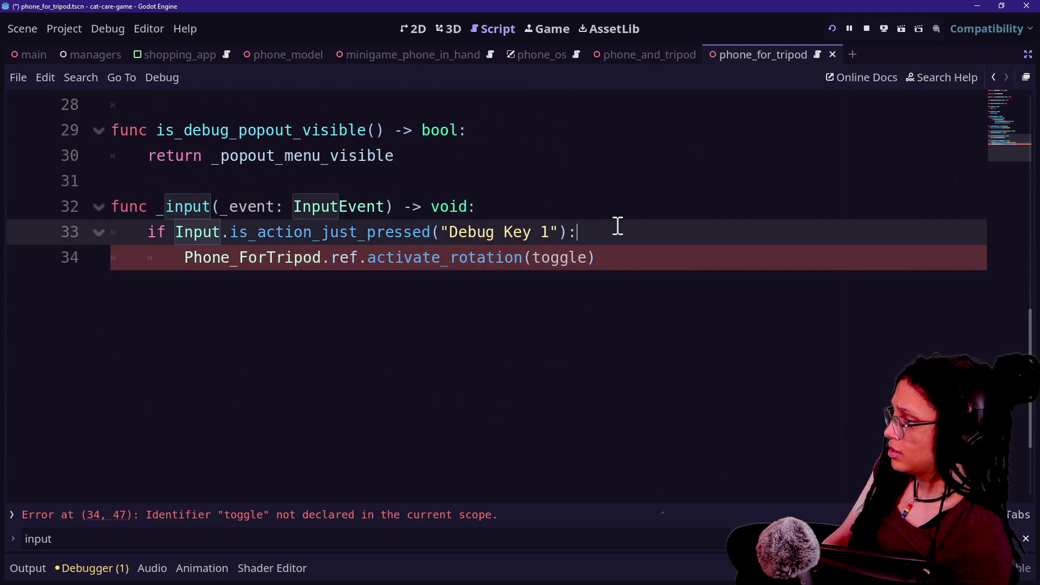
key(Return)
text(ebu)
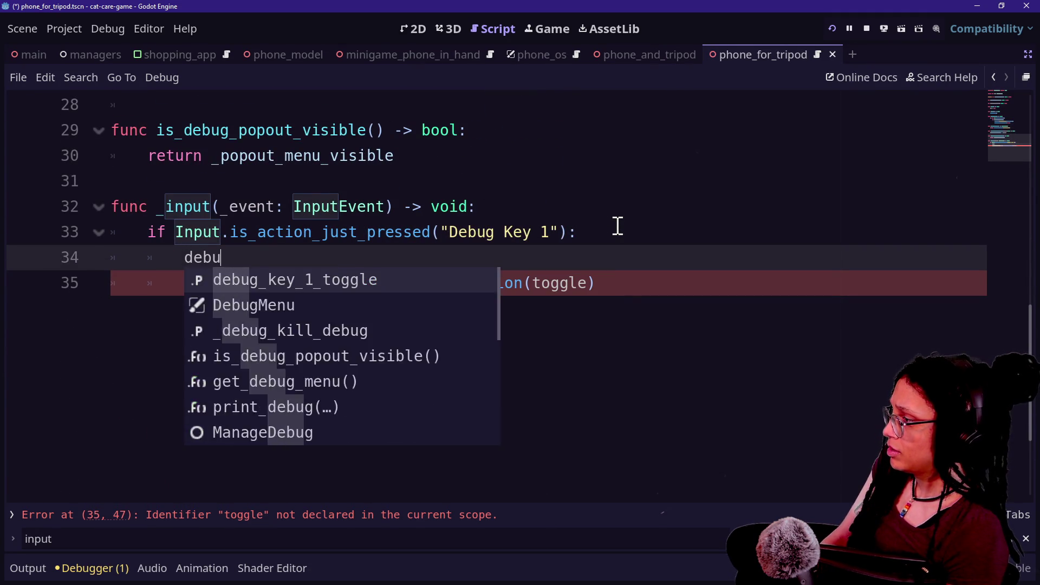
key(Return)
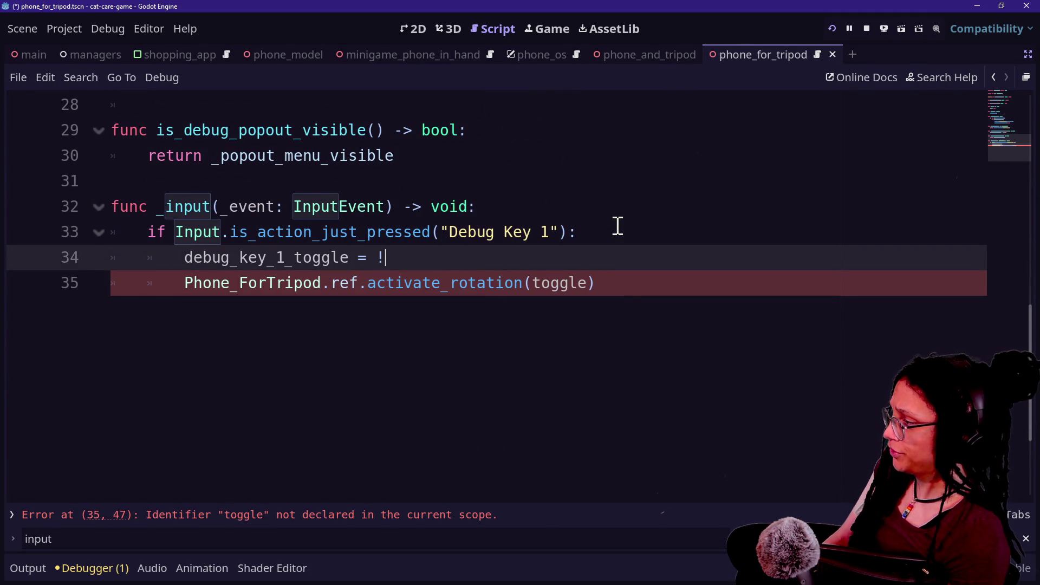
text(g)
key(Return)
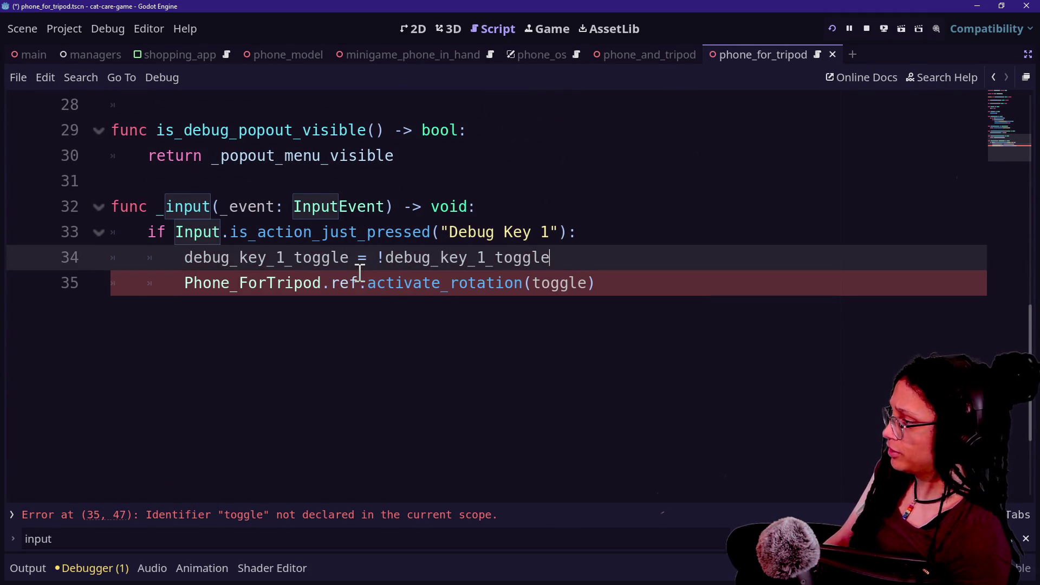
double_click(560, 282)
text(de)
key(Return)
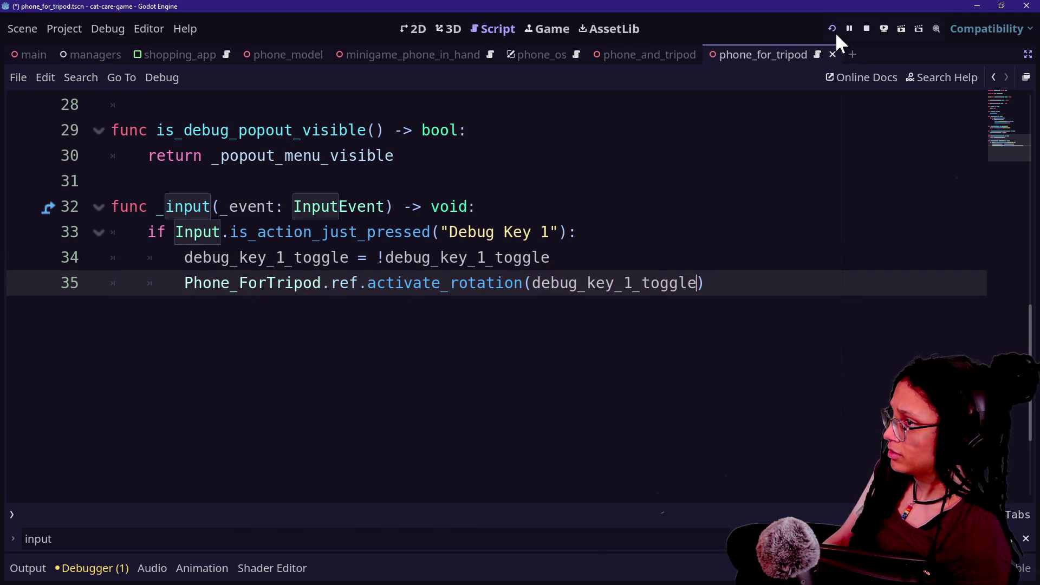
Save and run the project, then click the tripod phone in the game for a close-up
click(836, 31)
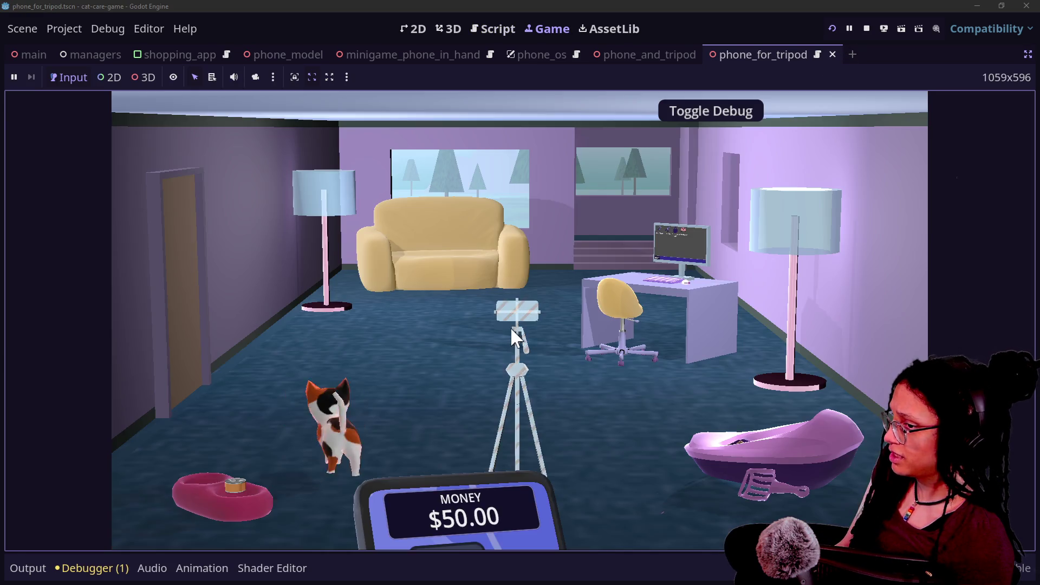
click(510, 326)
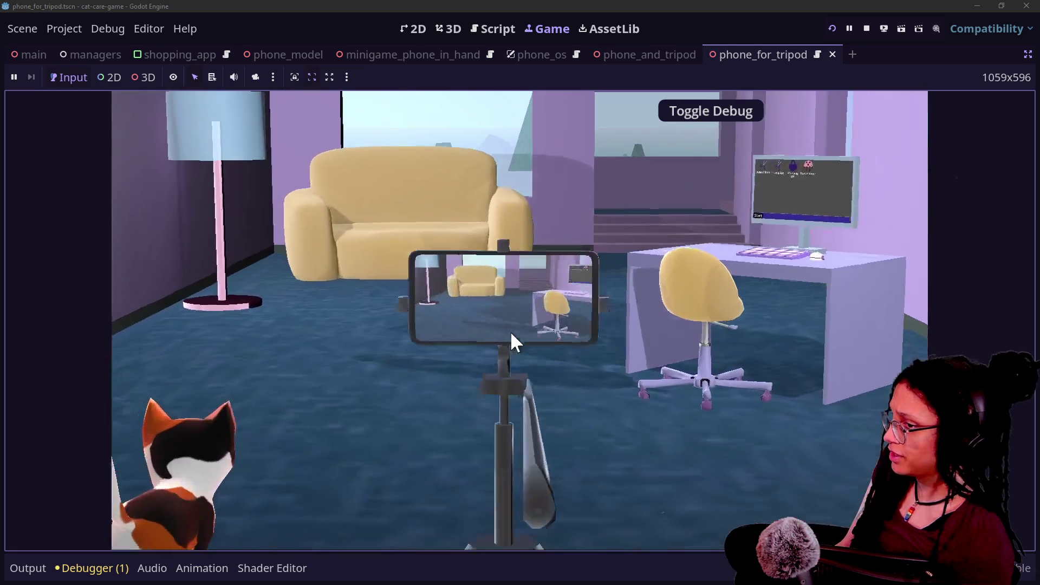
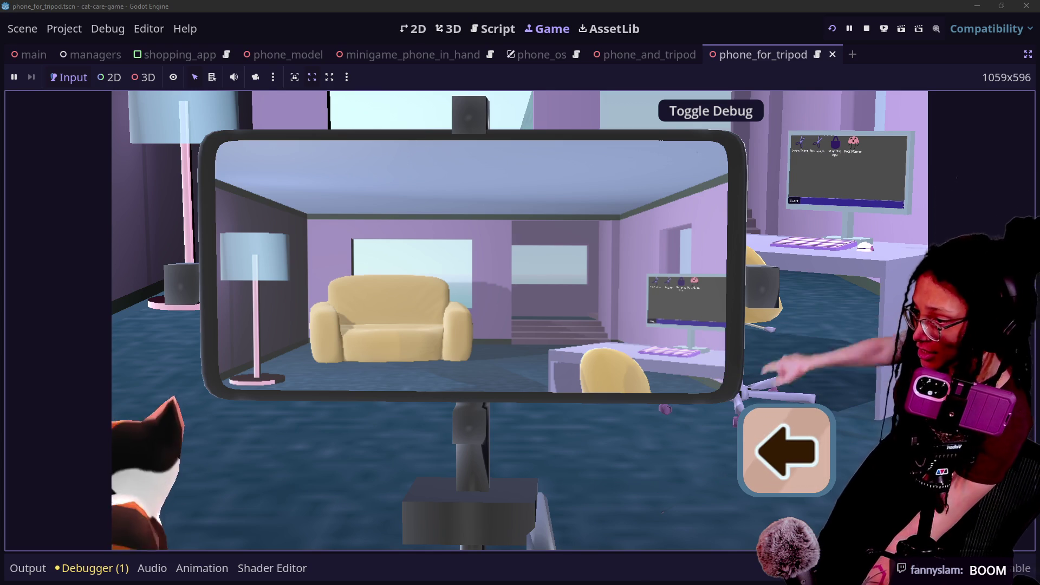
Swing the tripod phone toward the camera, down, to an extreme angle, then toward the desk chair
mouse_move(546, 346)
mouse_down()
mouse_move(357, 300)
mouse_move(588, 384)
mouse_move(537, 303)
mouse_move(462, 364)
mouse_move(538, 337)
mouse_move(487, 325)
mouse_move(507, 382)
mouse_up()
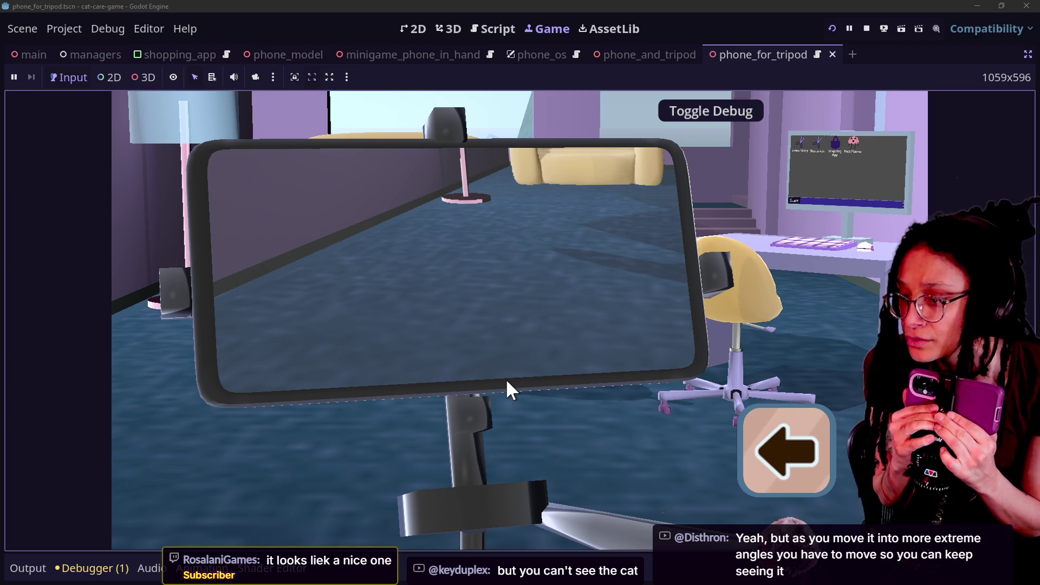
mouse_move(506, 379)
mouse_down()
mouse_move(458, 177)
mouse_move(202, 382)
mouse_move(400, 395)
mouse_move(659, 466)
mouse_move(690, 455)
mouse_move(729, 397)
mouse_up()
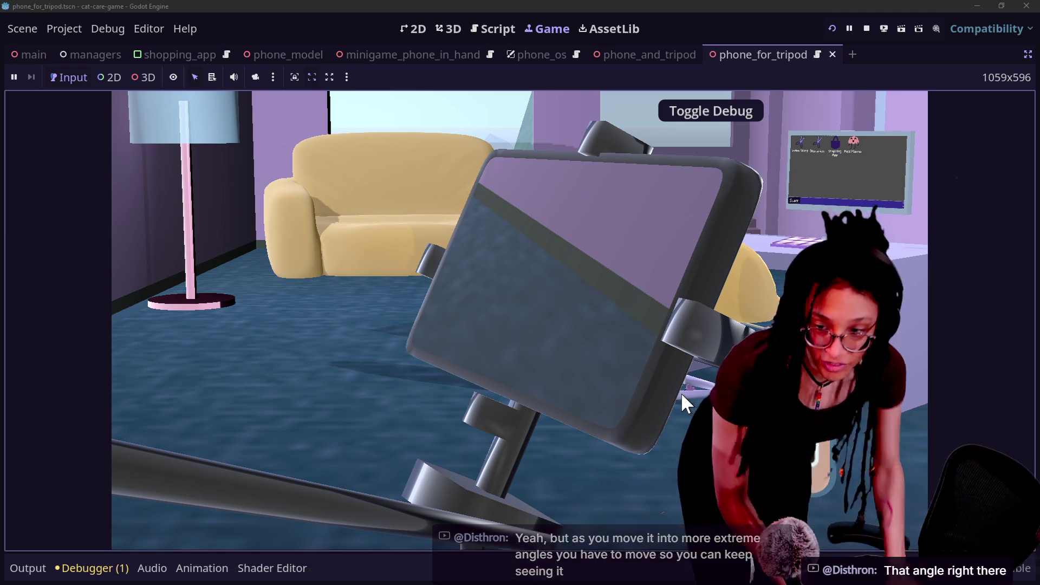
mouse_move(681, 392)
mouse_down()
mouse_move(840, 308)
mouse_move(661, 346)
mouse_move(517, 407)
mouse_move(425, 418)
mouse_move(442, 363)
mouse_move(492, 365)
mouse_move(525, 388)
mouse_move(646, 408)
mouse_move(600, 238)
mouse_move(576, 352)
mouse_move(653, 449)
mouse_move(666, 391)
mouse_move(531, 349)
mouse_up()
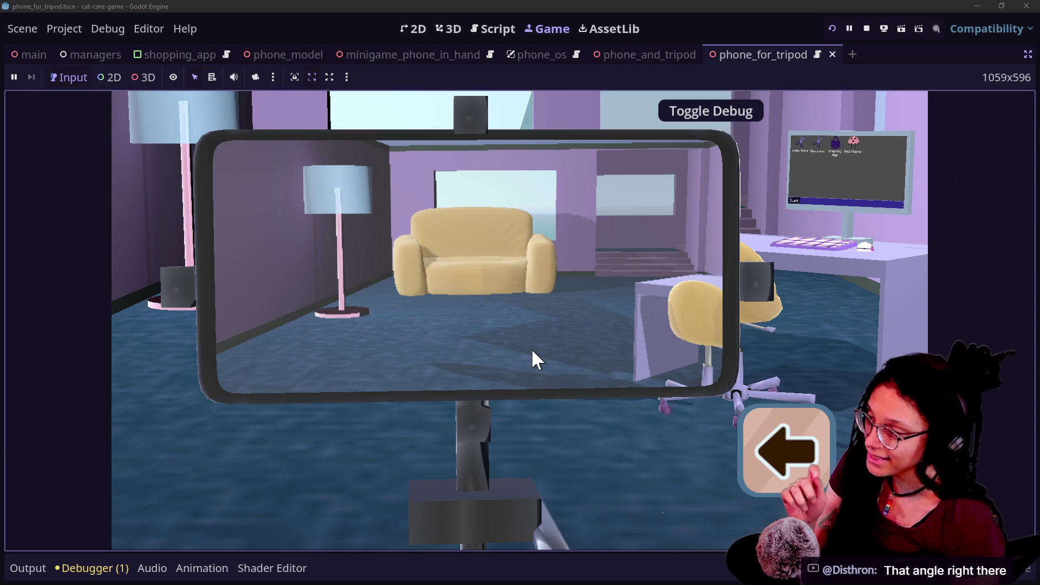
drag(532, 351, 545, 365)
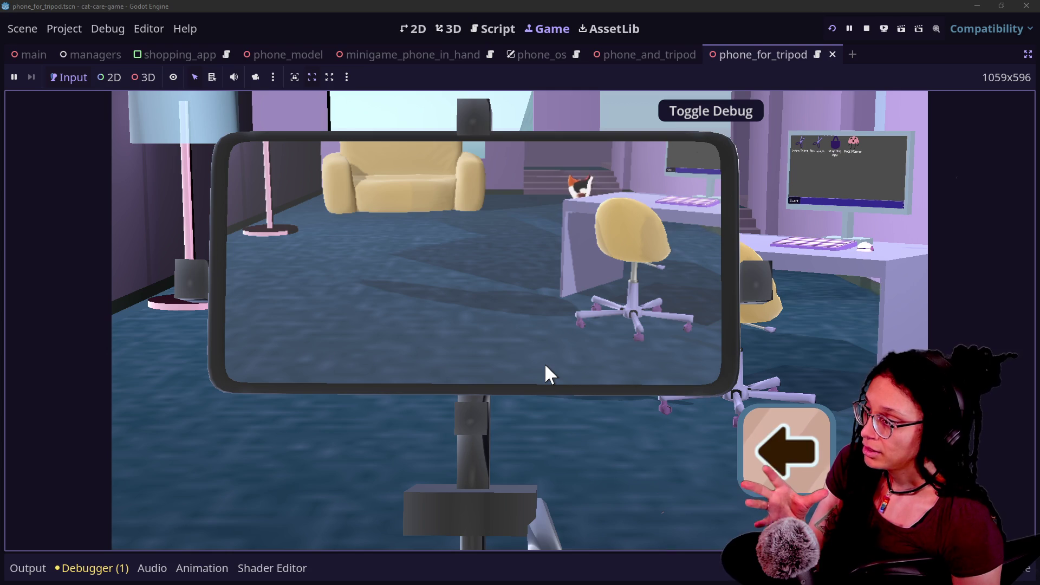
Rotate the tripod phone back up toward the sofa, then left and right
mouse_move(544, 363)
mouse_down()
mouse_move(541, 344)
mouse_move(764, 360)
mouse_move(636, 323)
mouse_move(704, 334)
mouse_move(487, 327)
mouse_move(454, 299)
mouse_move(493, 313)
mouse_move(507, 355)
mouse_move(672, 435)
mouse_move(623, 378)
mouse_move(635, 366)
mouse_move(706, 384)
mouse_move(668, 362)
mouse_move(651, 537)
mouse_move(735, 369)
mouse_move(667, 346)
mouse_move(748, 370)
mouse_move(785, 423)
mouse_move(814, 364)
mouse_move(759, 297)
mouse_move(481, 333)
mouse_move(404, 368)
mouse_move(398, 341)
mouse_move(441, 342)
mouse_move(155, 334)
mouse_move(115, 381)
mouse_move(155, 328)
mouse_move(213, 337)
mouse_move(145, 367)
mouse_move(382, 402)
mouse_move(335, 382)
mouse_move(346, 385)
mouse_up()
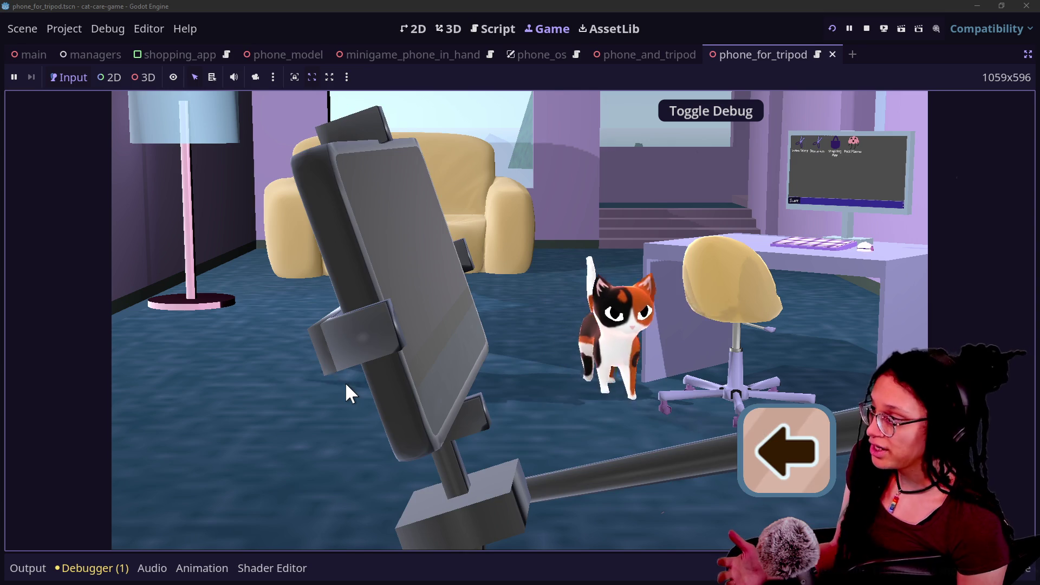
click(344, 376)
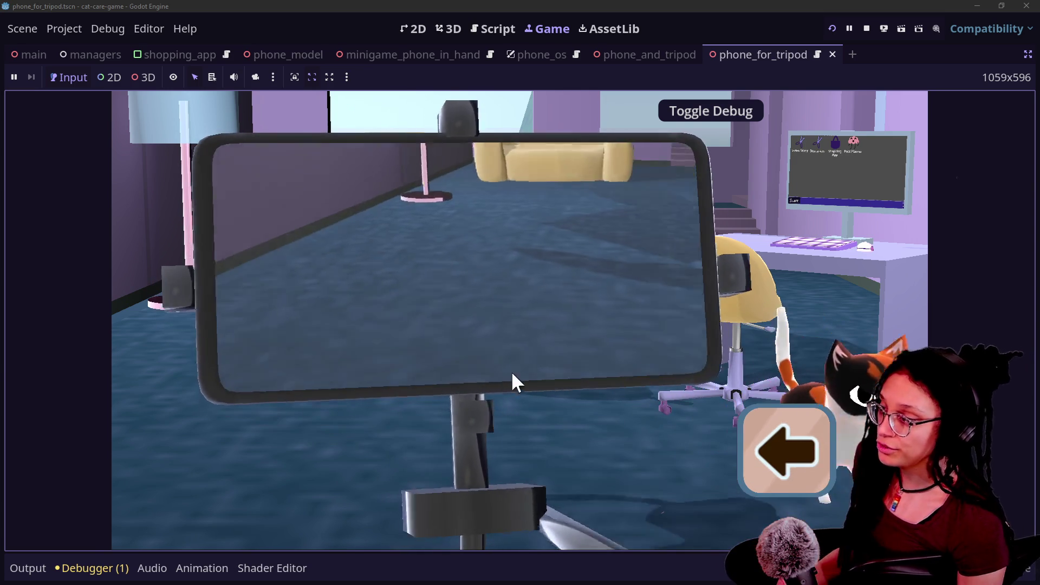
mouse_move(532, 360)
mouse_down()
mouse_move(423, 329)
mouse_move(710, 409)
mouse_move(700, 394)
mouse_move(673, 409)
mouse_move(683, 414)
mouse_move(568, 396)
mouse_move(572, 383)
mouse_move(514, 355)
mouse_up()
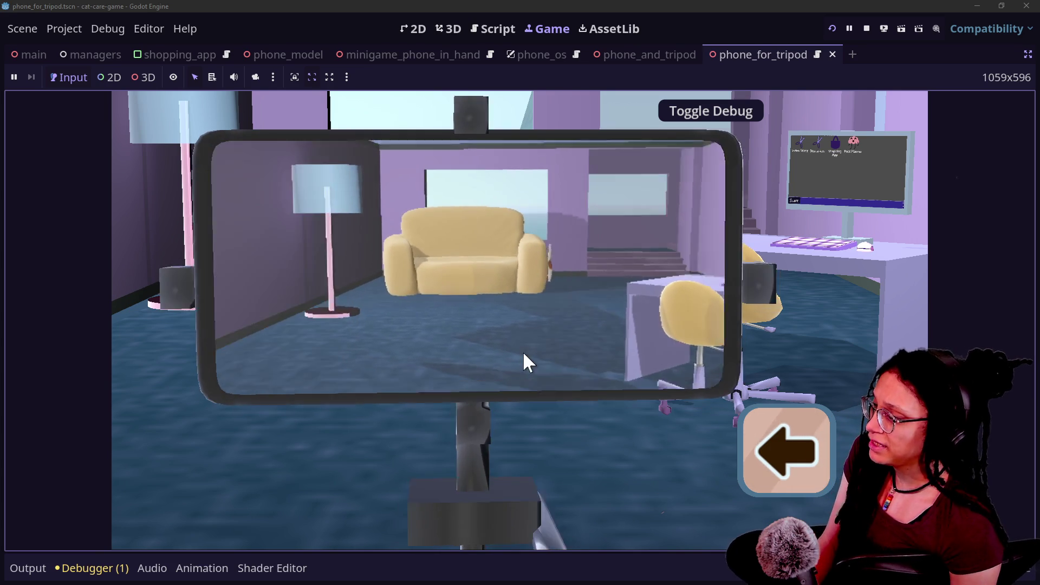
Re-enter the phone close-up, restore the editor panels, and select the SubViewport node
click(524, 354)
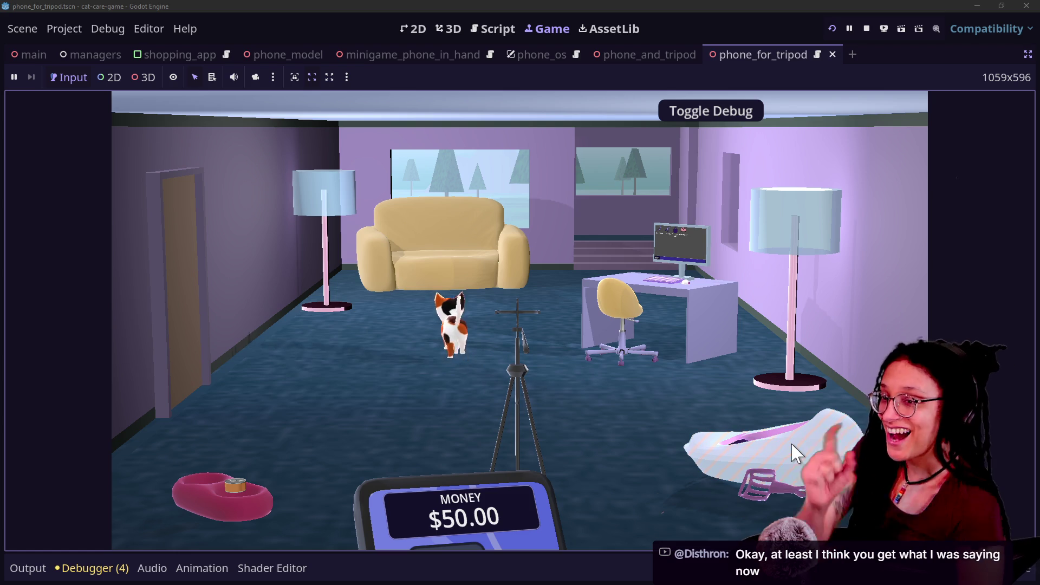
click(508, 345)
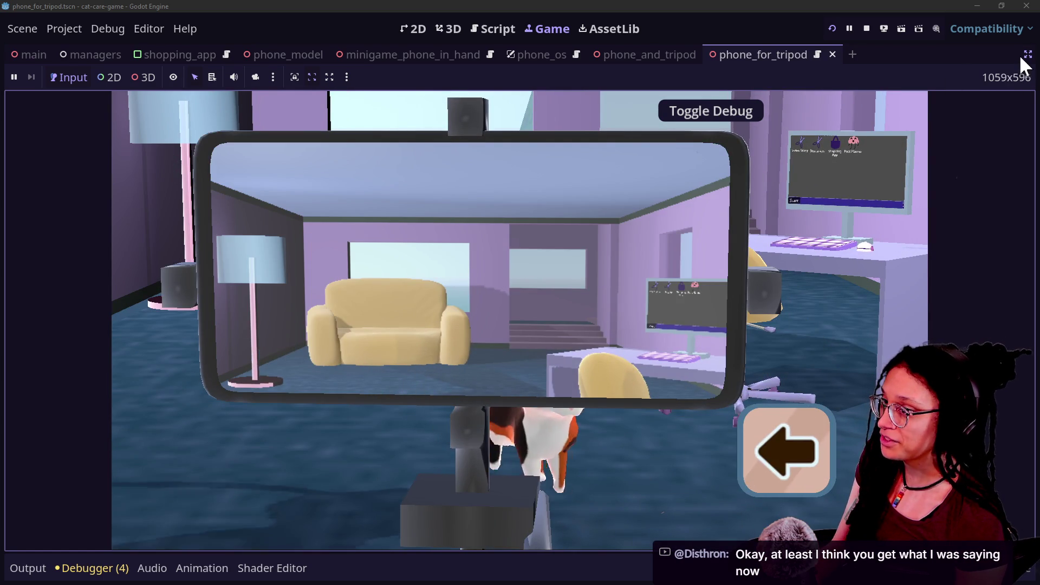
click(1026, 55)
click(129, 211)
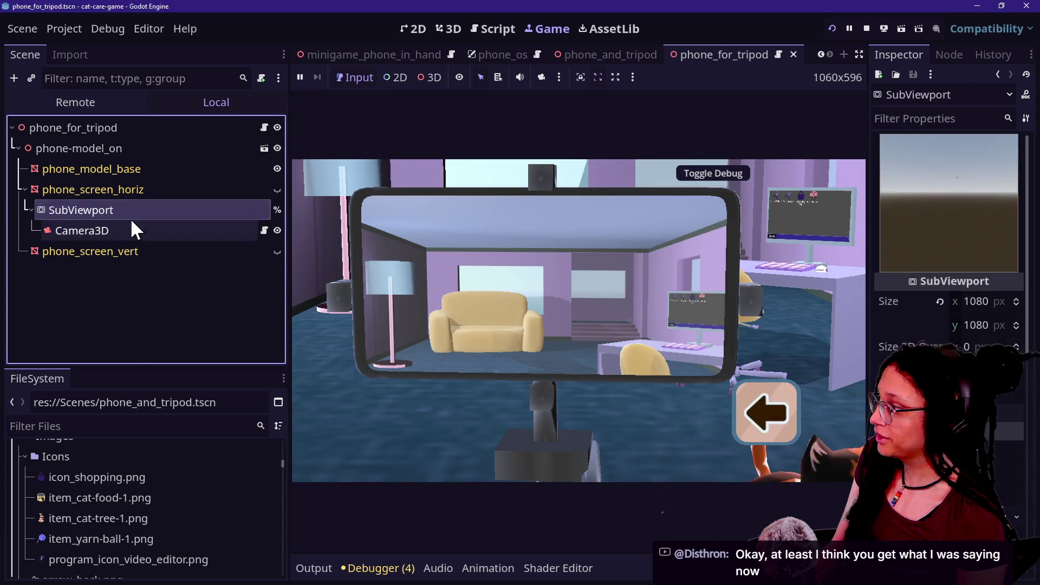
Set the screen Camera3D's H Offset to 0.214 and test the framing toward the couch and cat
click(109, 230)
scroll(948, 228, down, 5)
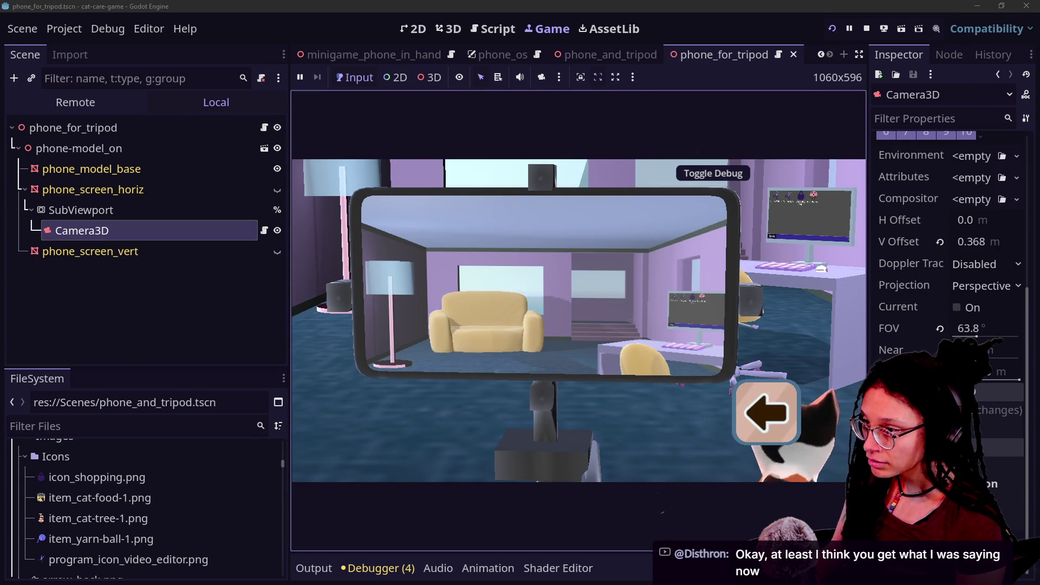
drag(966, 223, 1018, 223)
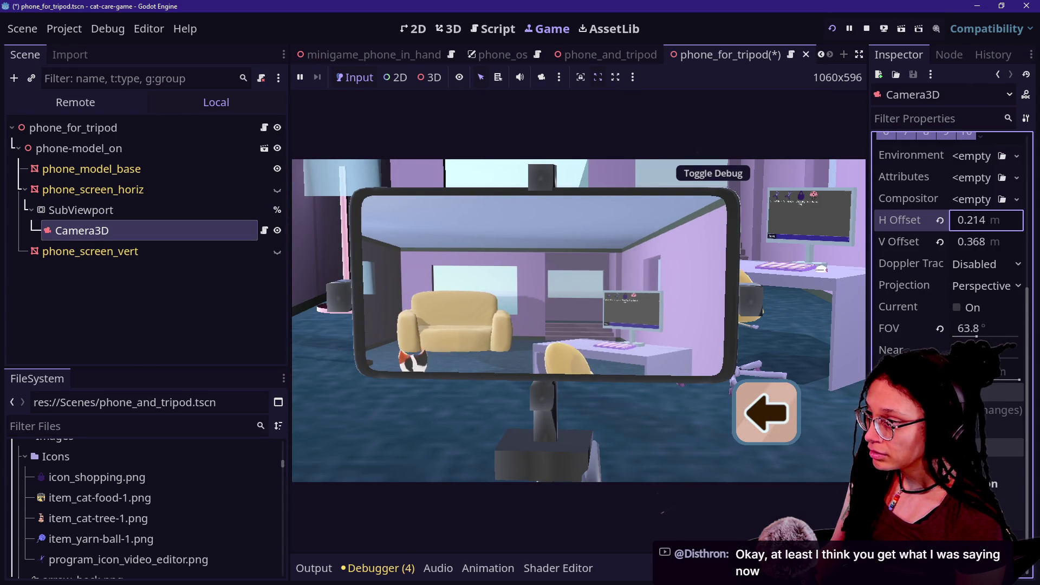
click(674, 441)
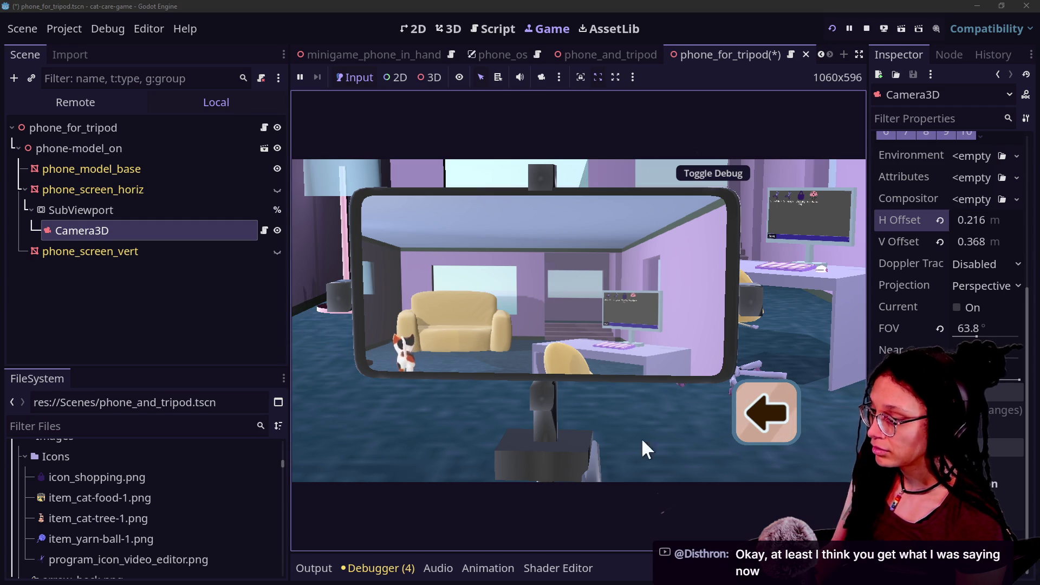
mouse_move(460, 388)
mouse_down()
mouse_move(519, 373)
mouse_move(471, 418)
mouse_move(469, 386)
mouse_move(498, 392)
mouse_move(445, 382)
mouse_up()
mouse_move(456, 367)
mouse_down()
mouse_move(482, 374)
mouse_move(507, 405)
mouse_move(478, 395)
mouse_up()
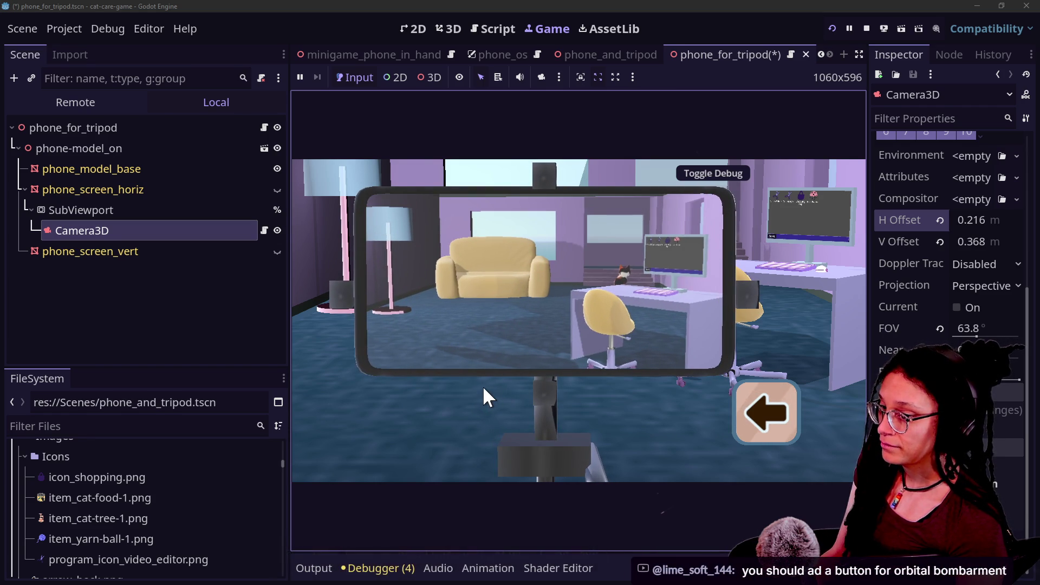
Increase the H Offset to 0.266, recheck the framing, then leave the close-up
drag(991, 223, 999, 223)
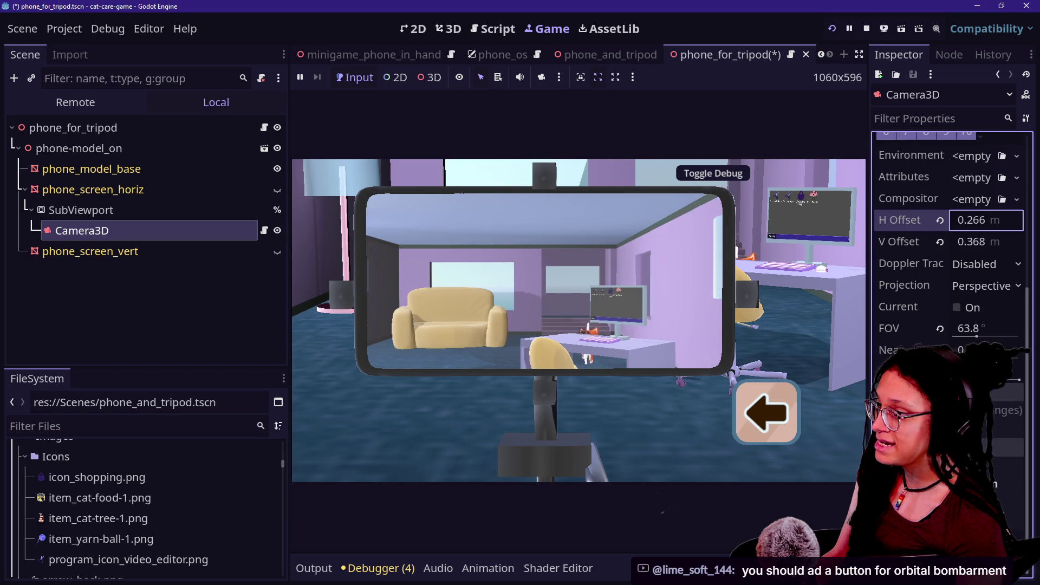
click(614, 341)
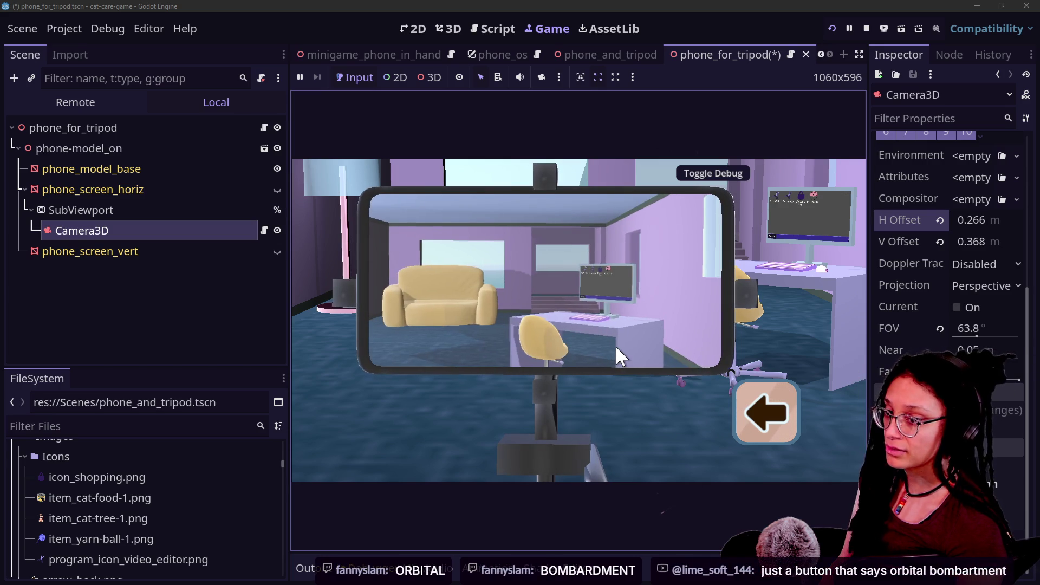
mouse_move(615, 346)
mouse_down()
mouse_move(514, 353)
mouse_move(585, 342)
mouse_up()
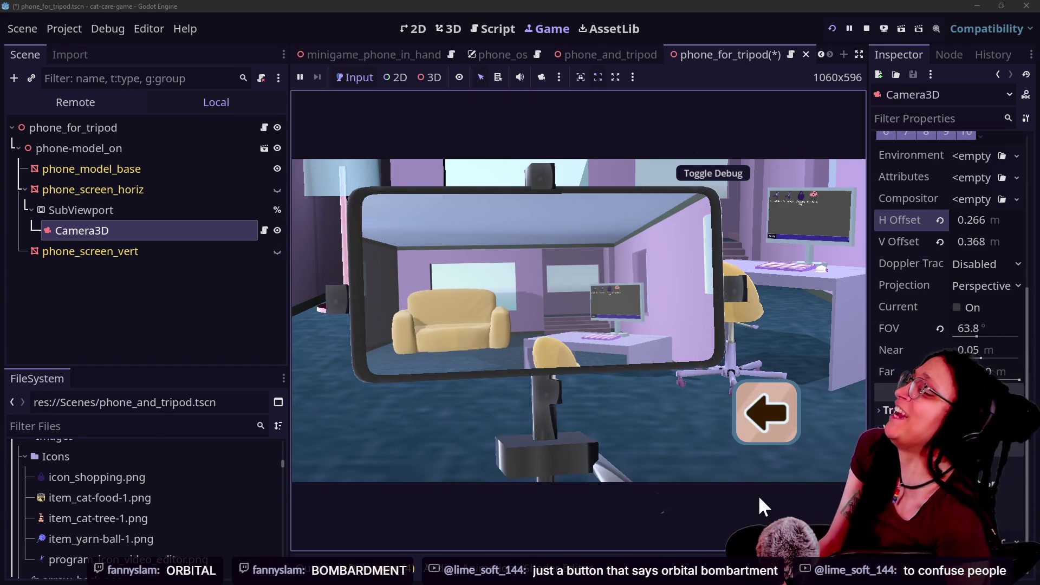
click(768, 433)
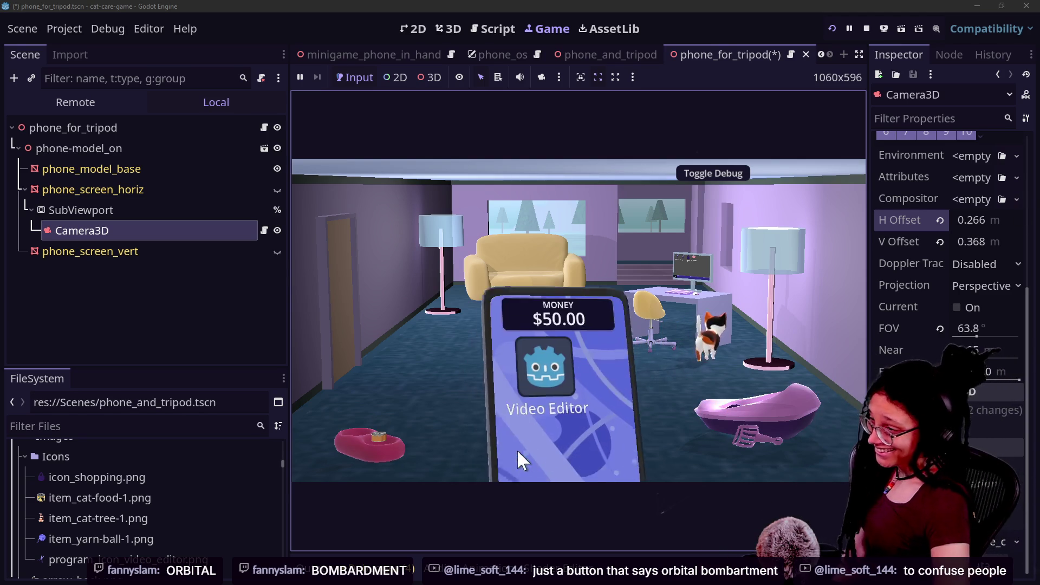
Check the held phone screen, switch to the phone_for_tripod script, and dismiss Quick Open
click(516, 449)
click(778, 431)
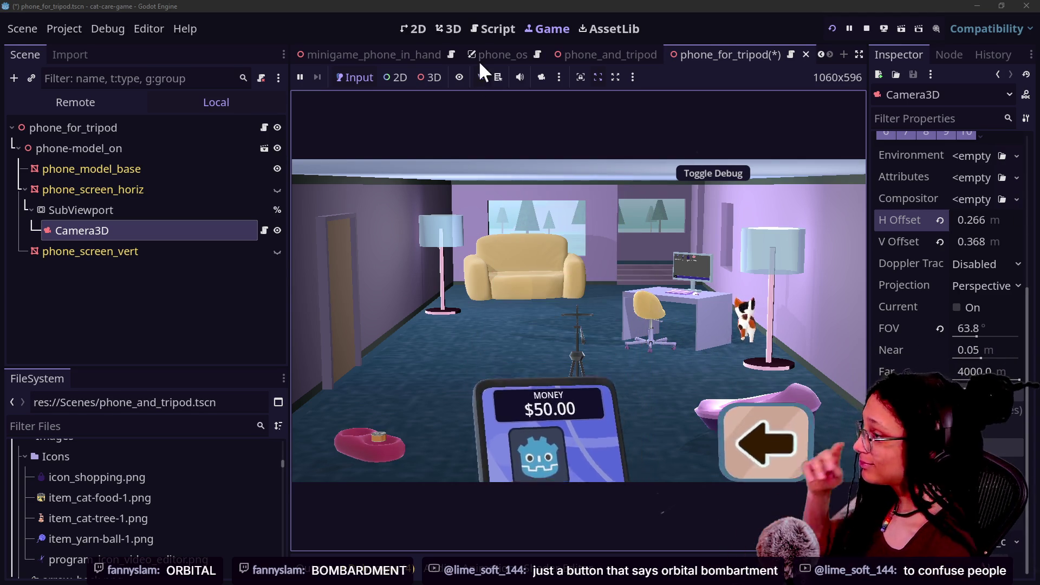
click(490, 29)
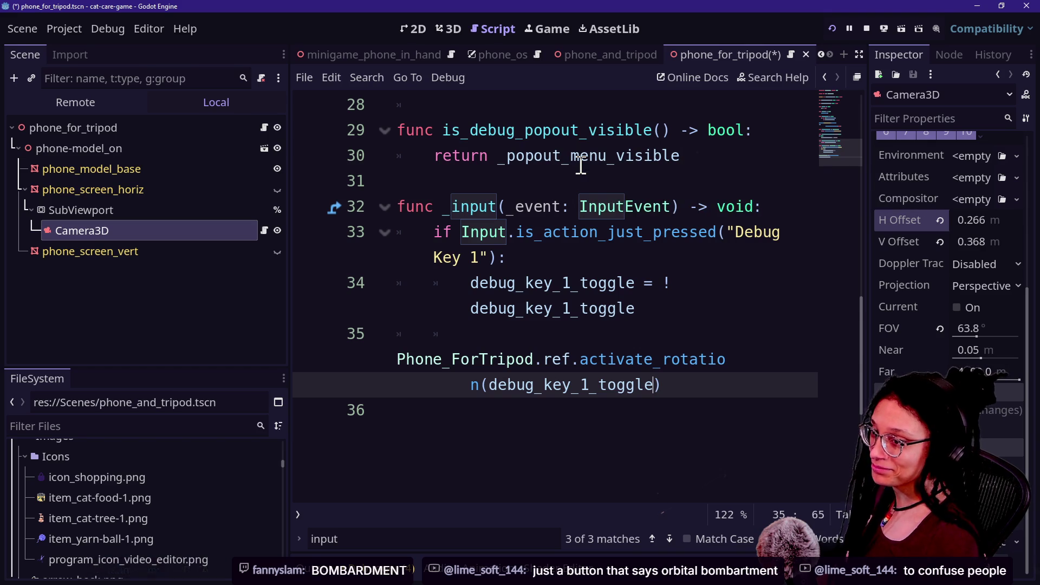
mouse_move(580, 165)
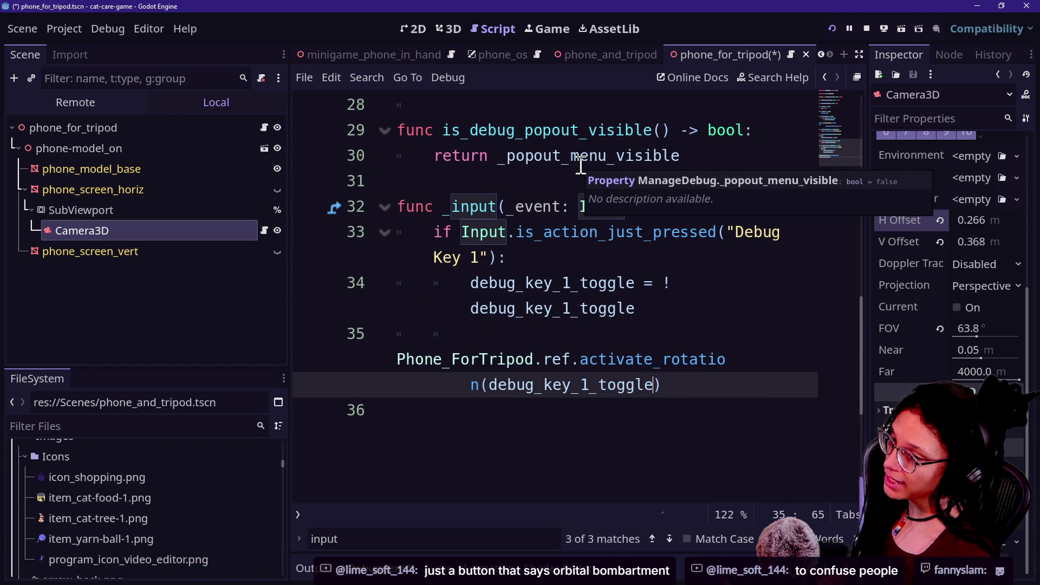
key(shift+alt+o)
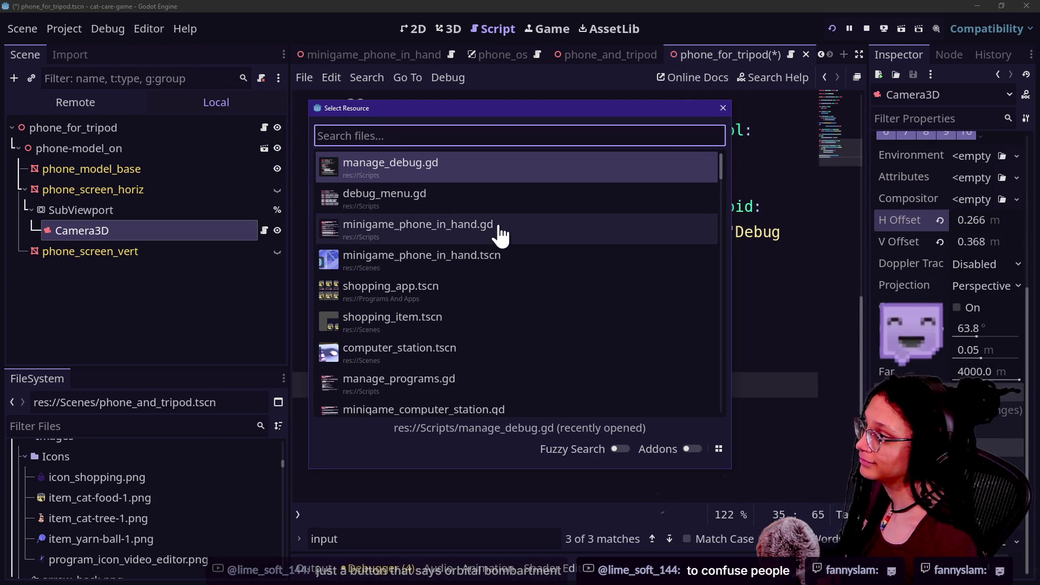
key(Escape)
Close phone_and_tripod, save and close phone_for_tripod, and switch to minigame_phone_in_hand
click(617, 57)
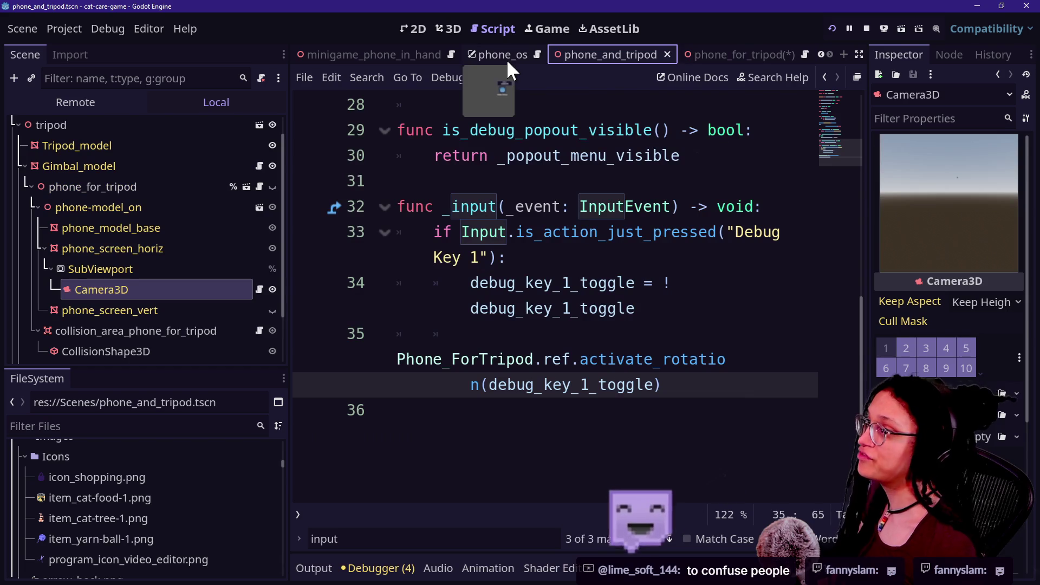
click(508, 61)
click(659, 57)
click(667, 54)
click(688, 55)
key(ctrl+s)
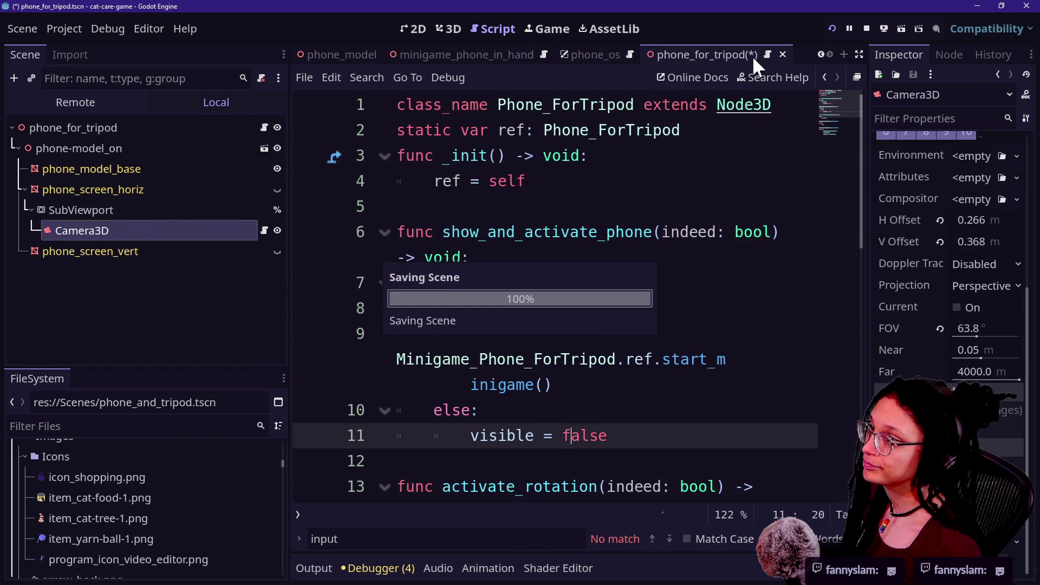
click(778, 54)
click(593, 53)
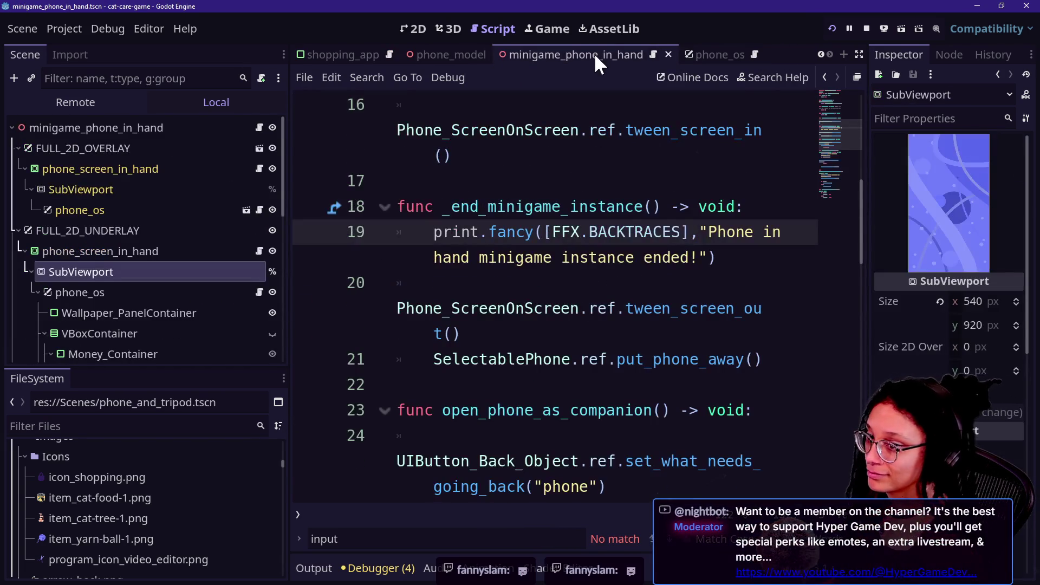
Look over the phone_model scene and the running game, then stop the game
click(455, 55)
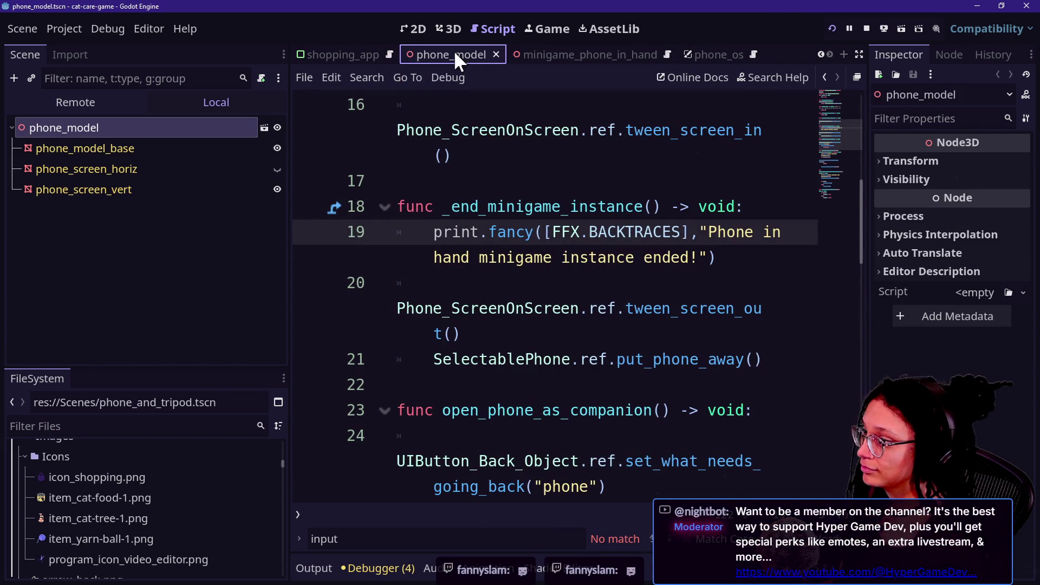
click(446, 34)
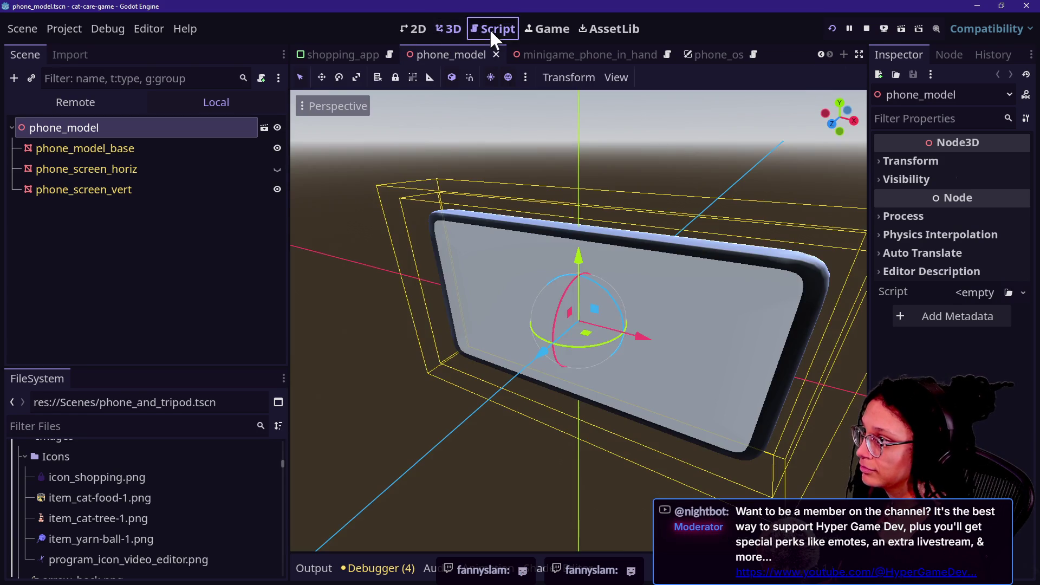
click(490, 28)
click(544, 28)
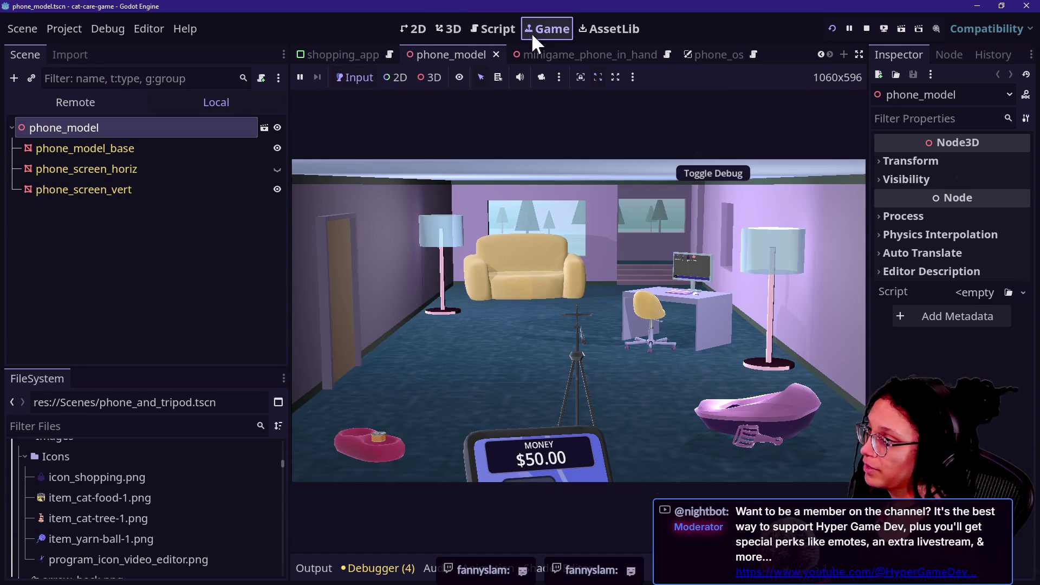
click(410, 130)
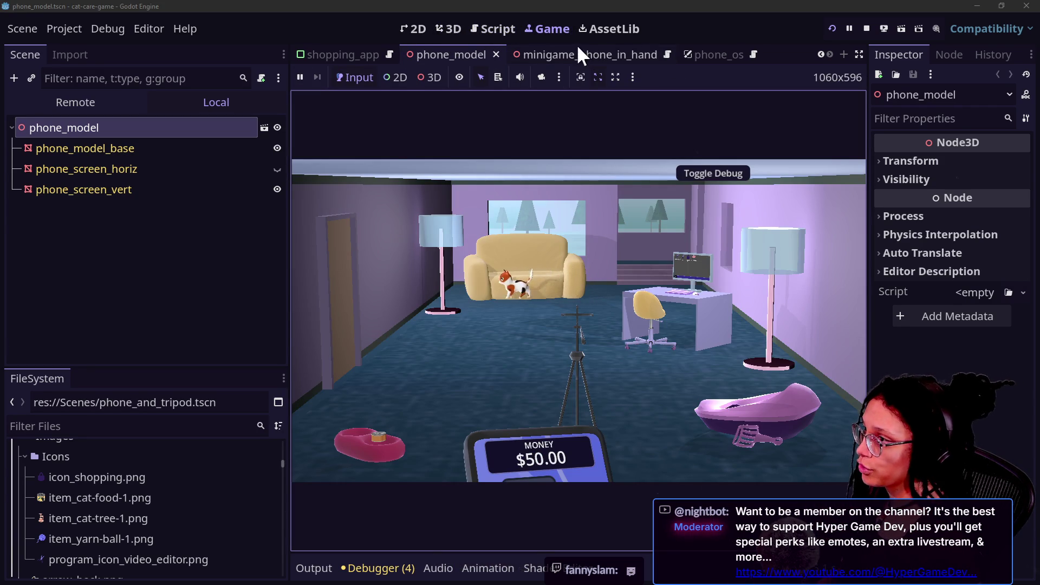
click(865, 28)
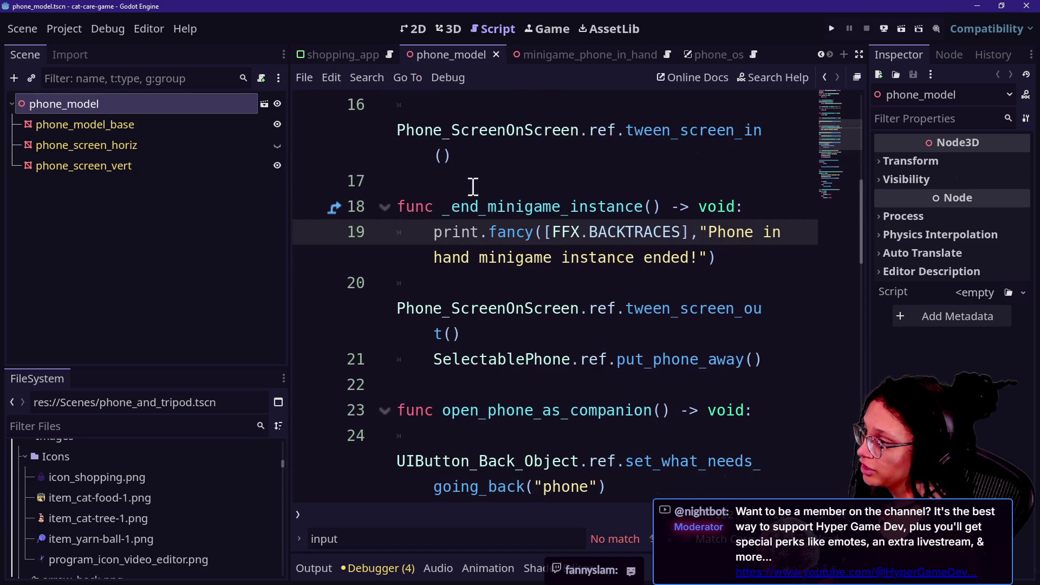
Quick-open minigame_phone_in_hand.gd and switch the code editor to distraction-free mode
click(471, 204)
key(shift+alt+o)
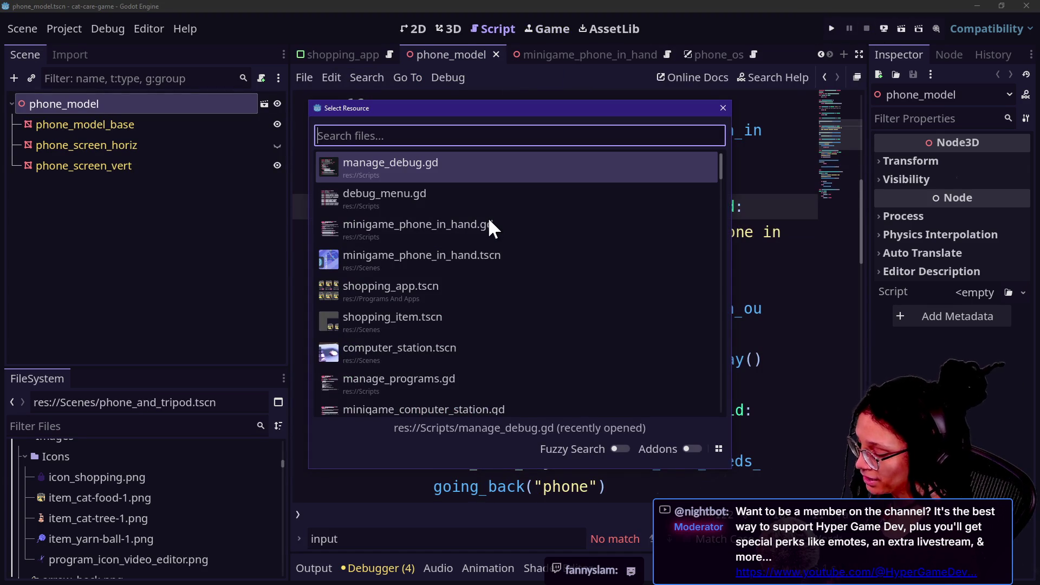
text(phone_n)
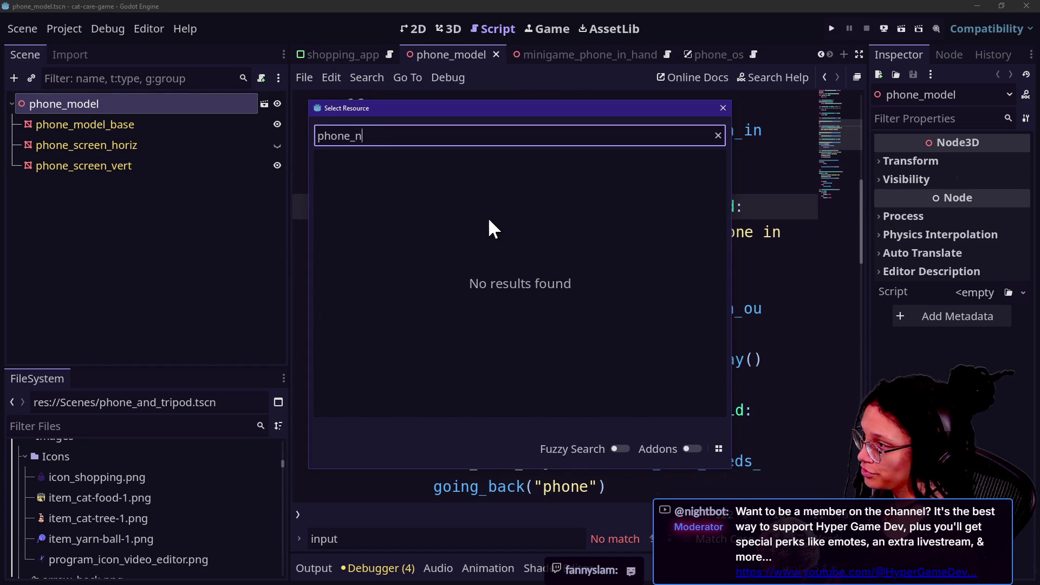
text(mi)
key(BackSpace)
key(BackSpace)
key(BackSpace)
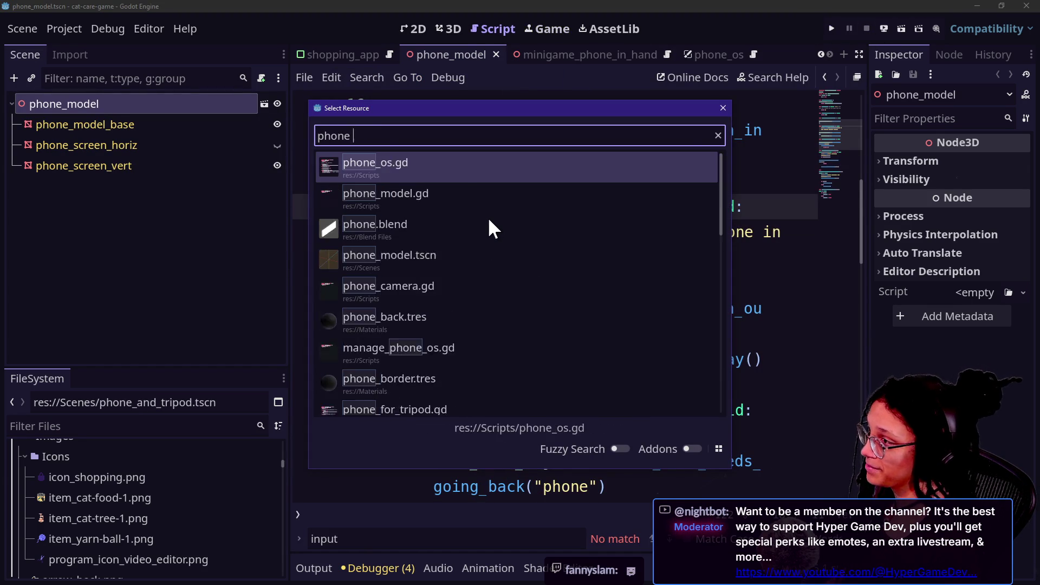
text(miniga)
key(Return)
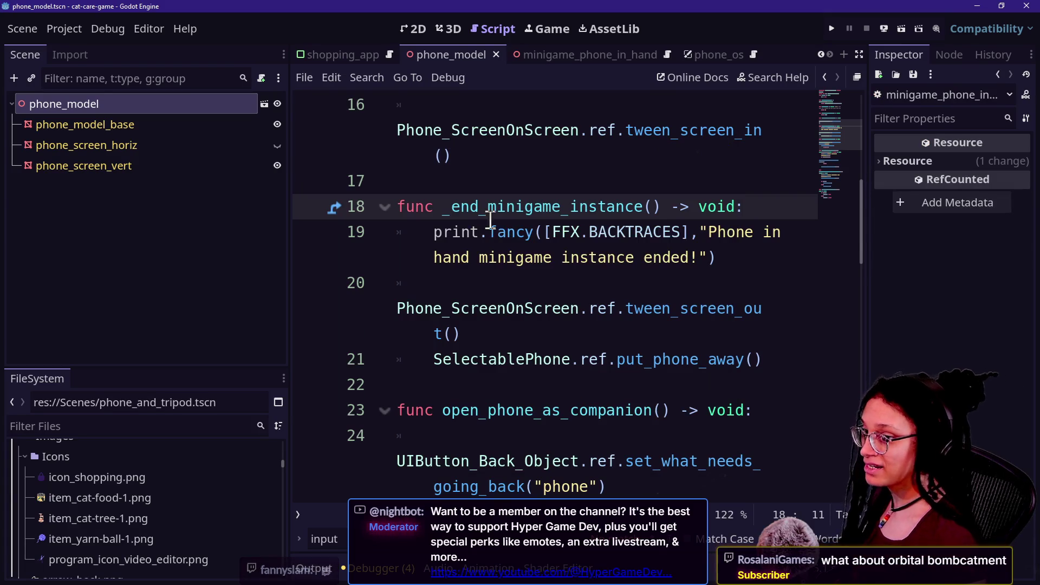
click(510, 368)
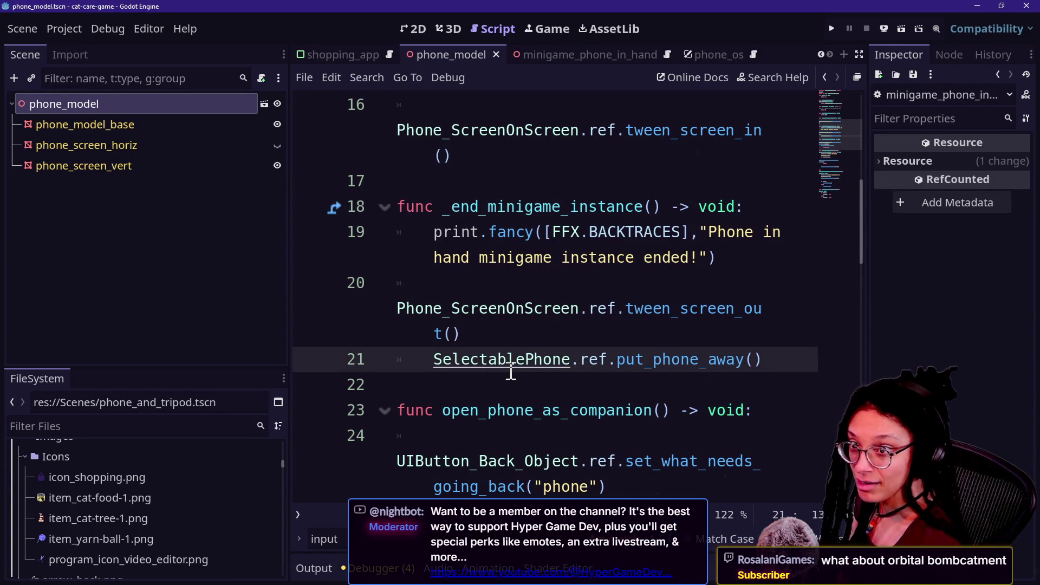
key(ctrl+shift+F11)
click(508, 381)
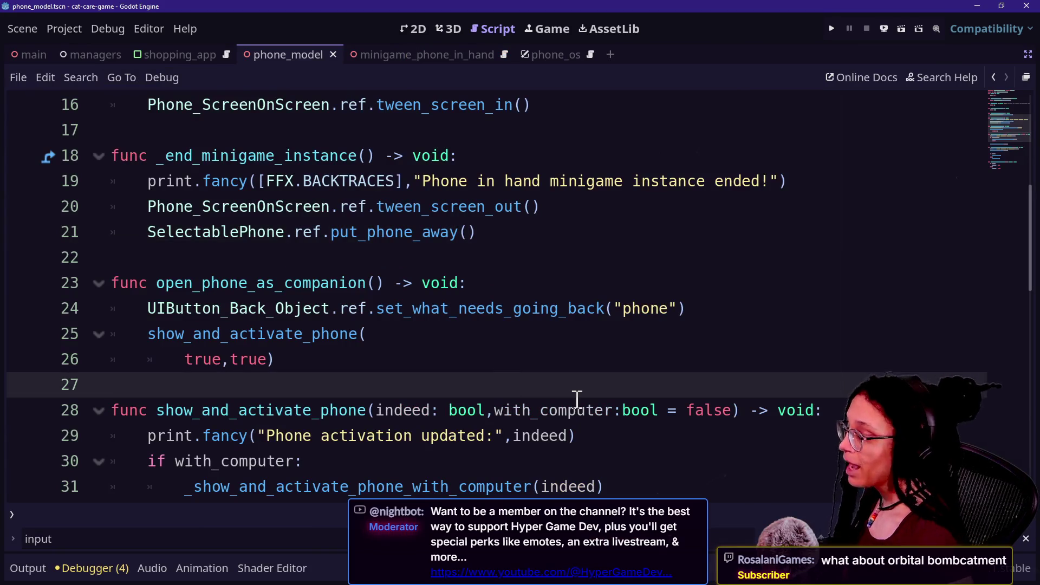
Move through the minigame_phone_in_hand code to the computer-activation call
key(Down)
key(Down)
key(Down)
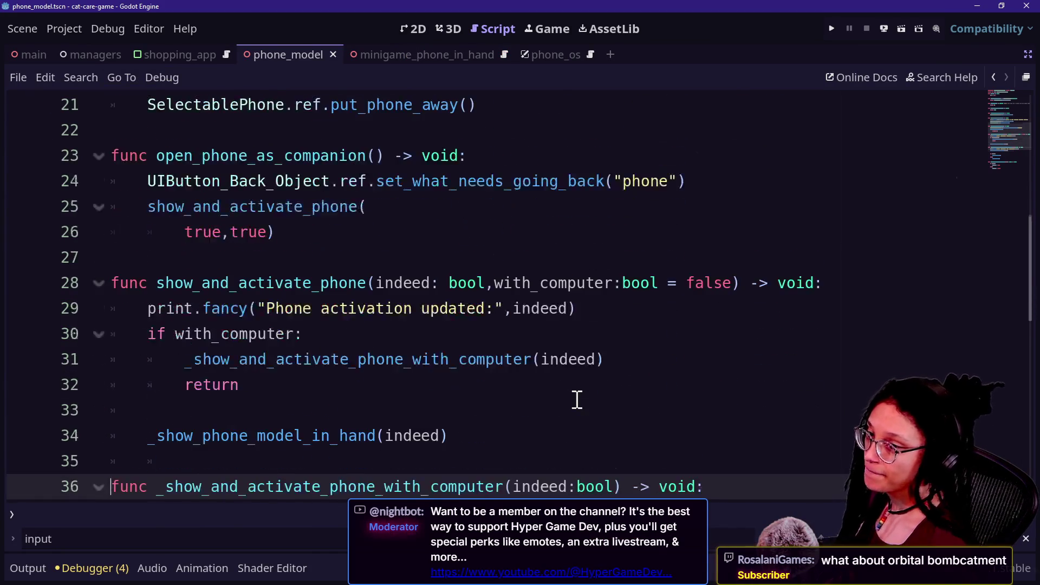
key(Down)
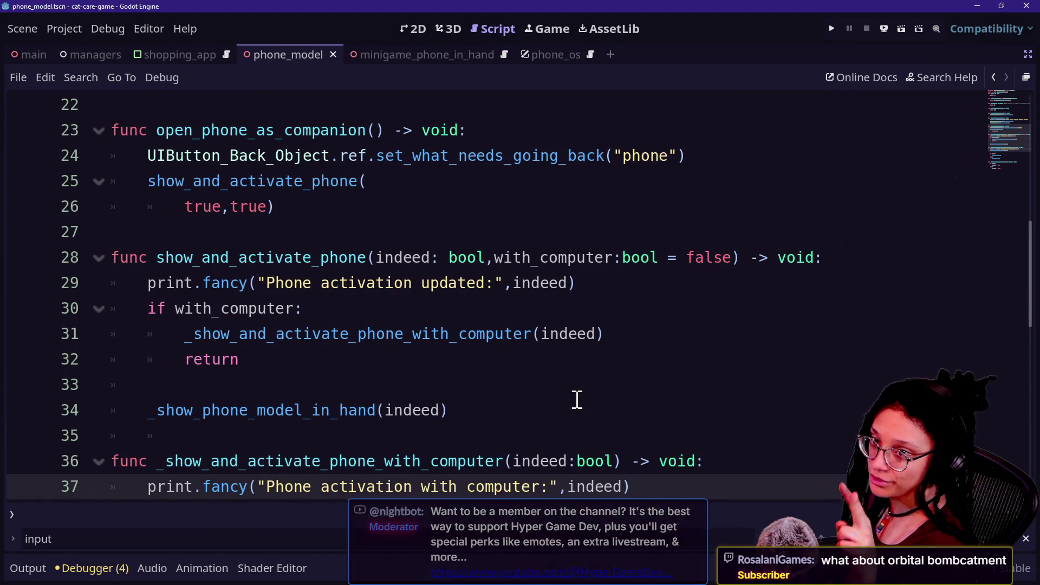
click(439, 325)
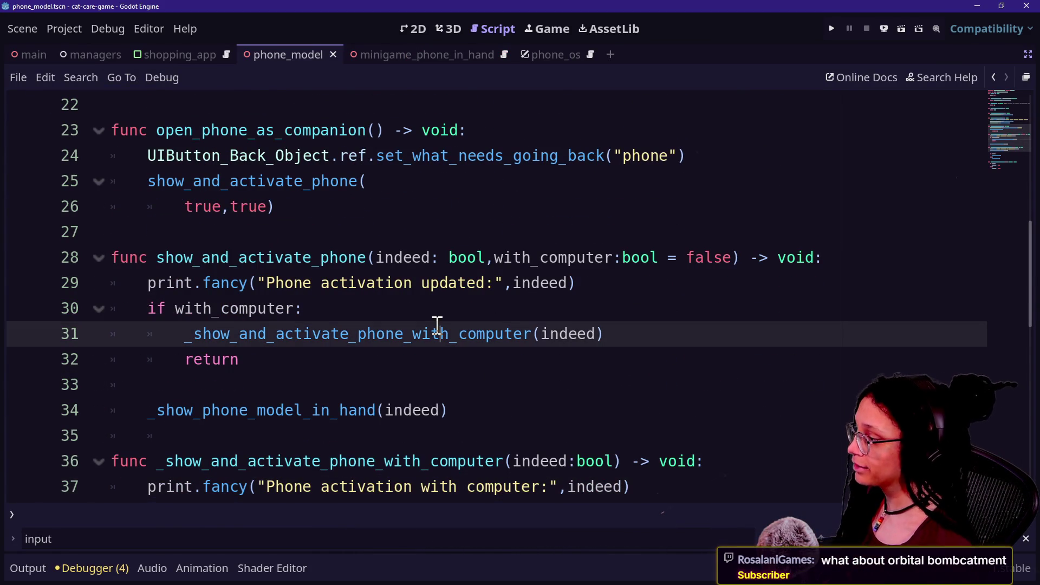
scroll(438, 325, down, 6)
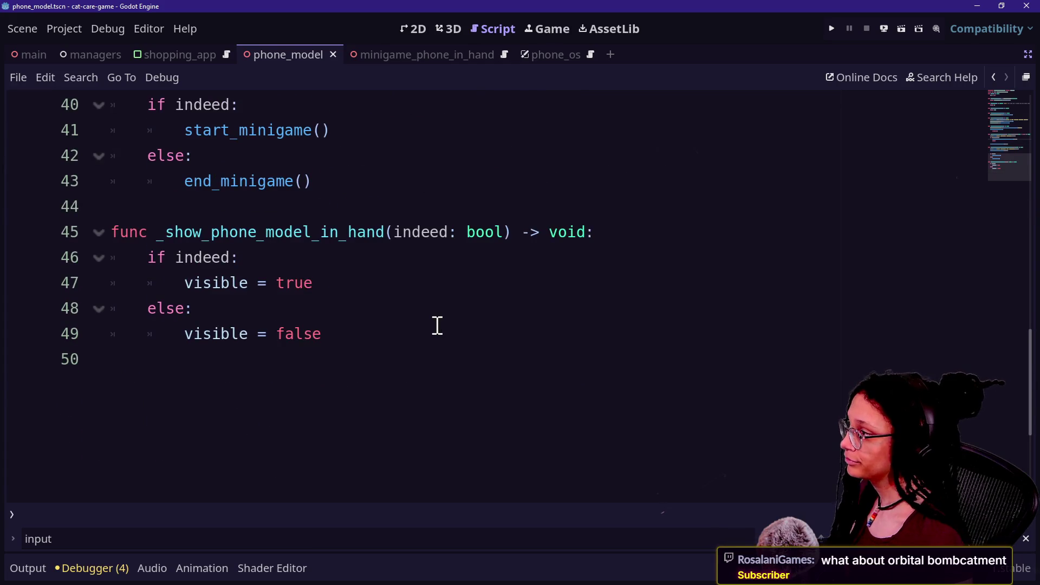
scroll(437, 324, up, 4)
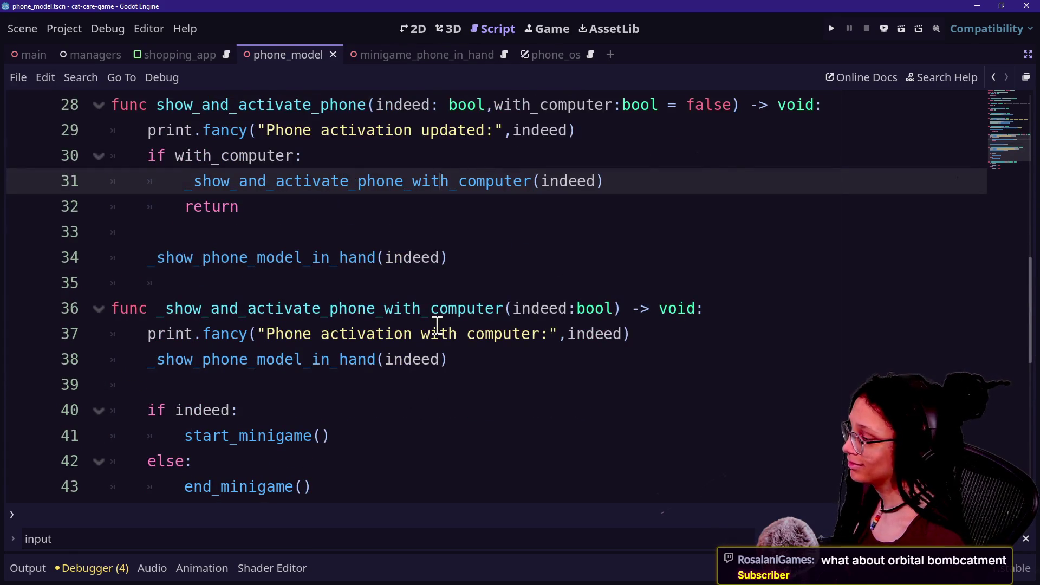
Quick-open phone_model.gd and add blank lines after the _init function
key(shift+alt+o)
key(Down)
key(Down)
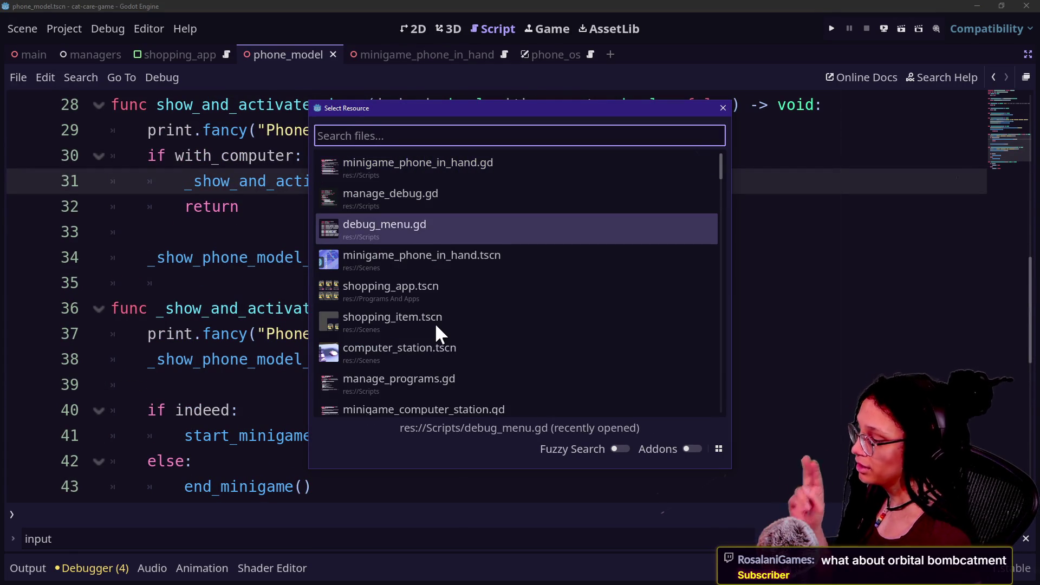
text(phone_mod)
key(Return)
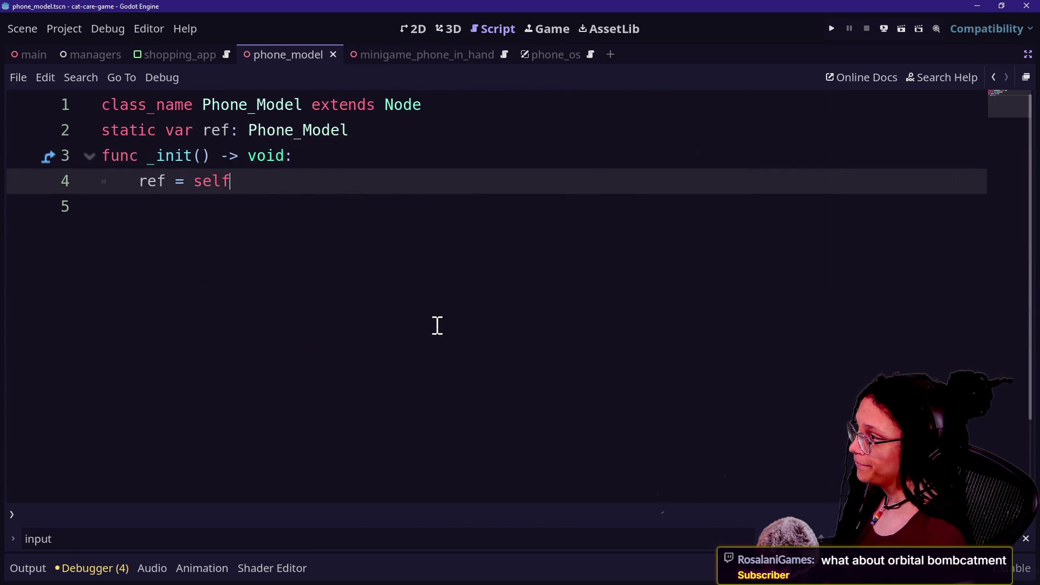
click(376, 245)
key(BackSpace)
key(Return)
key(Return)
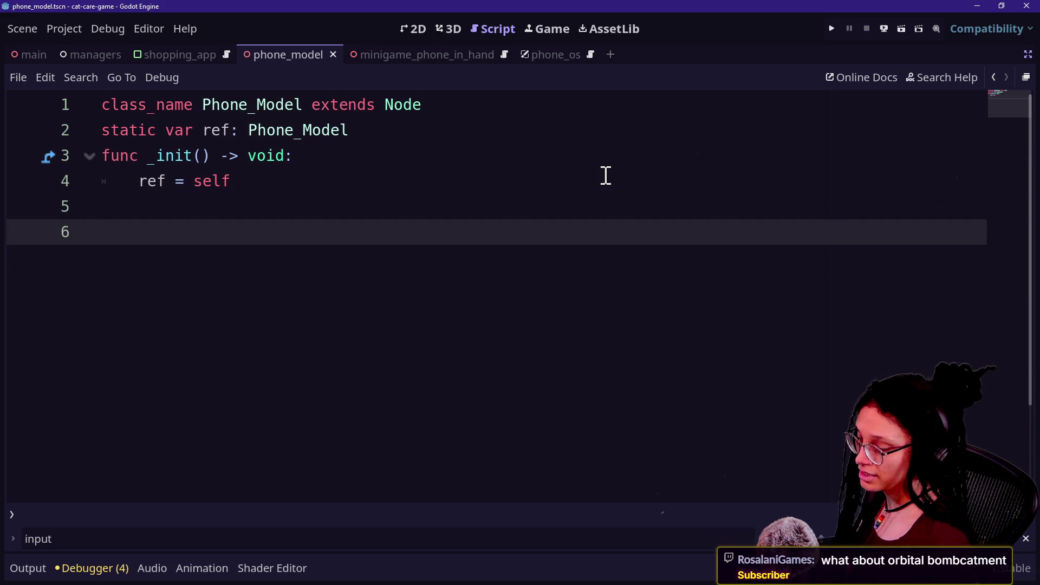
Exit distraction-free mode, select phone_screen_vert, and view minigame_phone_in_hand in 3D
key(ctrl+shift+F11)
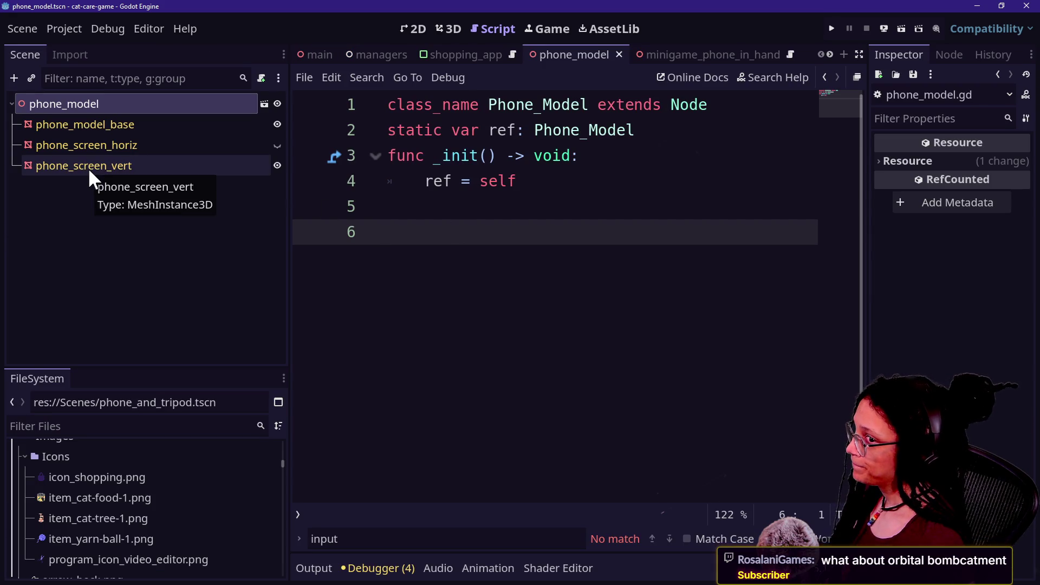
click(89, 167)
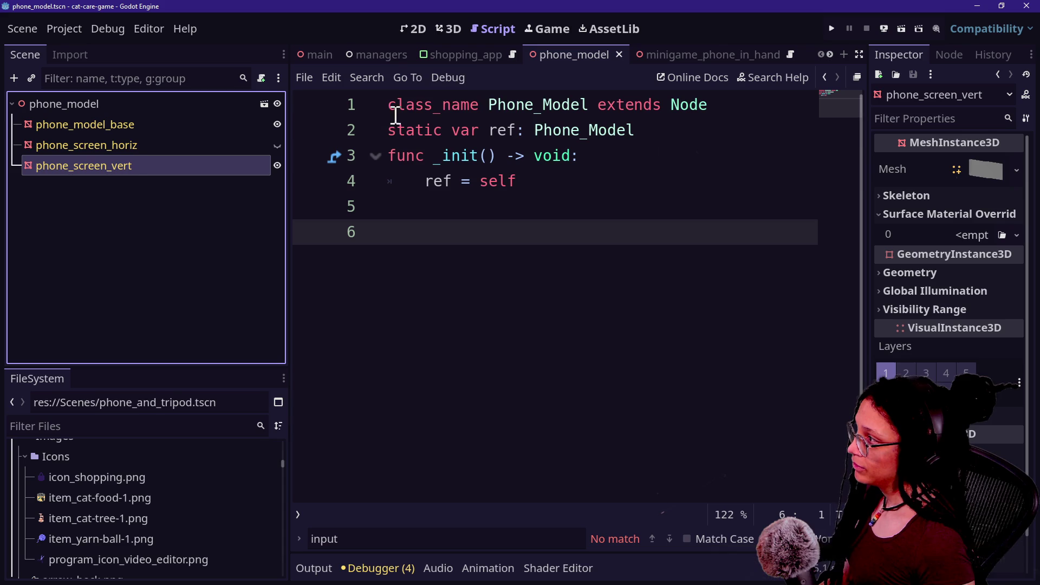
click(674, 57)
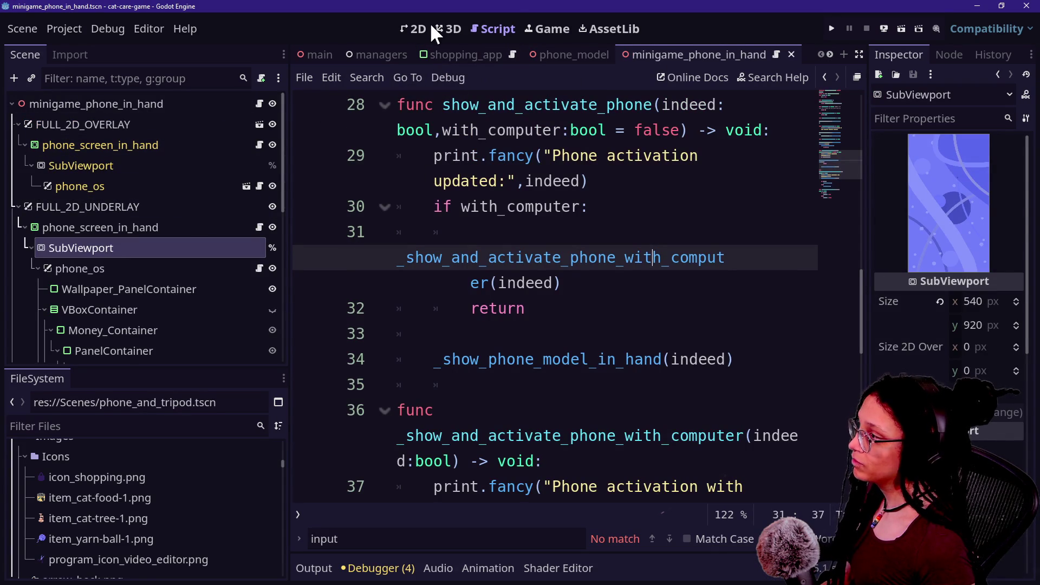
click(443, 27)
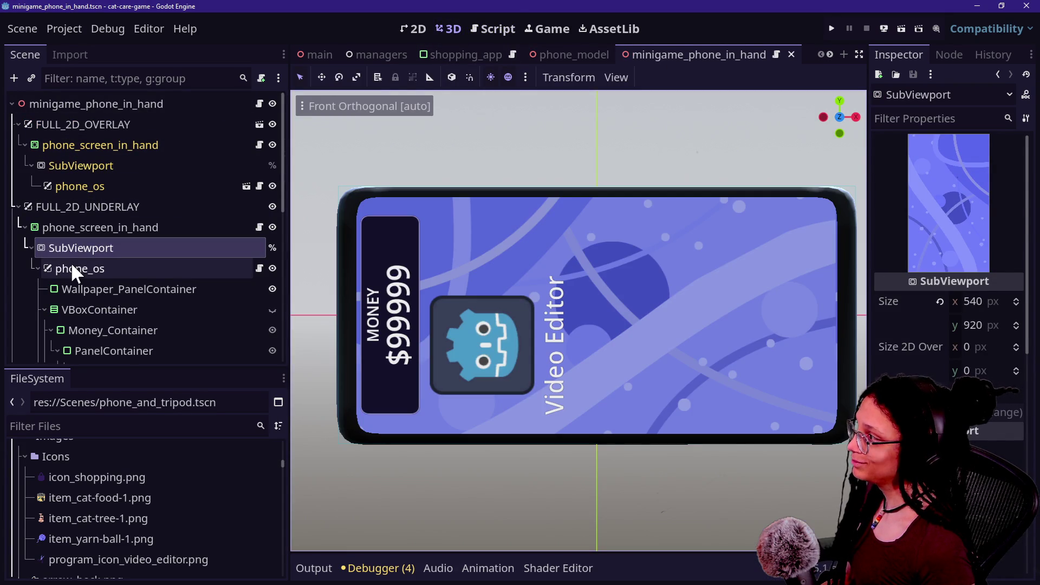
scroll(71, 262, down, 3)
scroll(70, 261, down, 2)
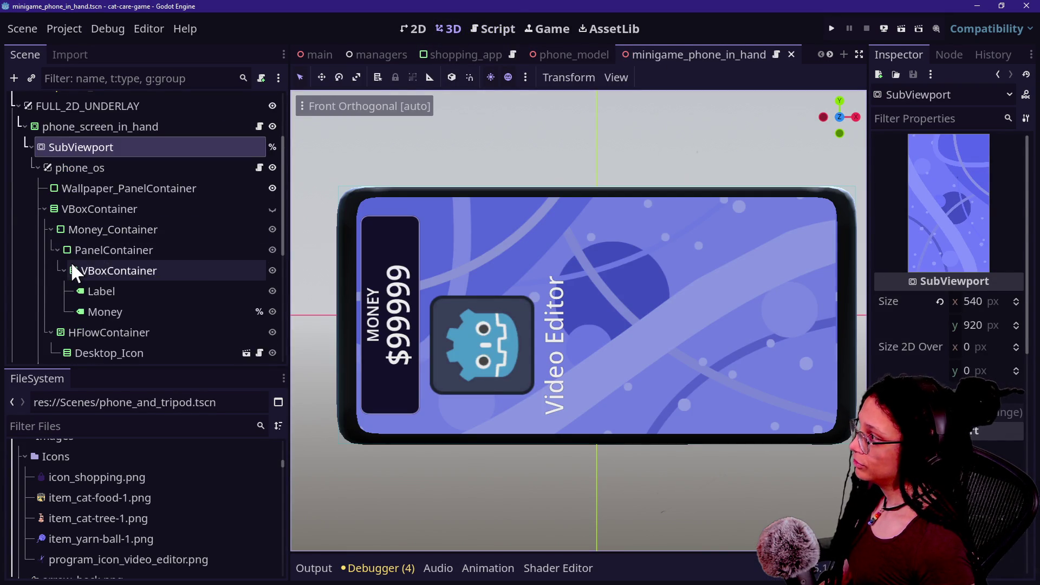
scroll(71, 262, up, 5)
scroll(90, 142, down, 10)
click(122, 312)
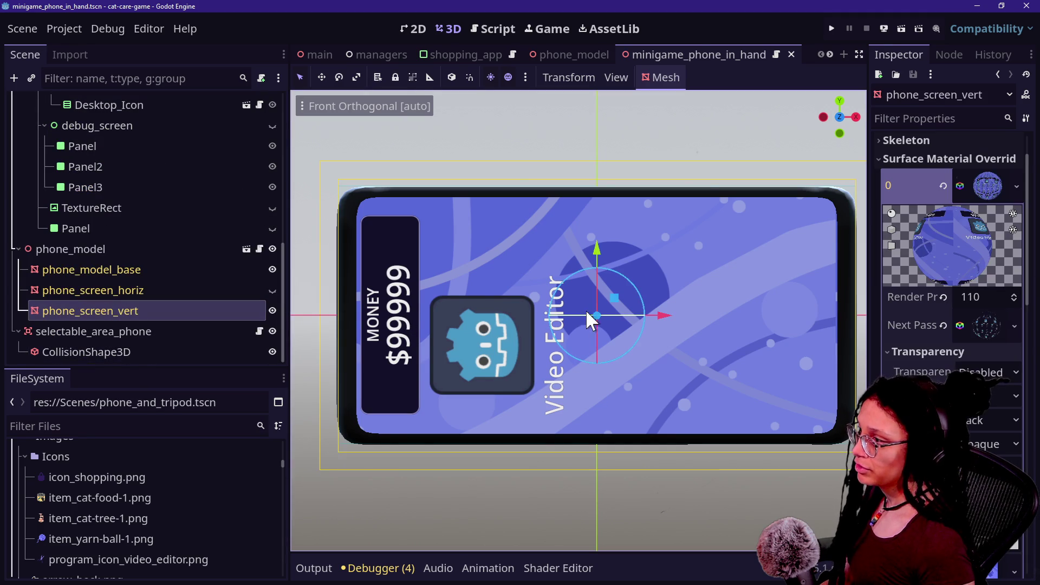
click(260, 249)
mouse_move(209, 314)
mouse_down()
mouse_move(459, 217)
mouse_move(459, 230)
mouse_up()
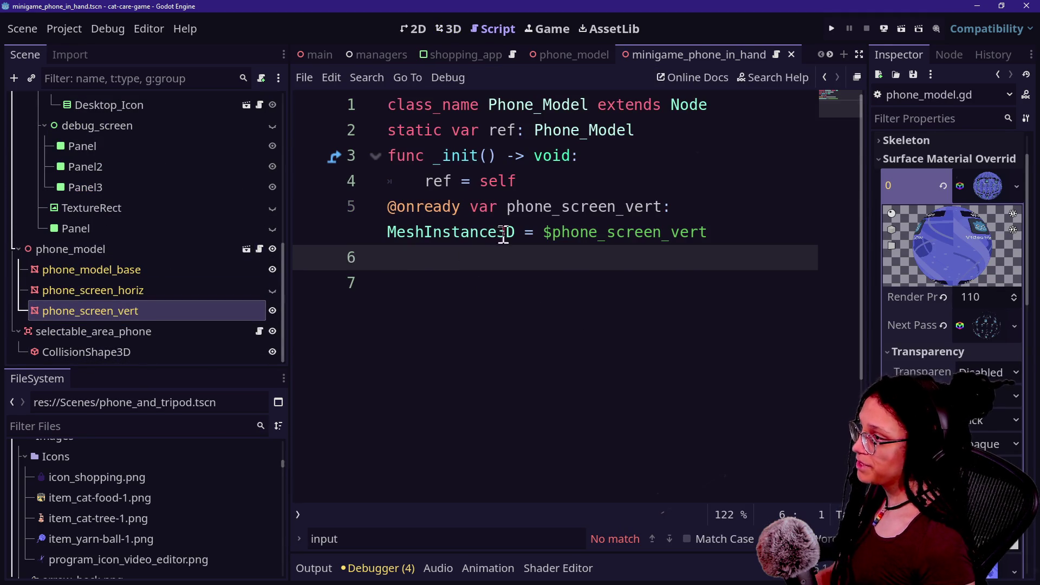
Write a hide_ui_when_phone_is_held function that gets the screen's surface_get_material()
click(602, 178)
key(Return)
click(630, 307)
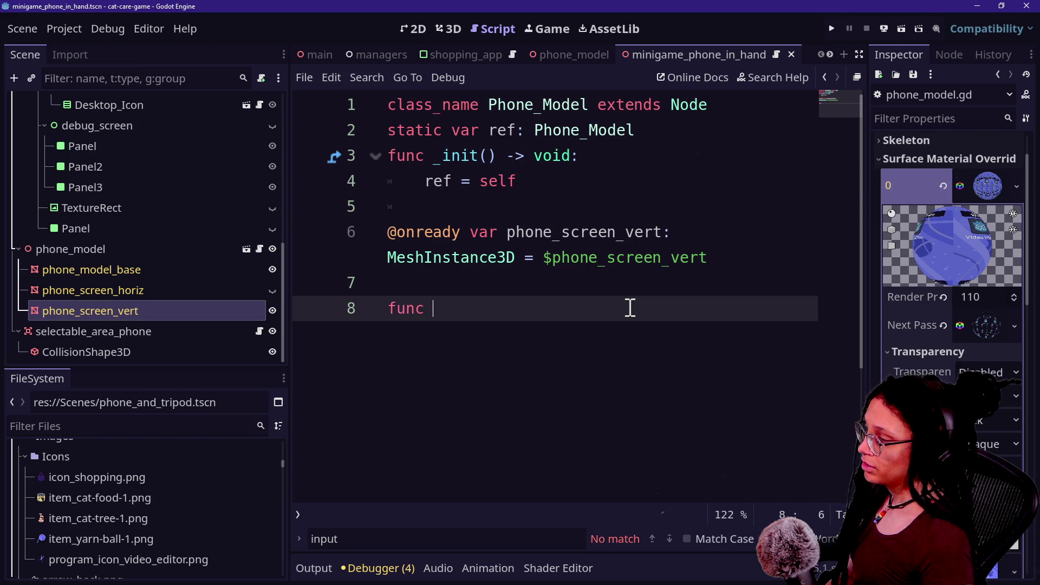
text(sdho)
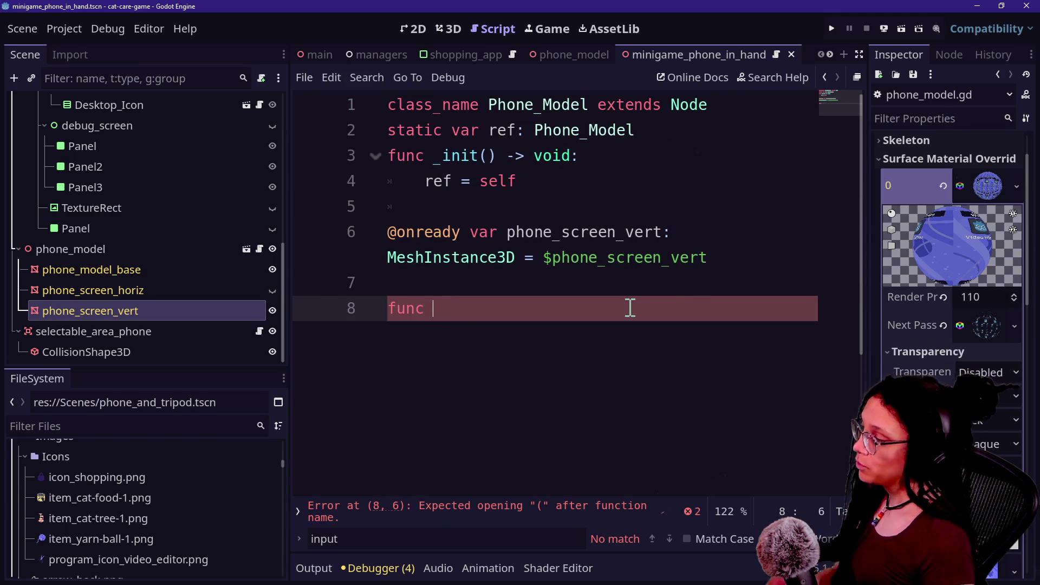
text(hide)
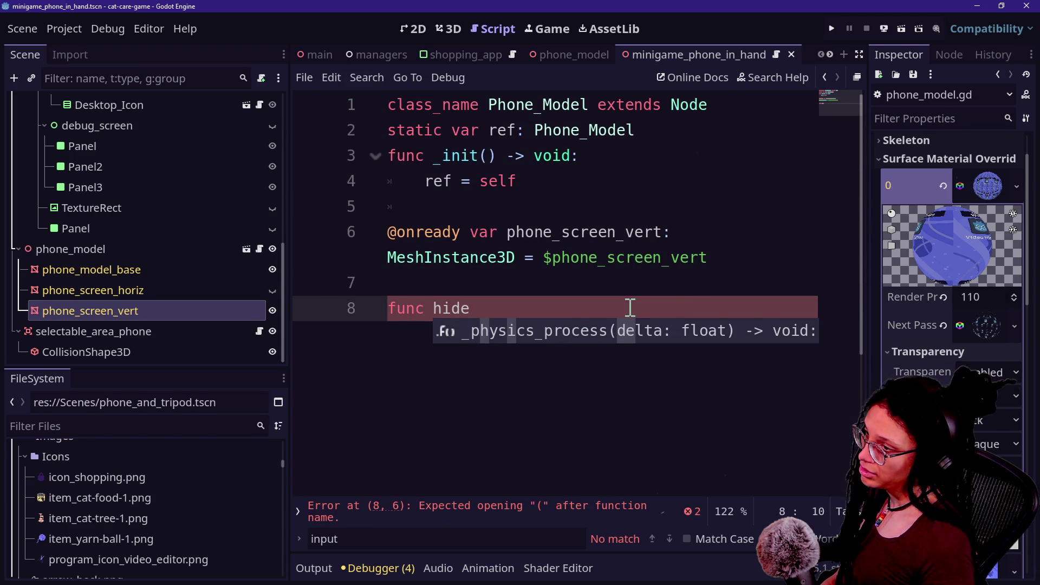
text(_ui_when_phone_is_held()
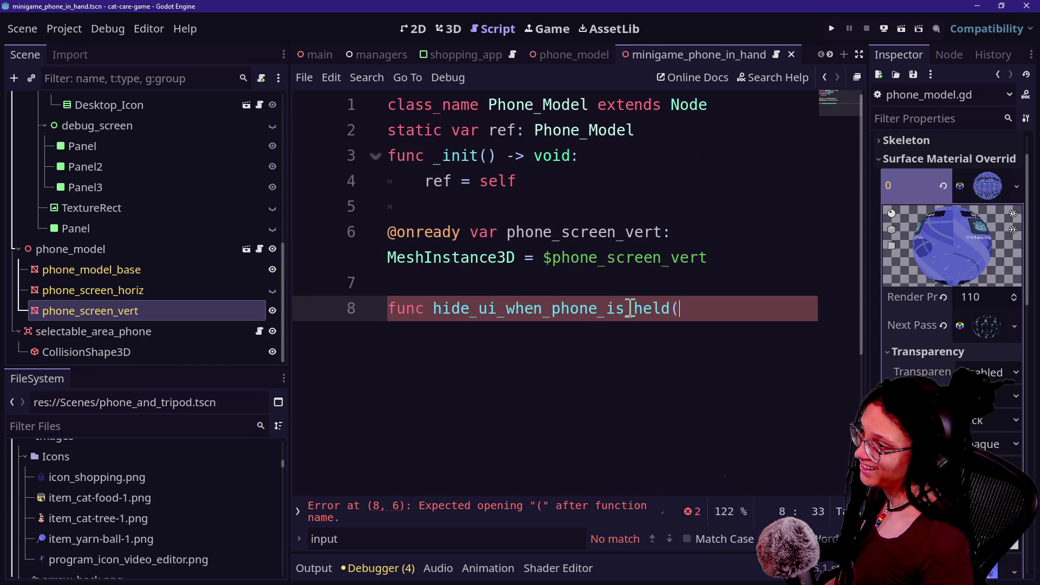
text(-)
text(:)
key(Return)
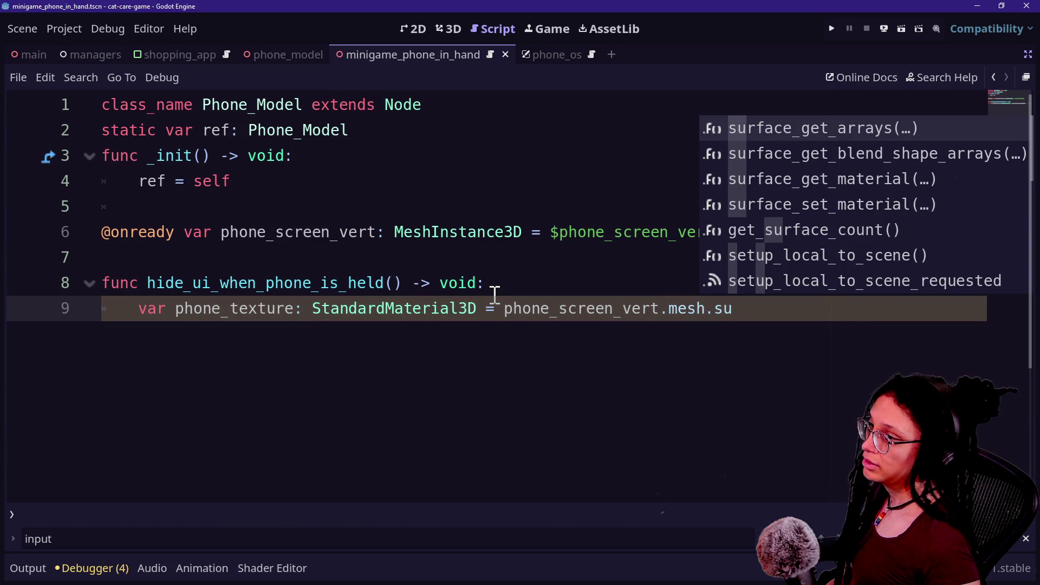
key(Down)
key(Down)
key(Return)
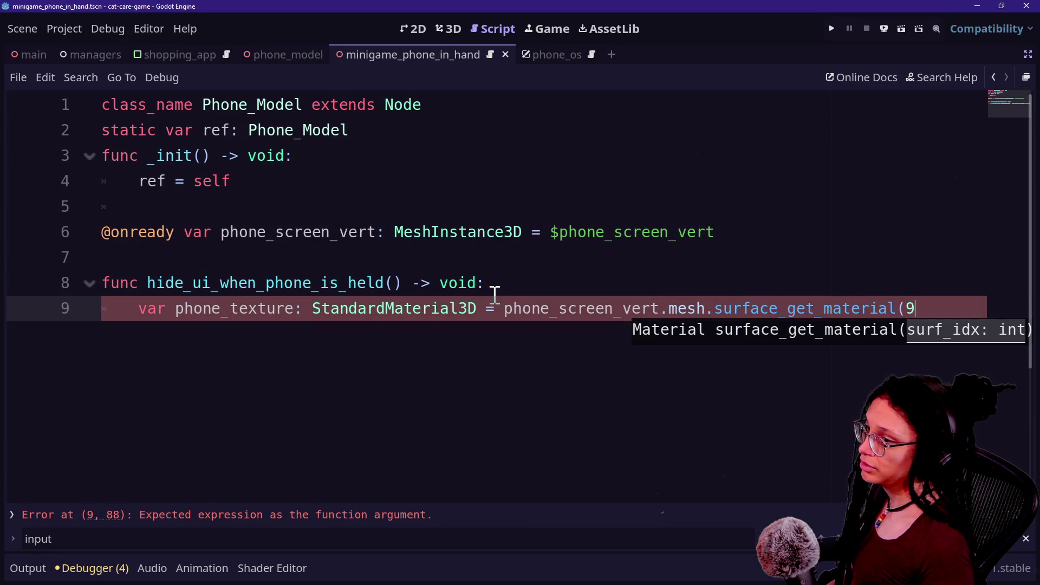
text())
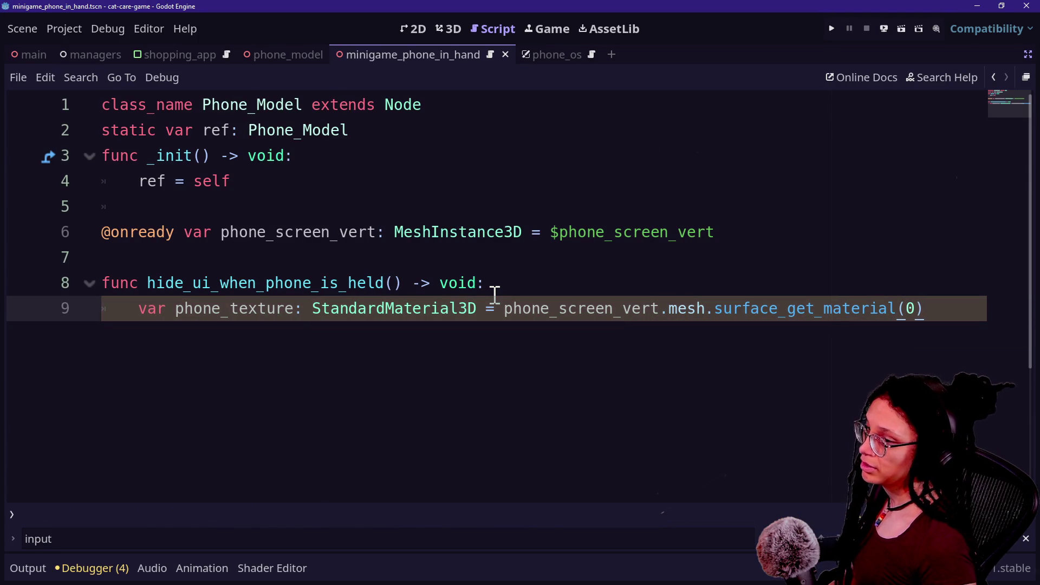
key(ctrl+shift+F11)
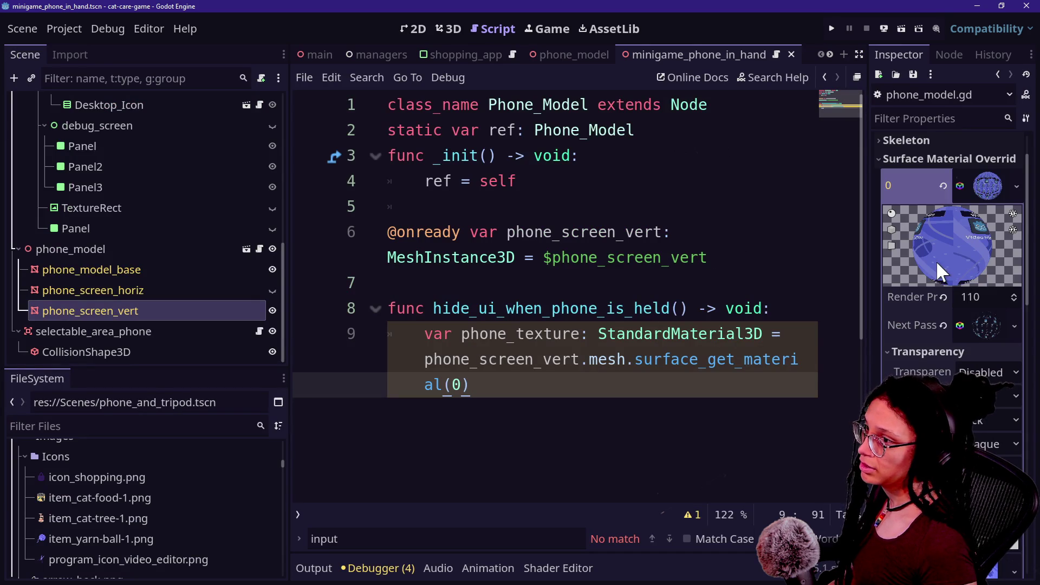
Add a phone_texture.render_priority line to the function body
key(Return)
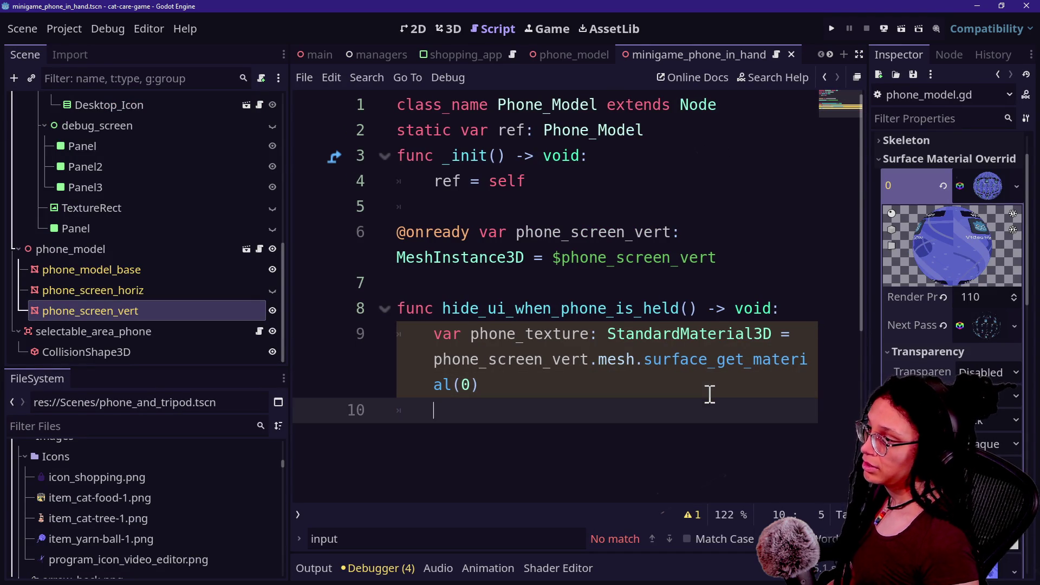
key(Return)
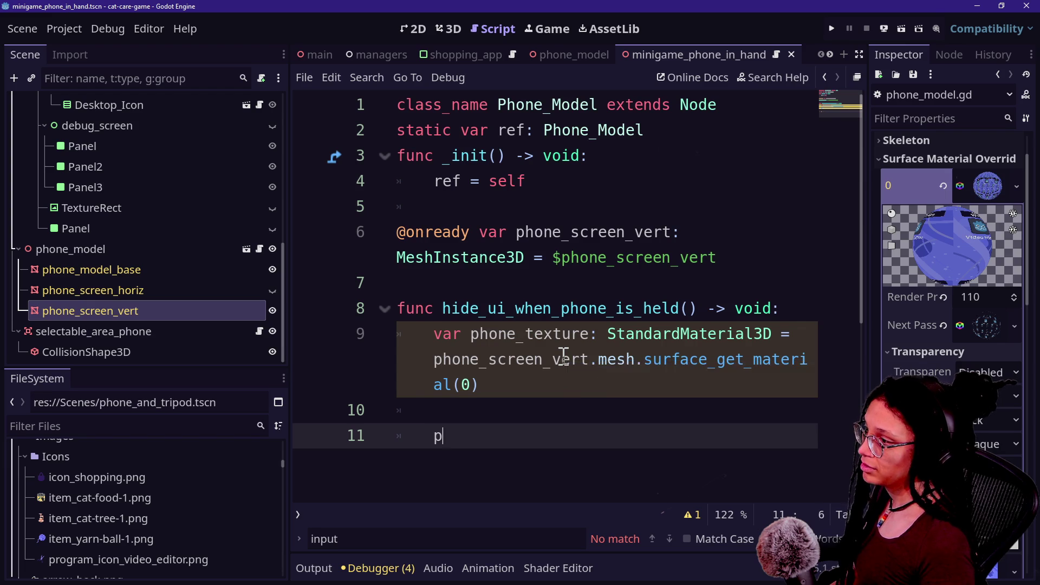
text(phone_textu)
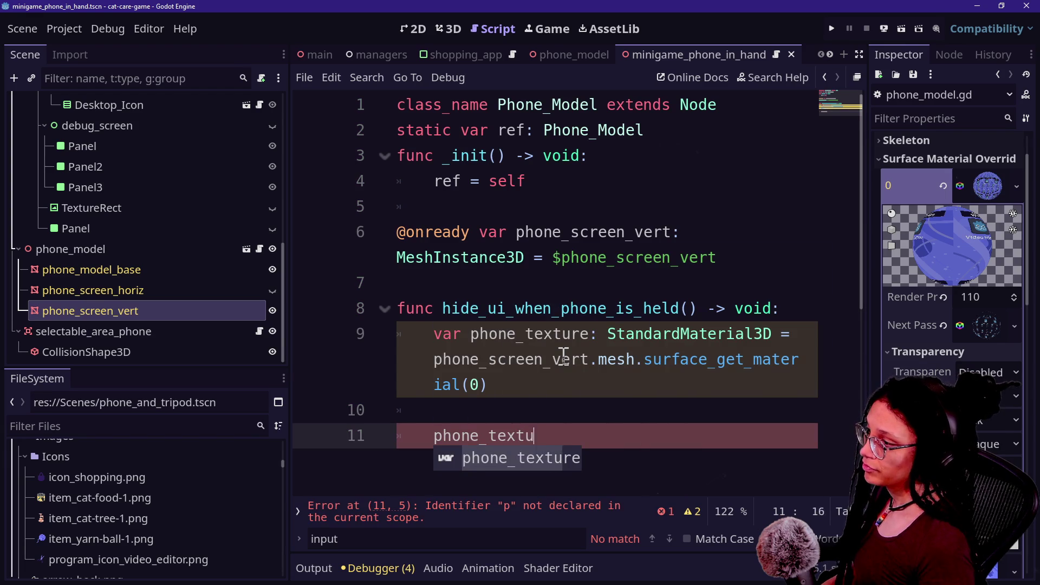
key(Return)
text(.)
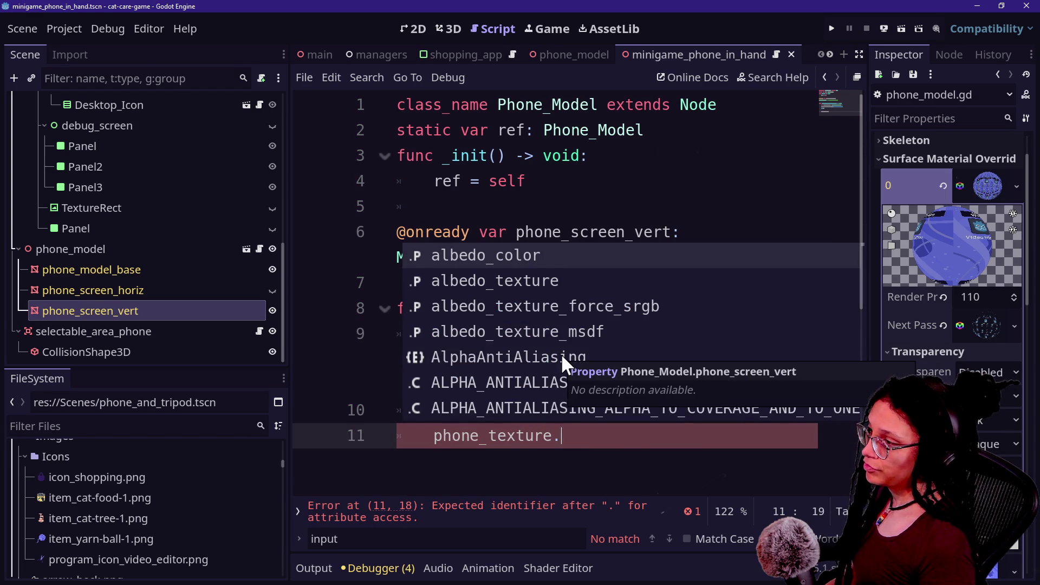
text(render)
key(Return)
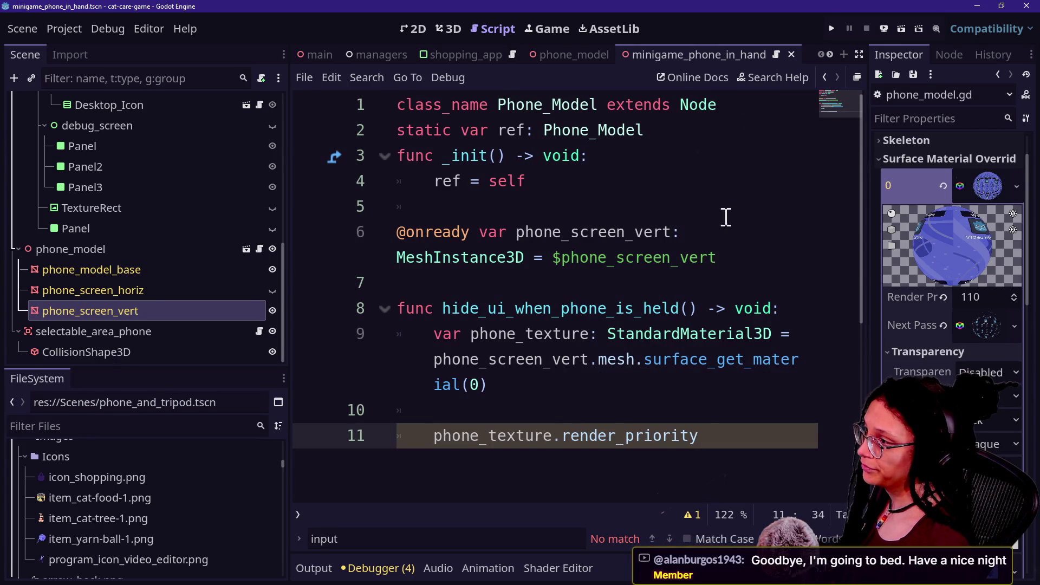
Start a new const declaration below the onready variable, above the function
click(731, 277)
click(736, 256)
key(Return)
key(Return)
text(const)
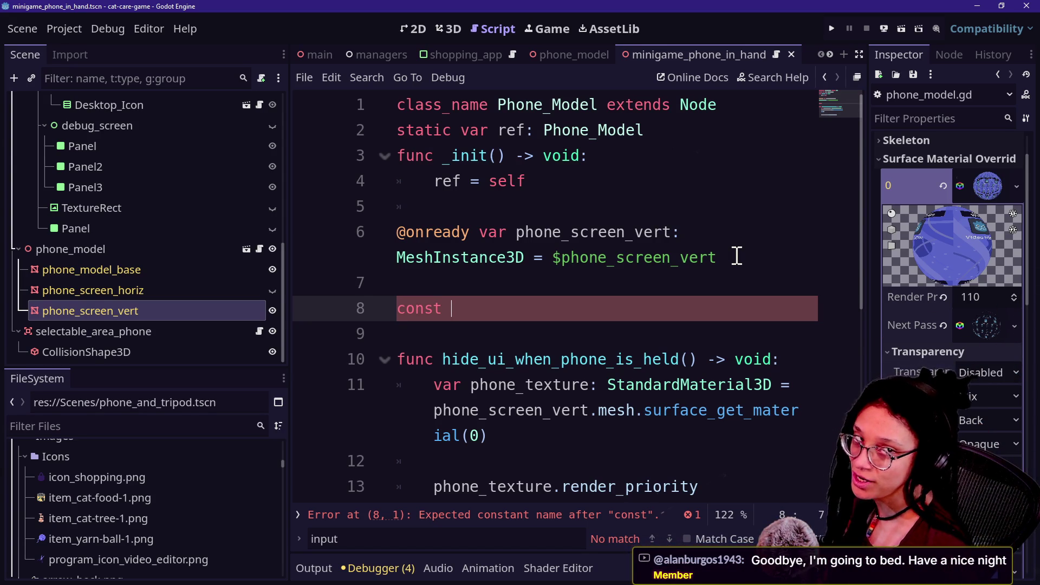
Finish the constant as const _SHOW_PHONE_UI_PRIORITY: int = 110
click(569, 359)
click(456, 297)
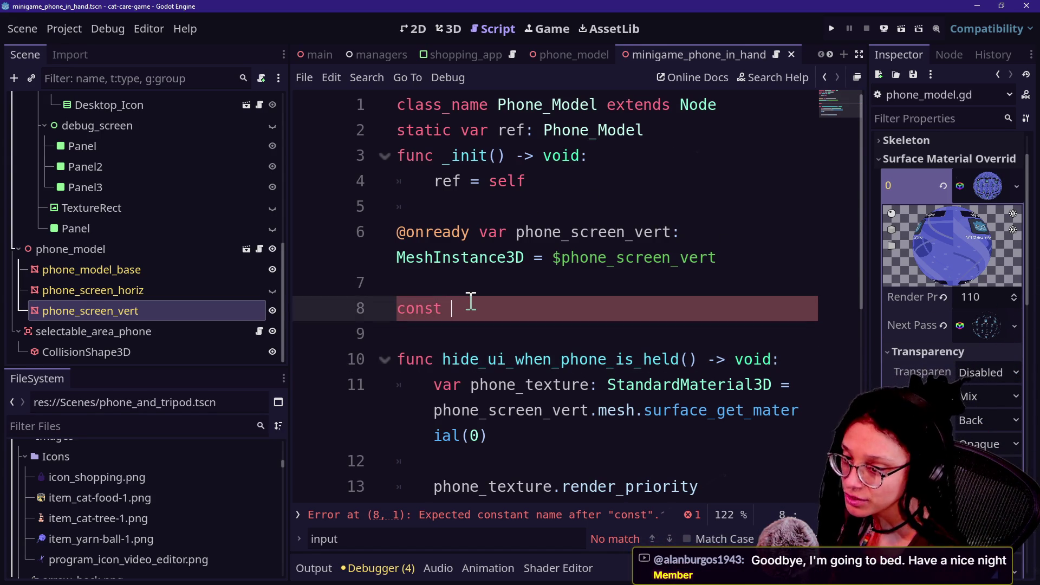
text(d)
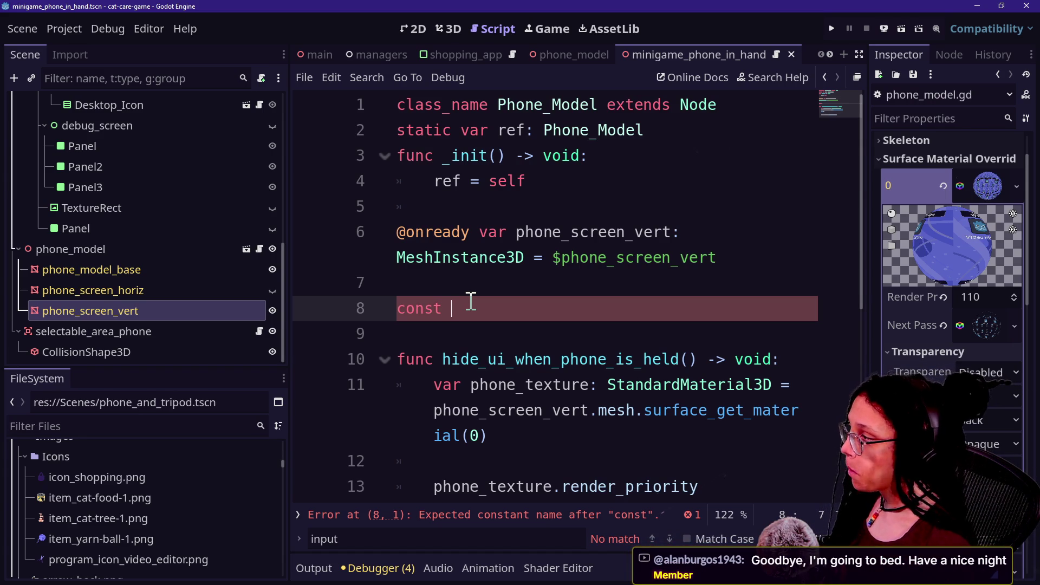
key(BackSpace)
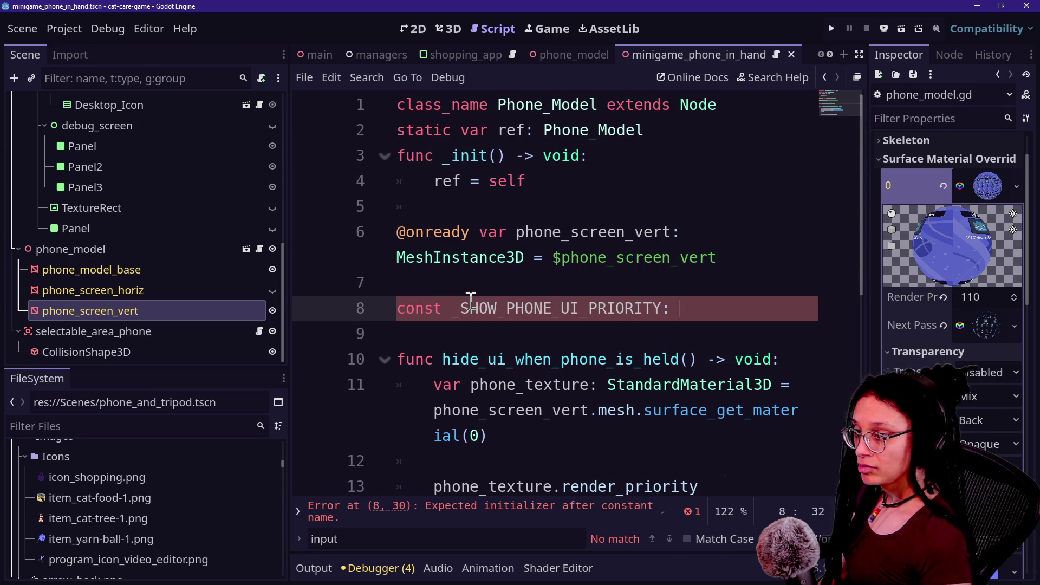
text(=)
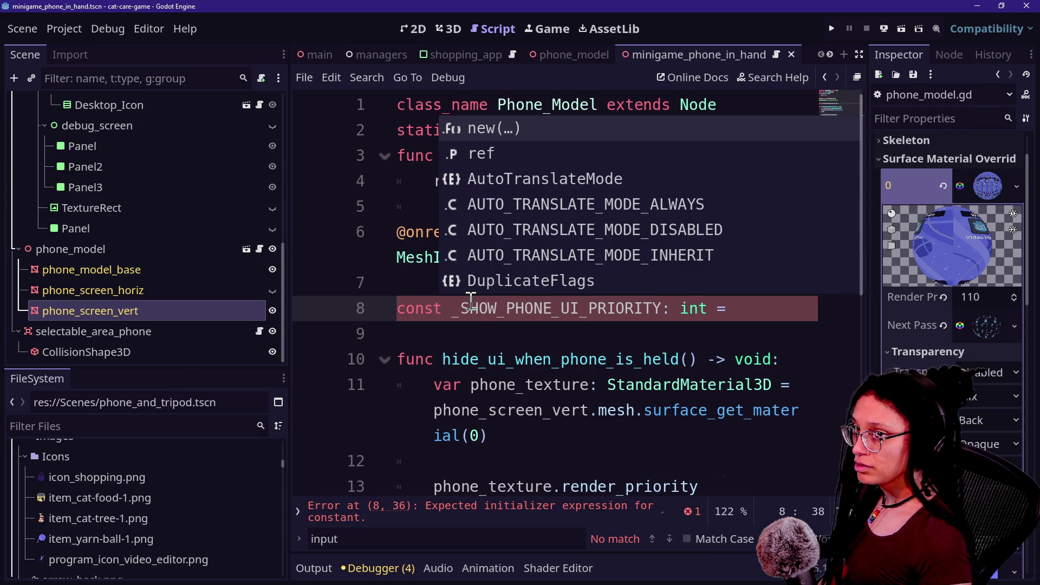
key(ctrl+shift+F11)
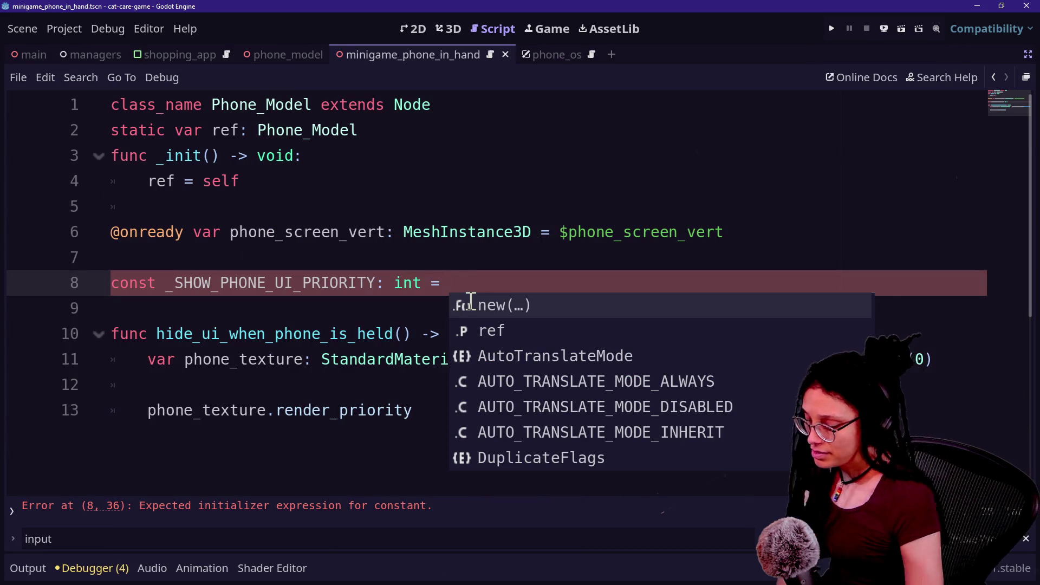
text(110)
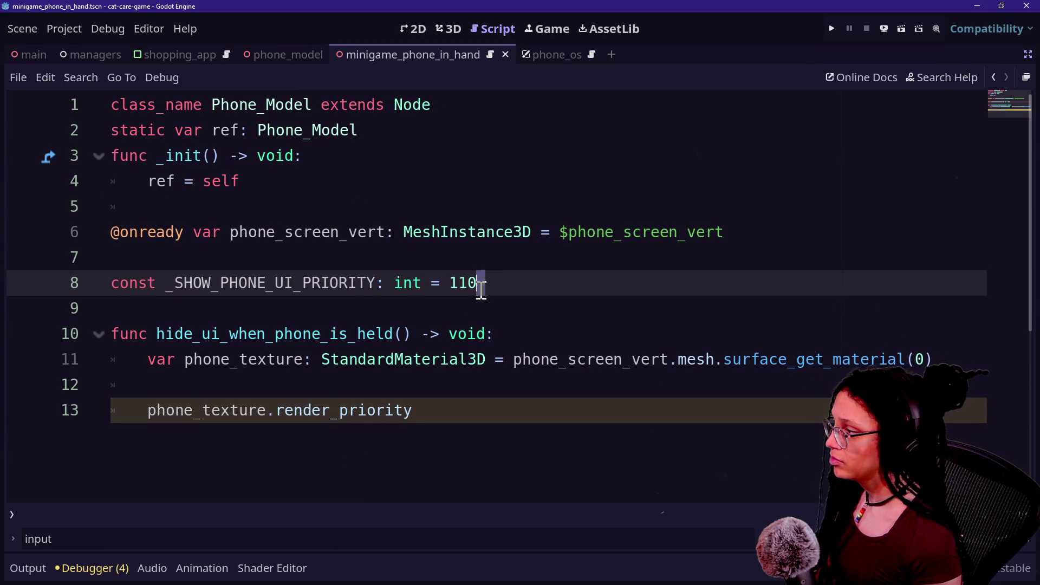
Duplicate the line into _HIDE_PHONE_UI_PRIORITY = 200 and restore the side panels
drag(478, 283, 481, 266)
key(ctrl+shift+d)
key(Return)
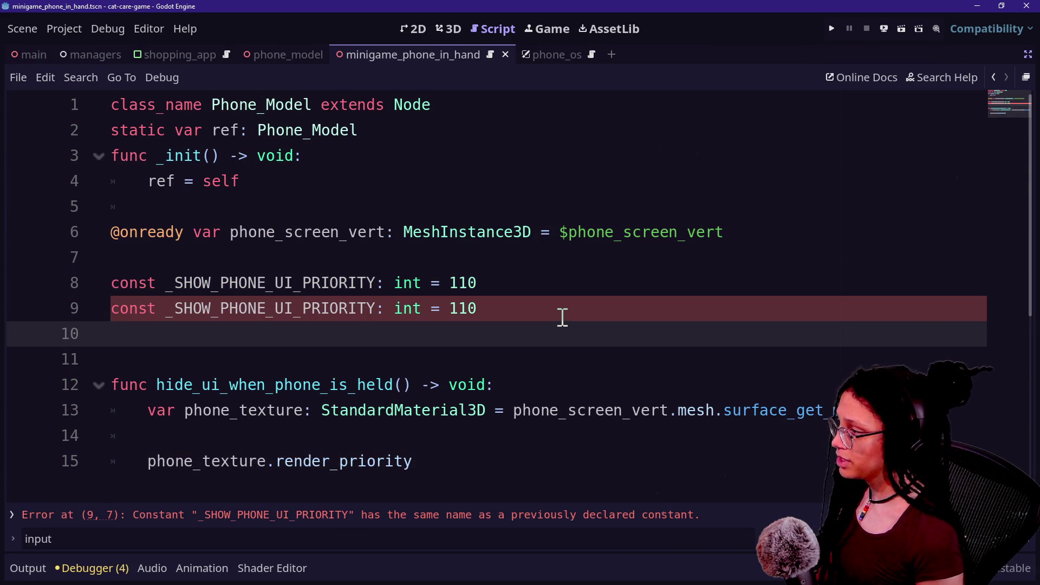
double_click(191, 308)
key(Right)
key(Right)
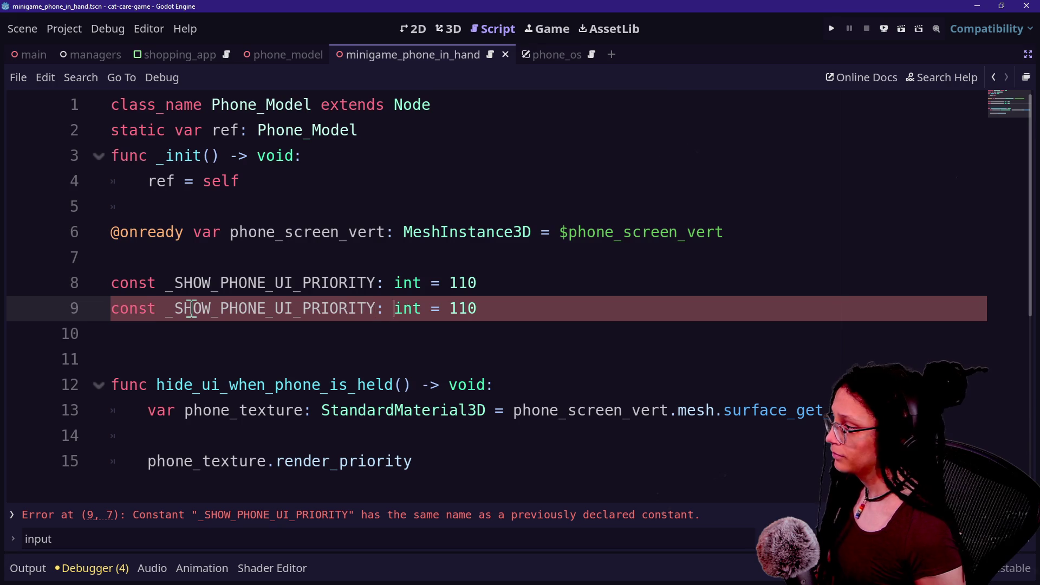
key(BackSpace)
key(BackSpace)
key(BackSpace)
text(HIDE)
click(495, 283)
click(495, 301)
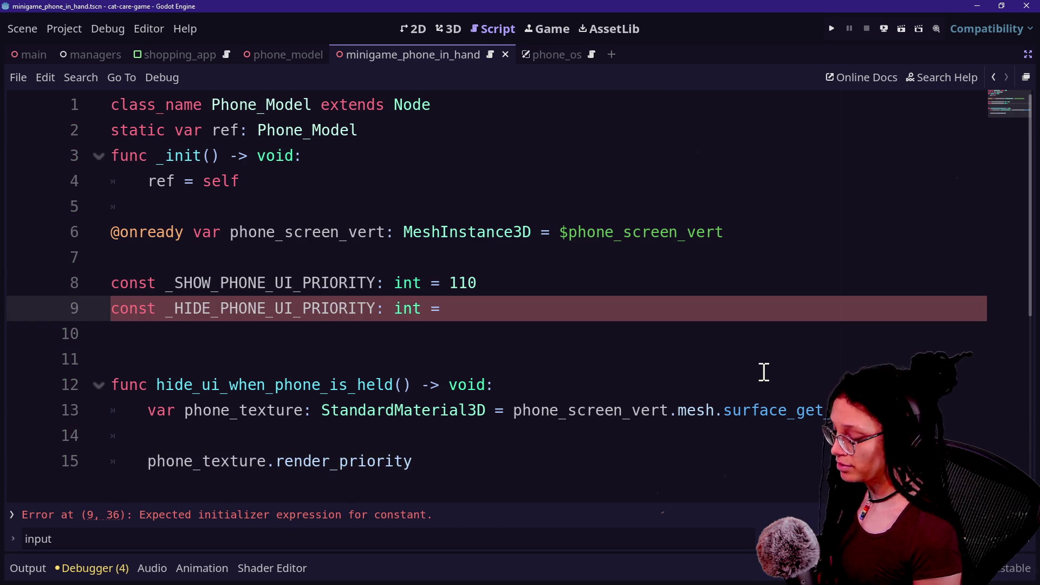
text(200)
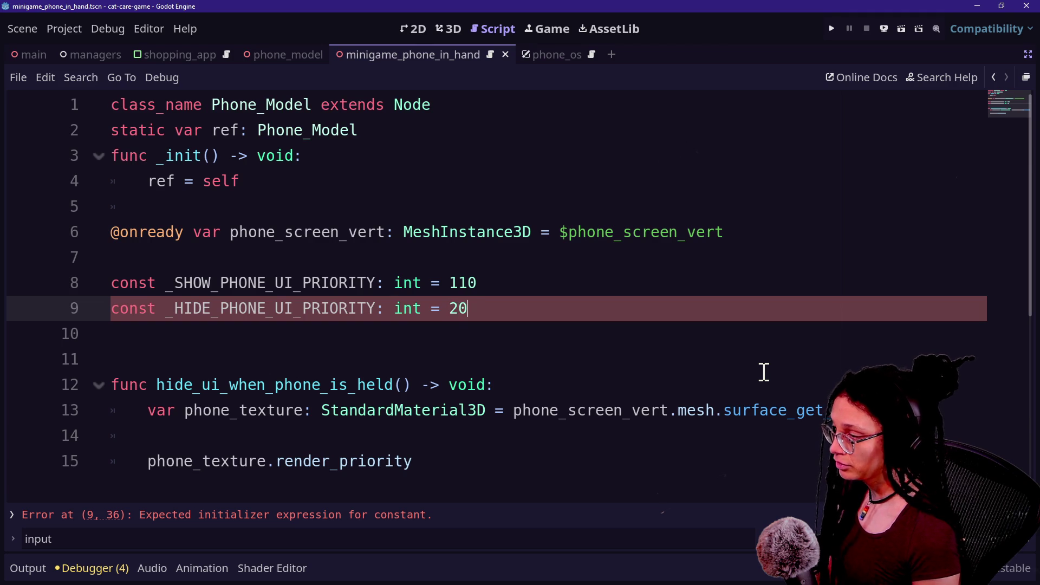
key(ctrl+shift+F11)
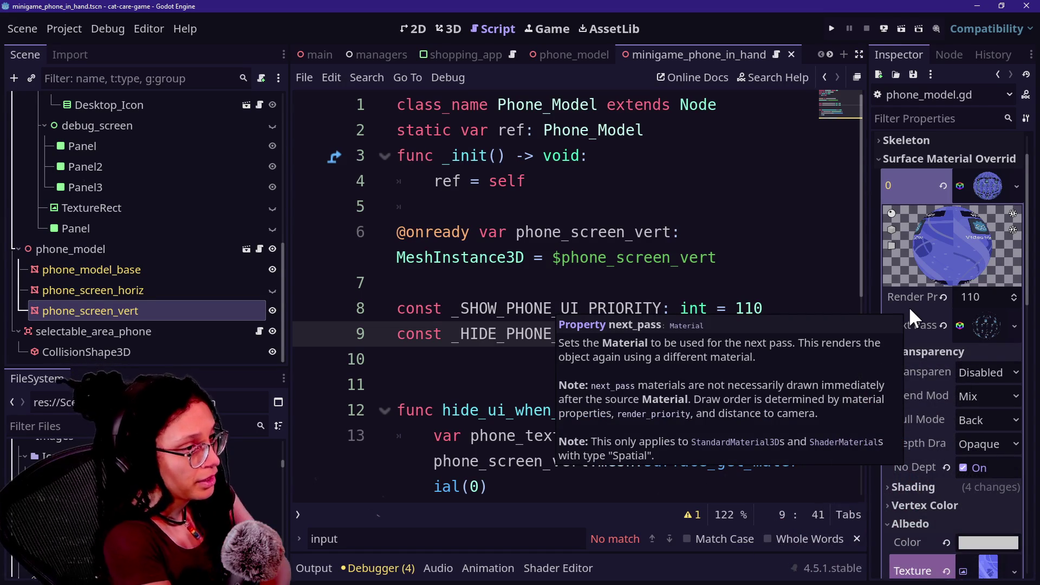
In the 3D view, set the screen material's Render Priority to 200 to test it
click(438, 22)
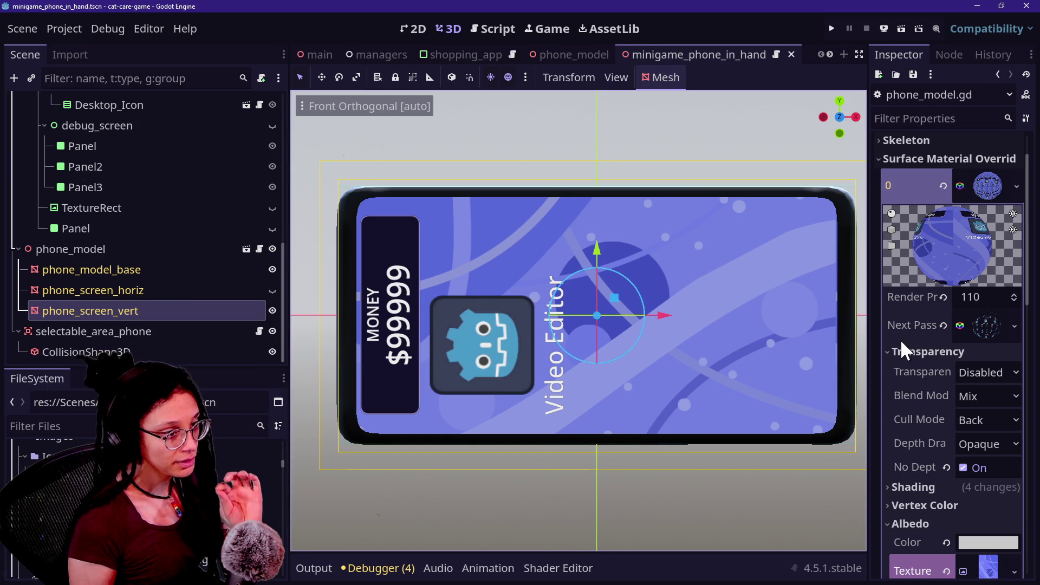
click(992, 298)
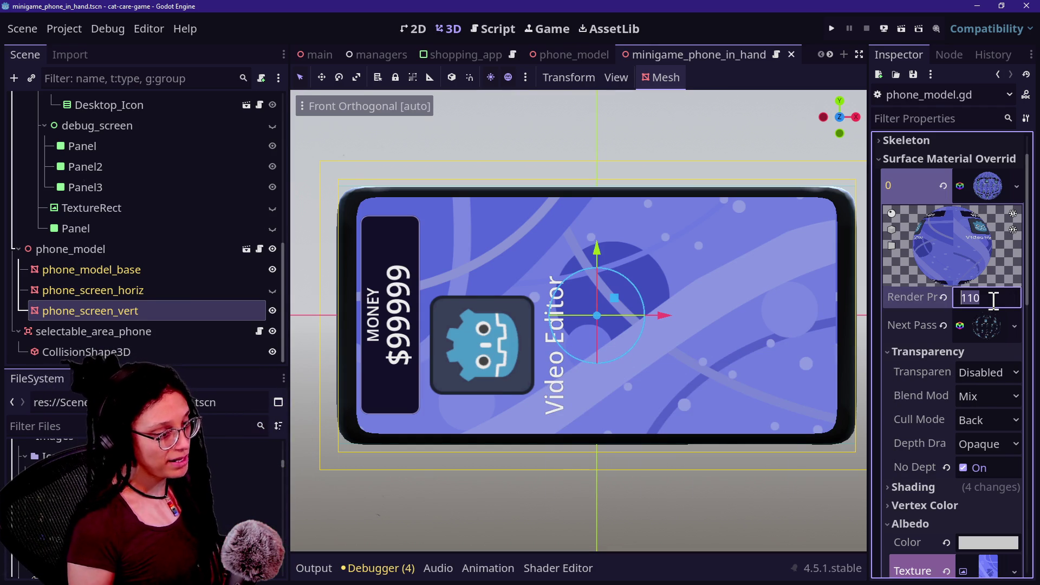
text(00)
key(Return)
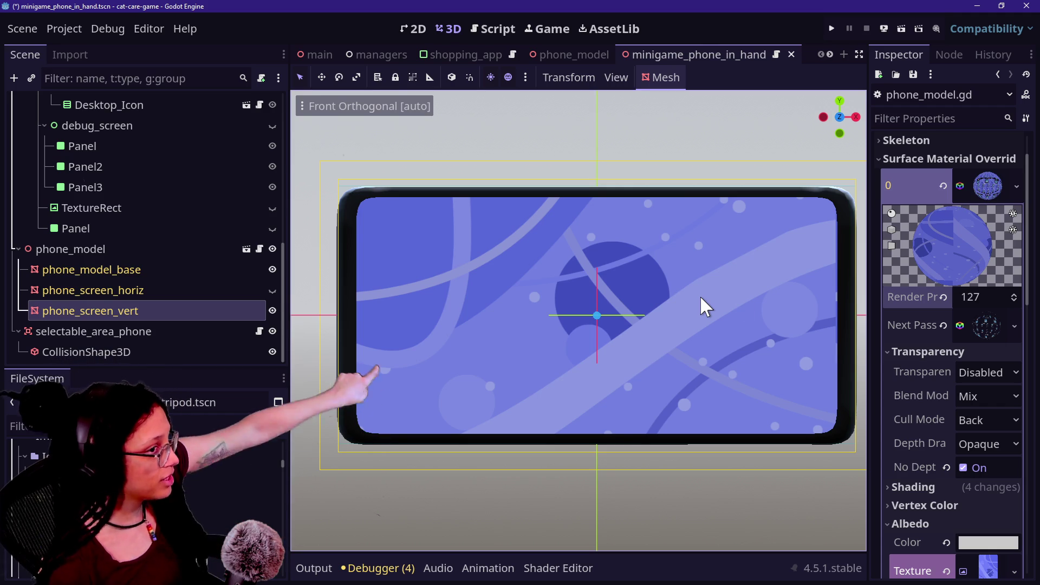
mouse_move(892, 318)
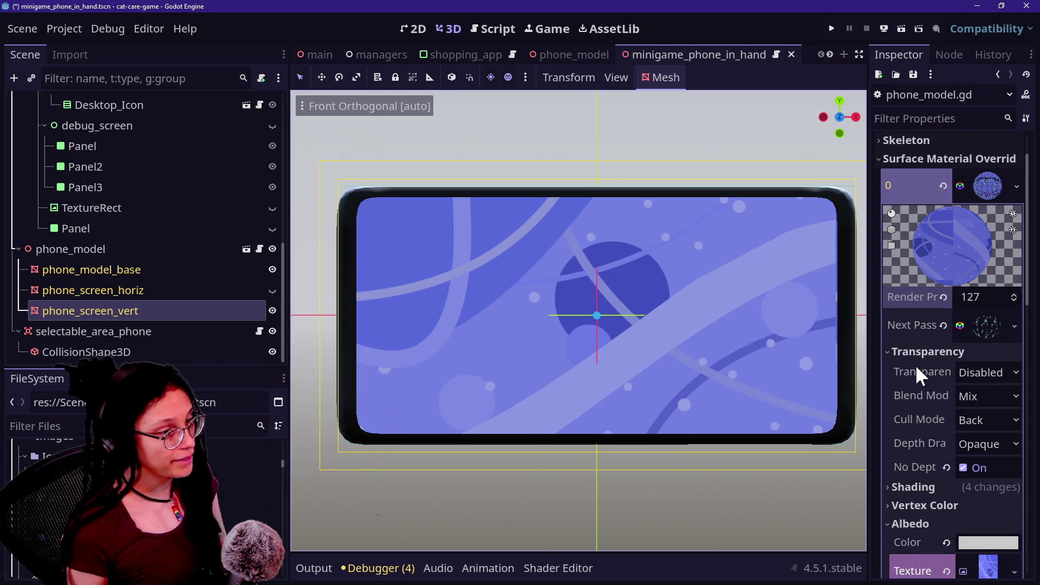
mouse_move(914, 363)
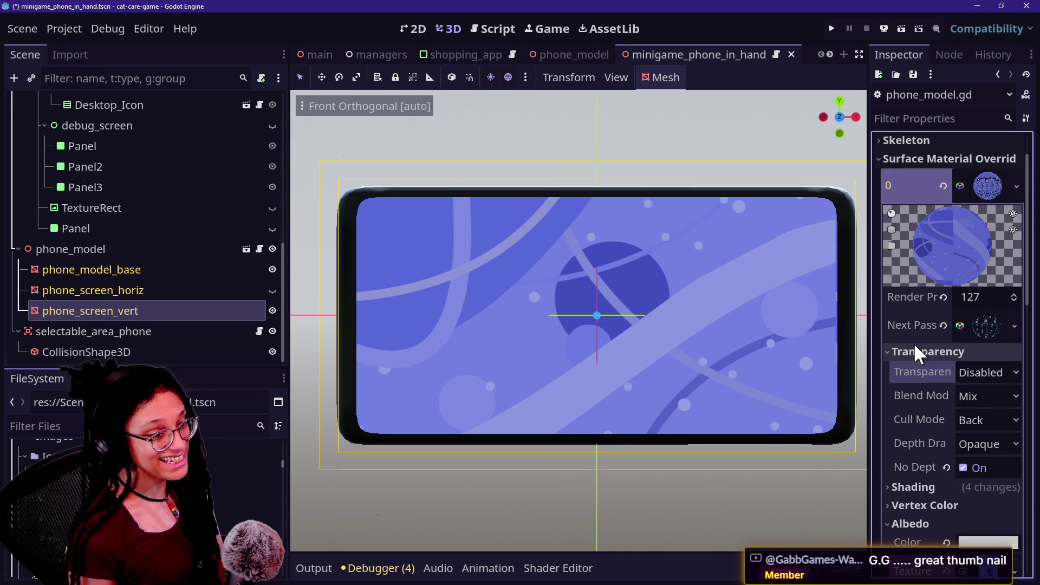
Revert the render priority to 110 and save the scene
key(ctrl+z)
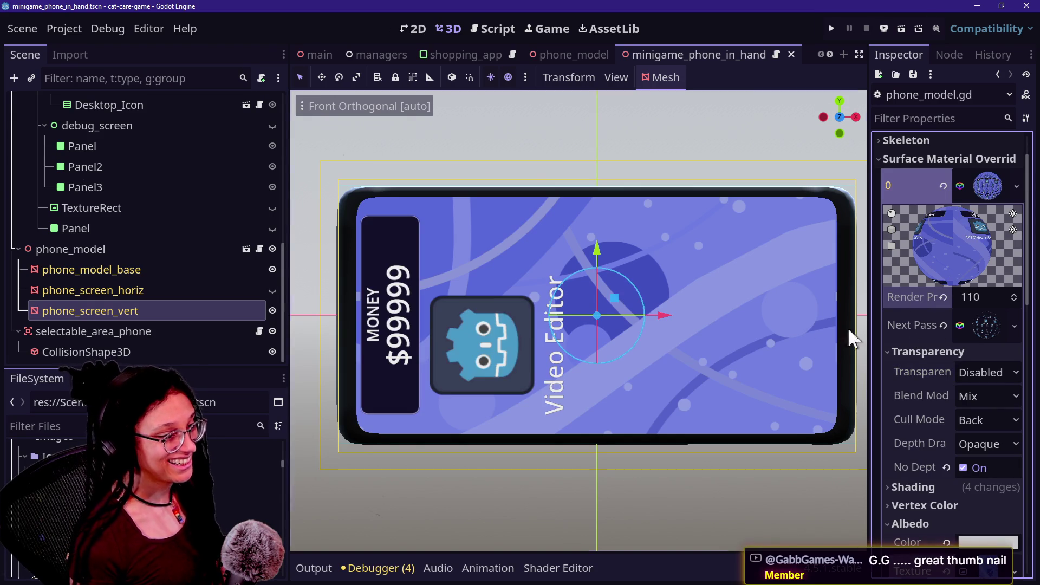
key(ctrl+s)
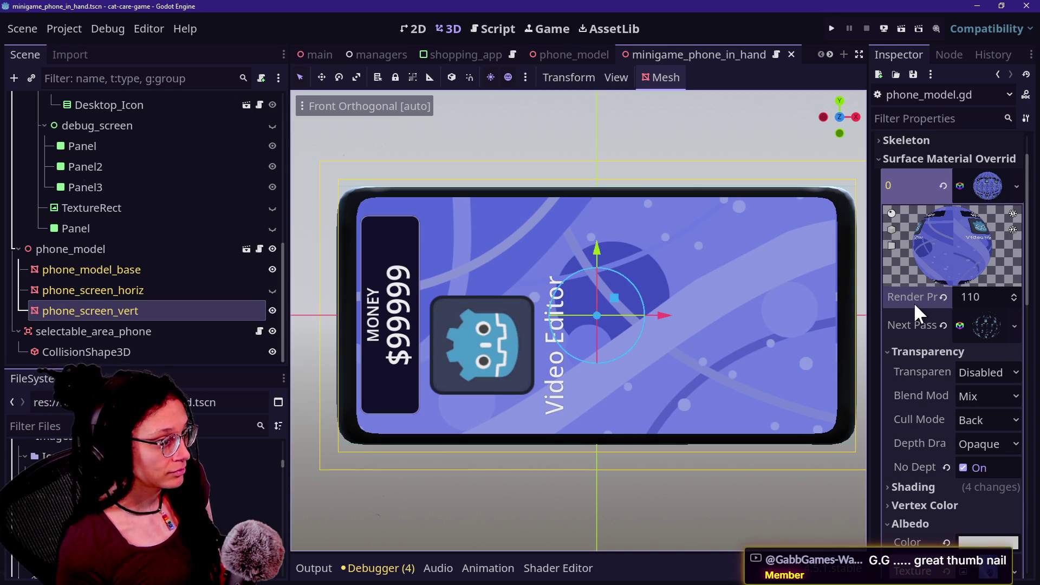
scroll(910, 356, down, 3)
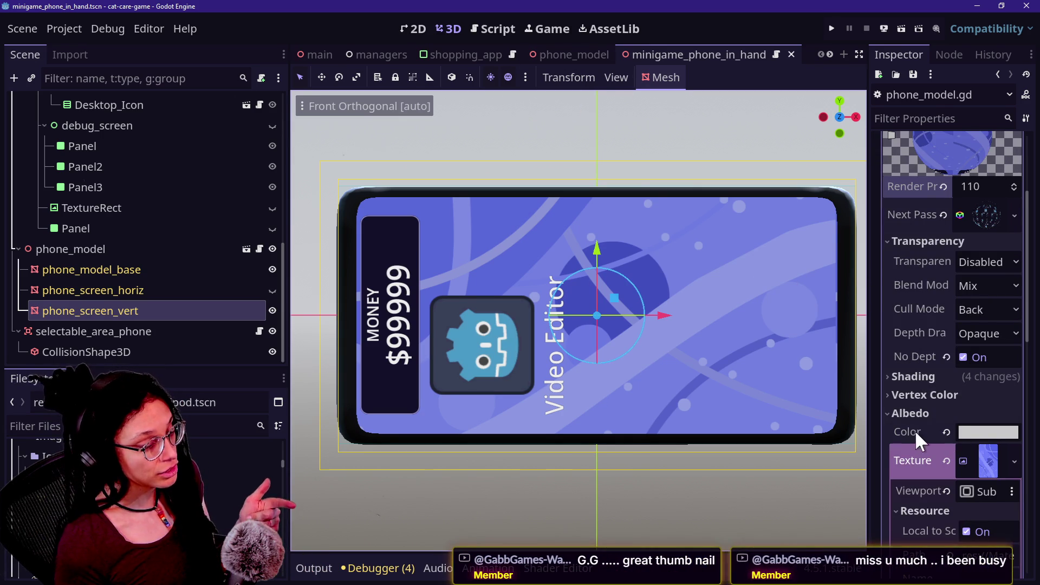
Inspect the albedo colour without changing it, then return to phone_model.gd with its 110 and 200 priority constants
click(999, 433)
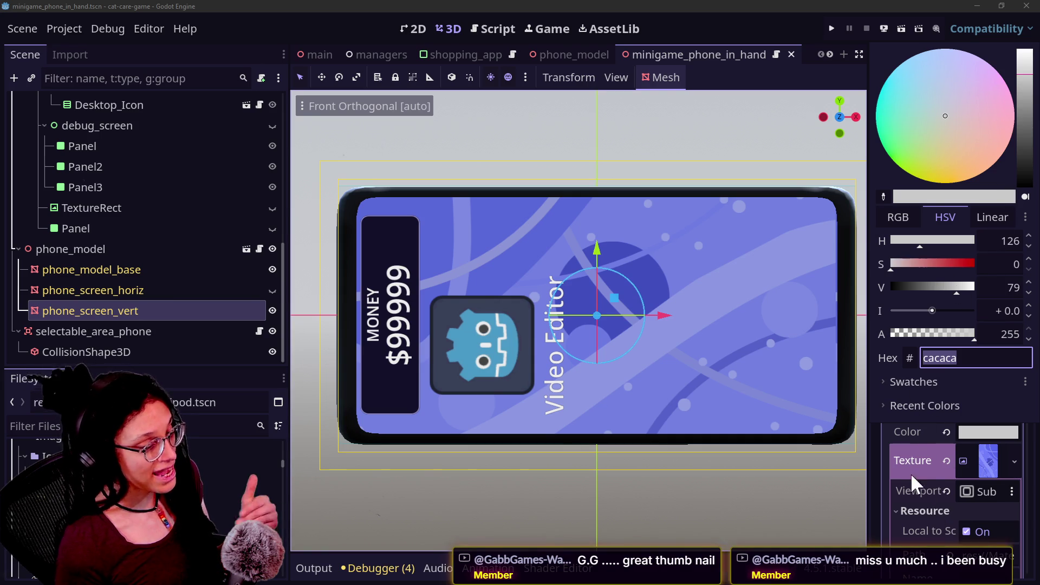
click(902, 445)
scroll(903, 445, up, 2)
scroll(903, 445, up, 2)
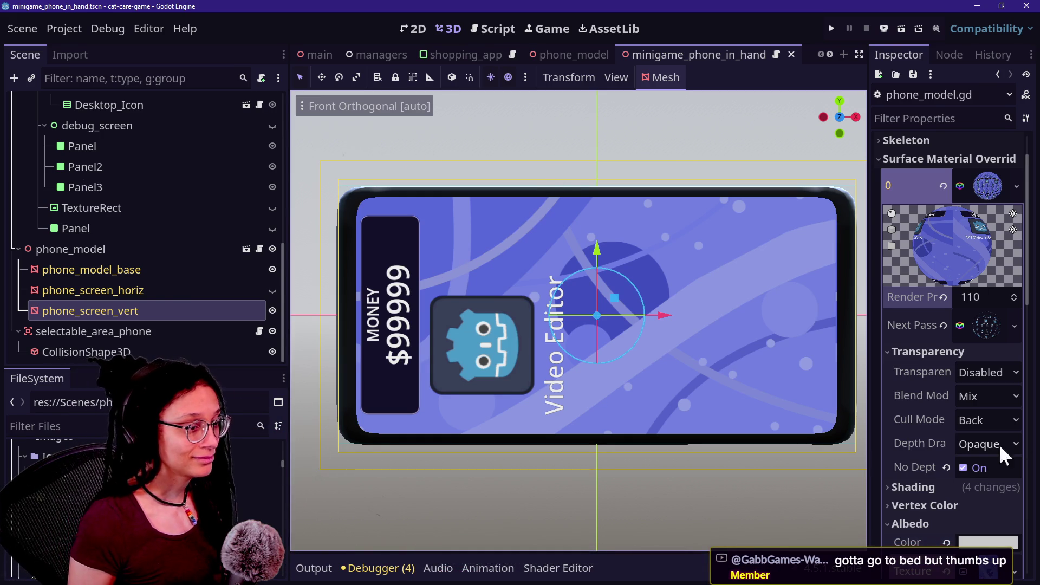
click(493, 29)
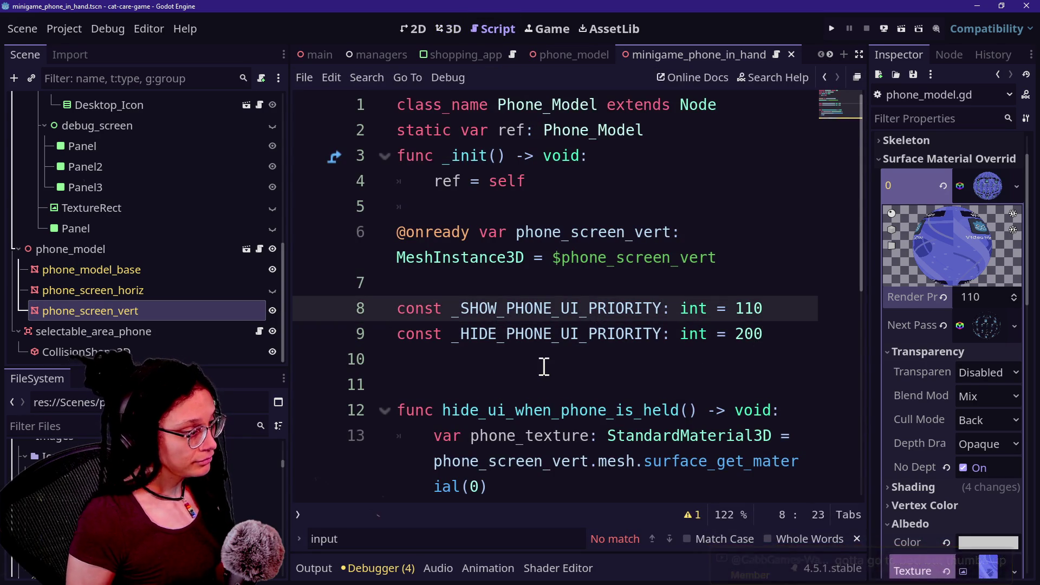
Start 'phone_texture.render_priority =' on line 15 with no value yet, and select 'hide' in the function name
scroll(621, 432, down, 2)
click(713, 411)
click(723, 393)
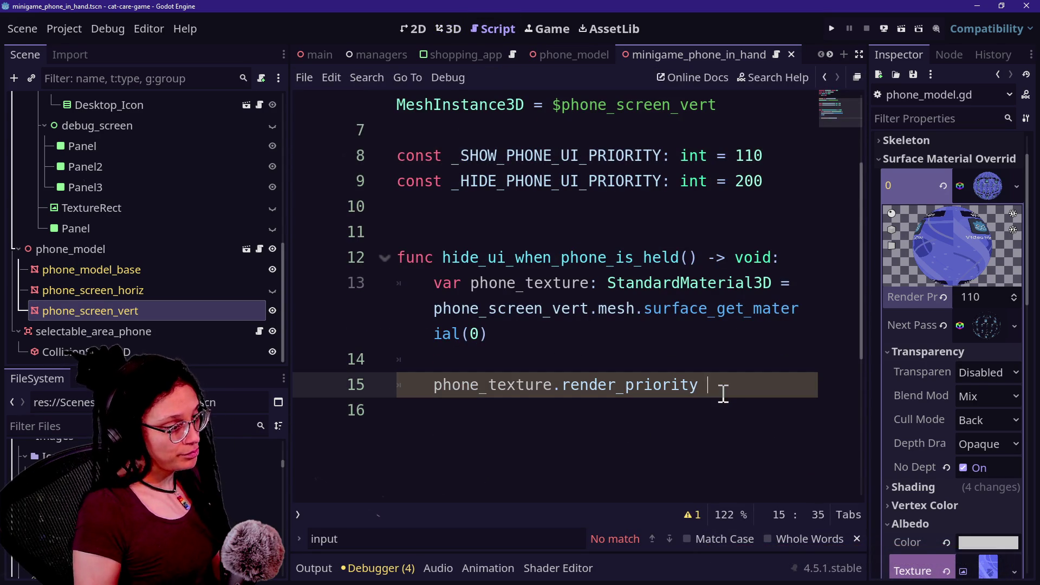
text(=)
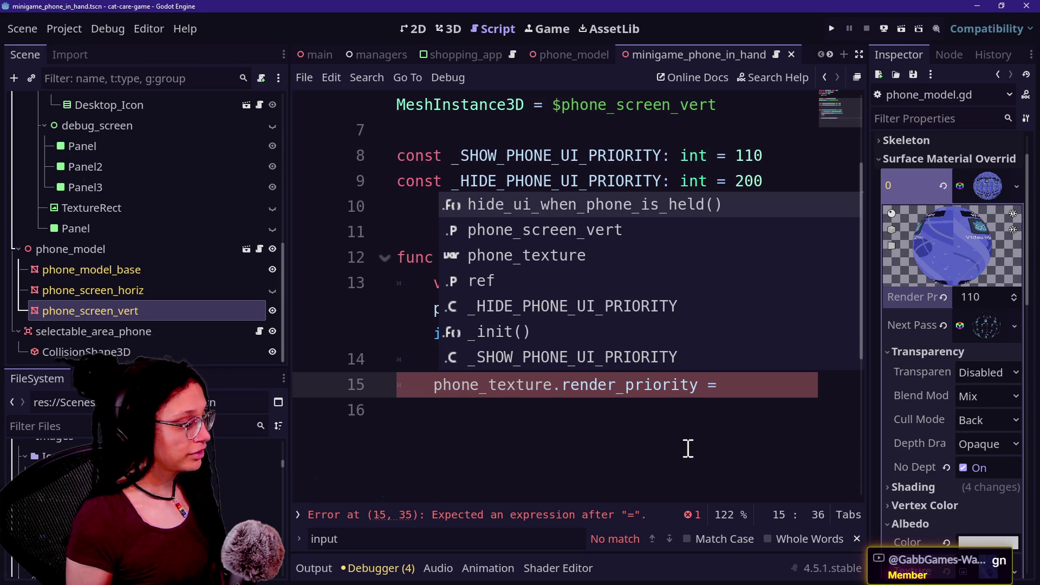
click(663, 386)
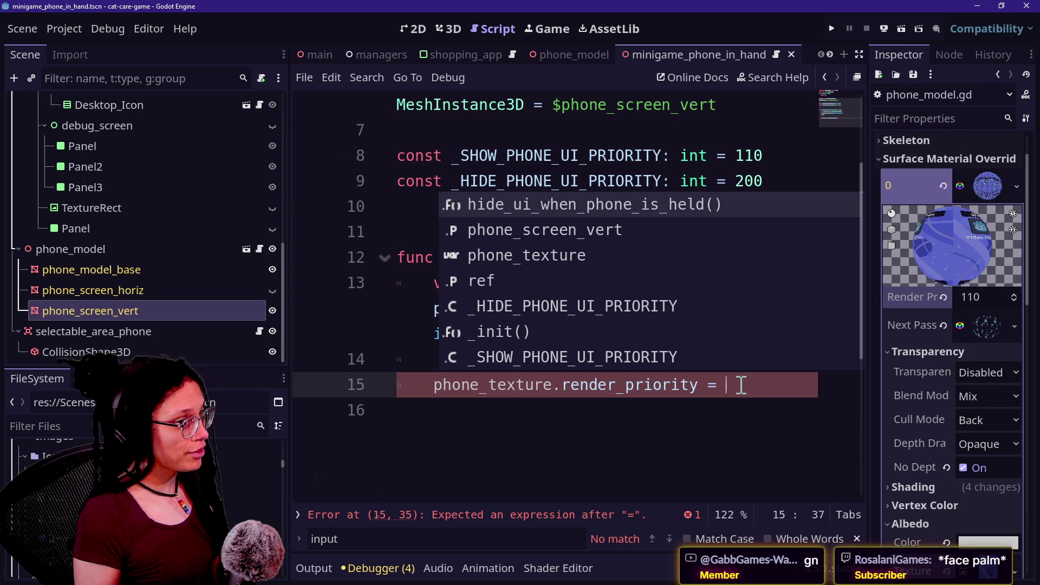
key(BackSpace)
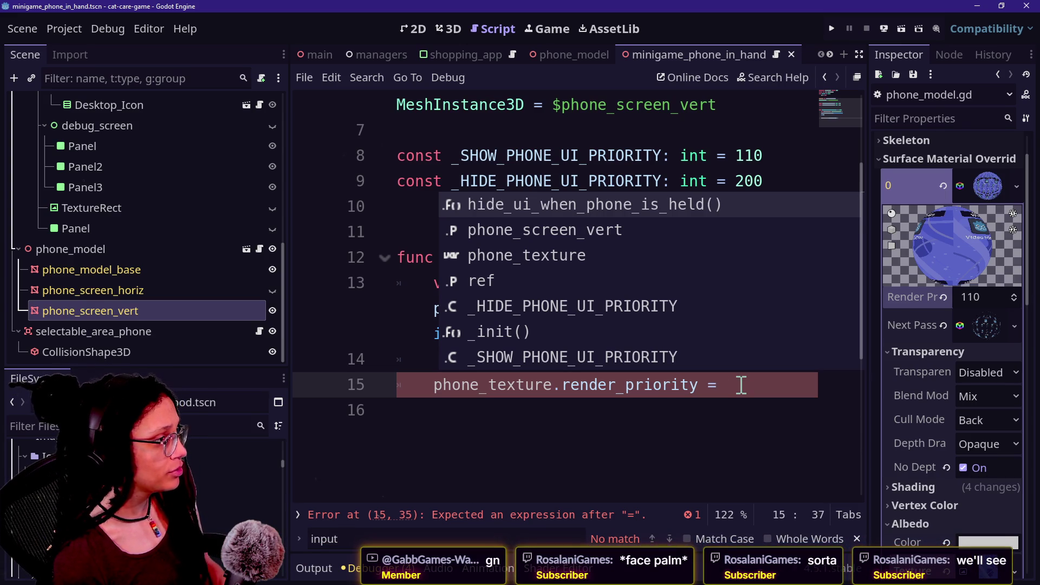
key(Escape)
key(Escape)
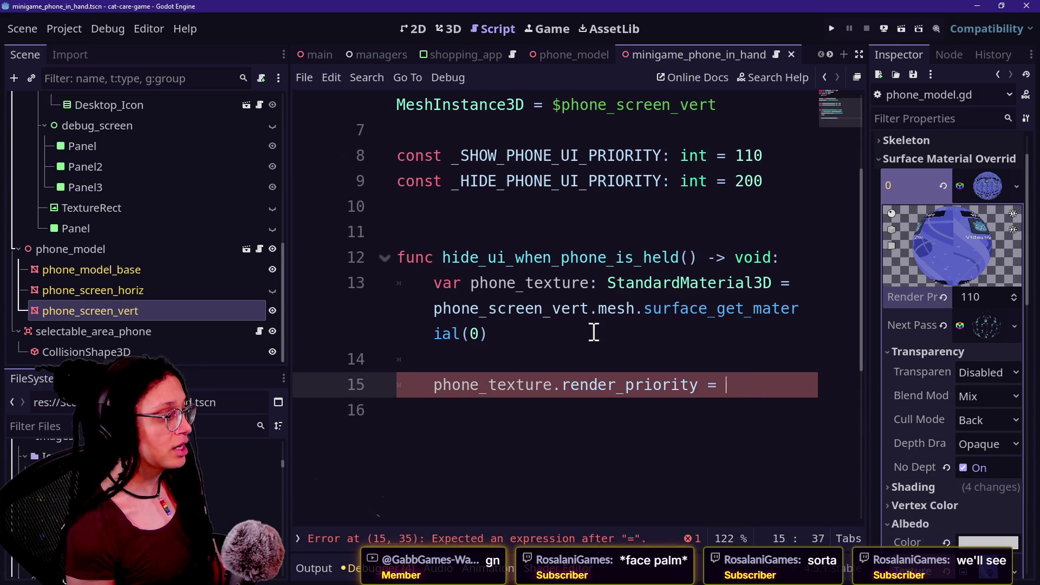
click(442, 256)
drag(441, 256, 477, 256)
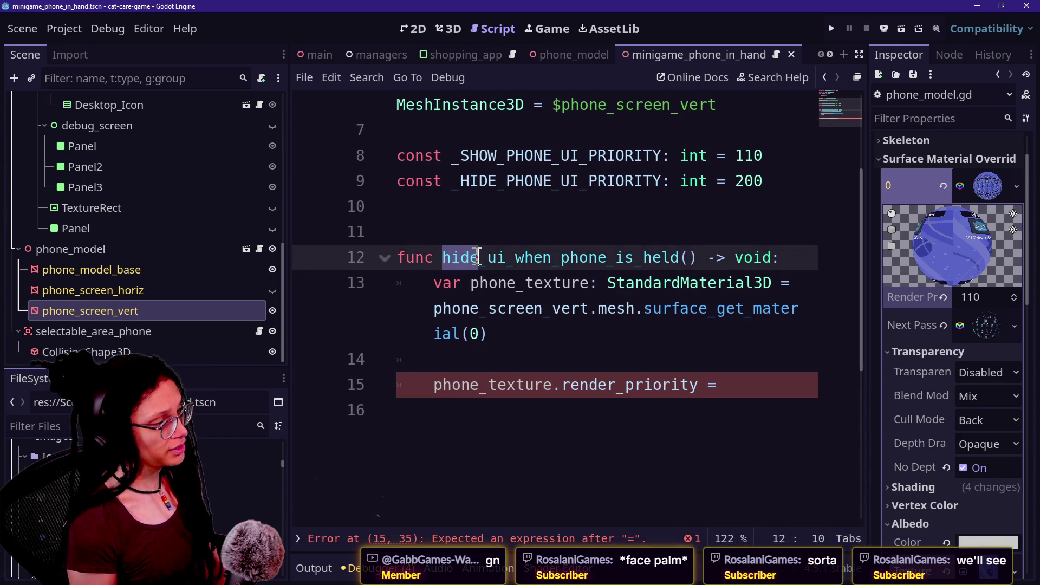
Rename the function to show_ui_when_phone_is_held and give it a 'show: bool' parameter
text(show)
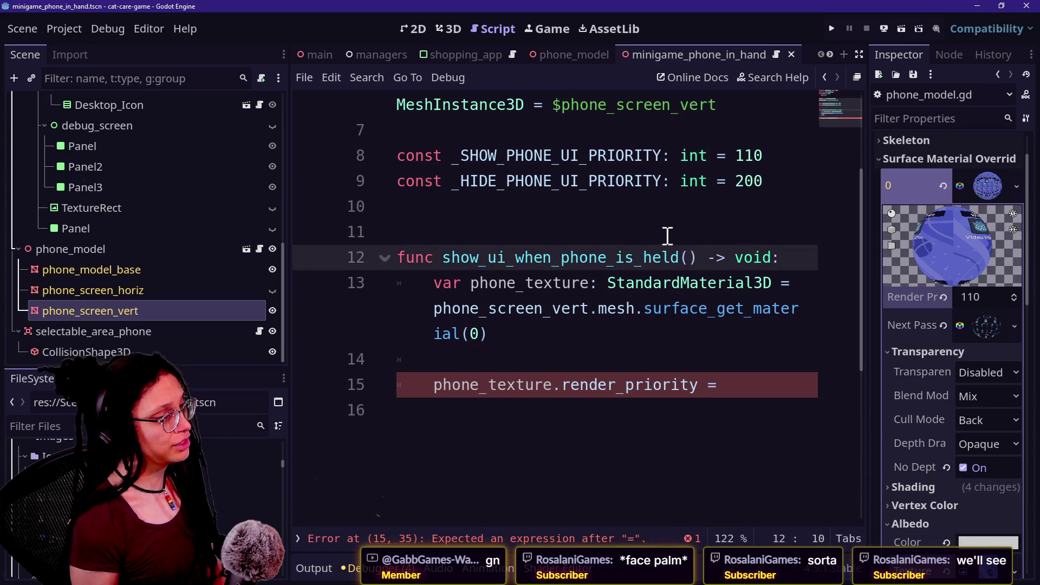
click(685, 255)
text(boo)
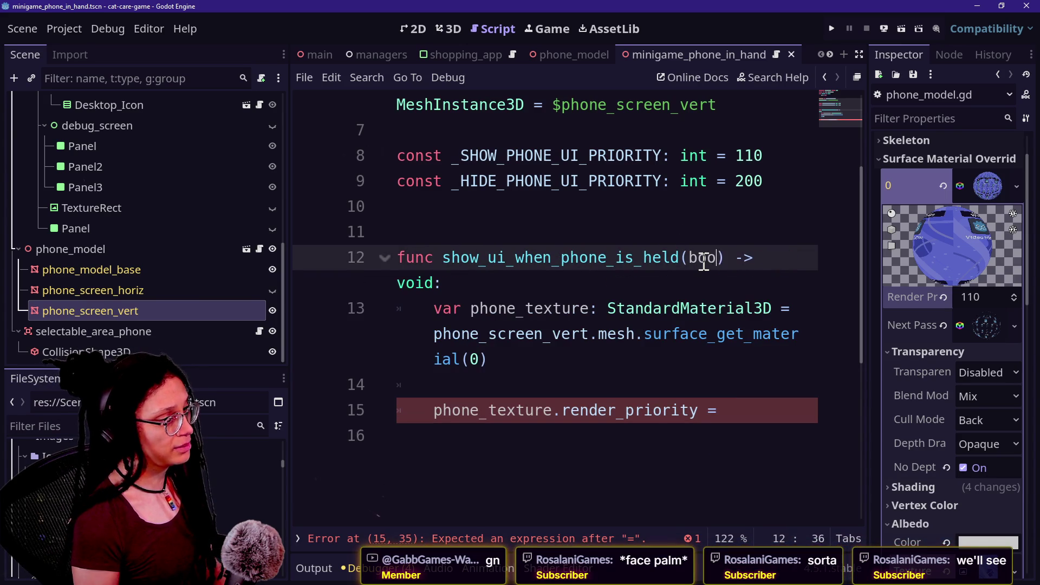
key(BackSpace)
key(BackSpace)
text(how: b)
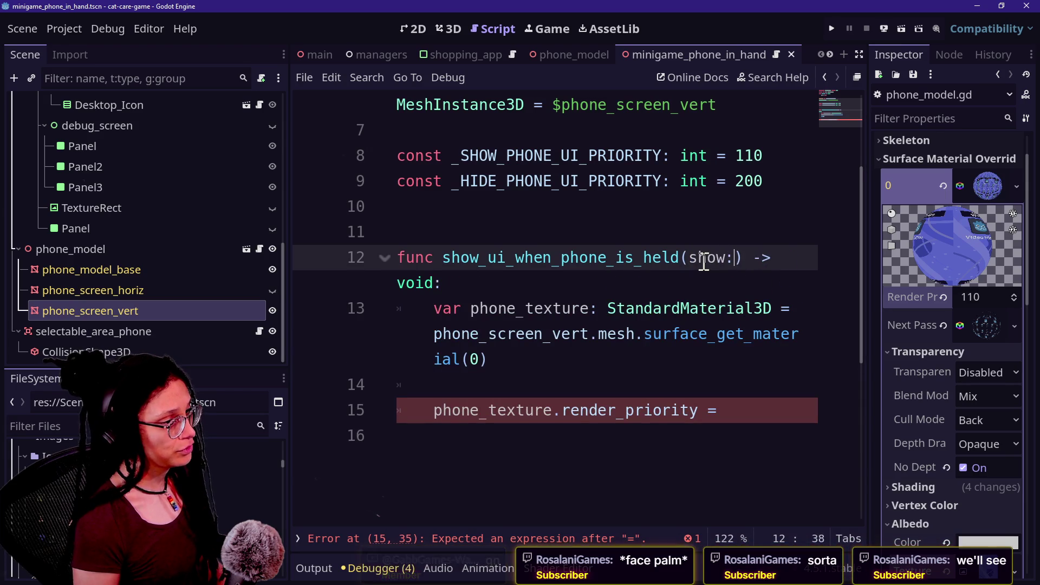
text(ool)
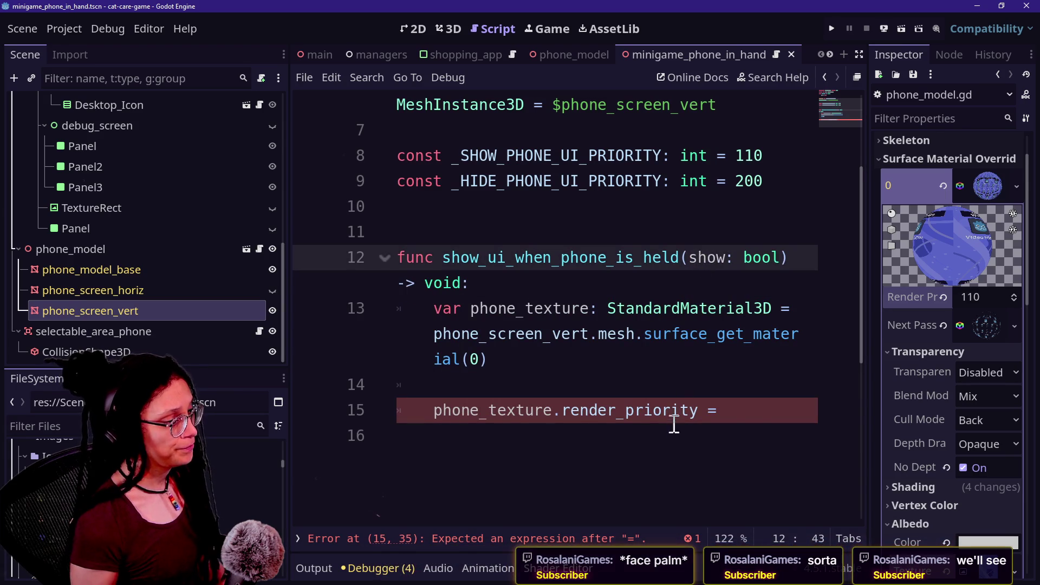
Continue the render_priority line with a backslash and drop PHONE_ from both priority constant names
click(744, 415)
click(650, 388)
click(769, 408)
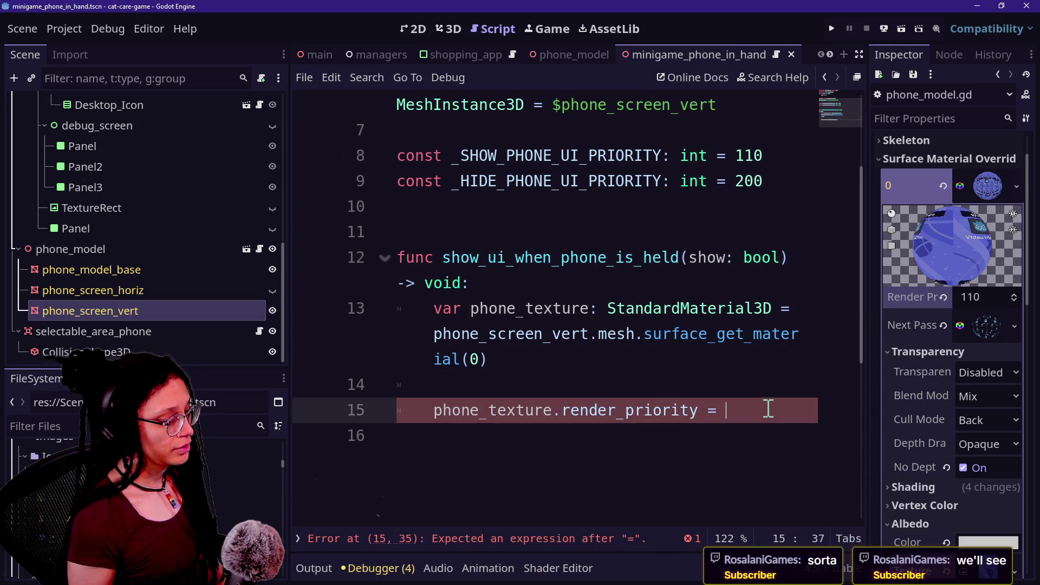
text(\)
key(Return)
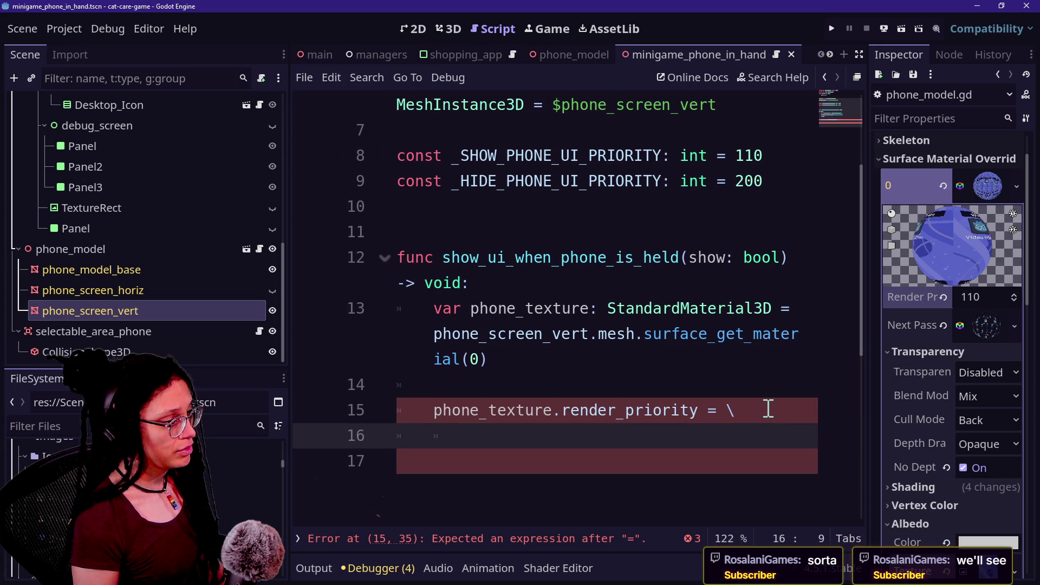
text(_SHOW)
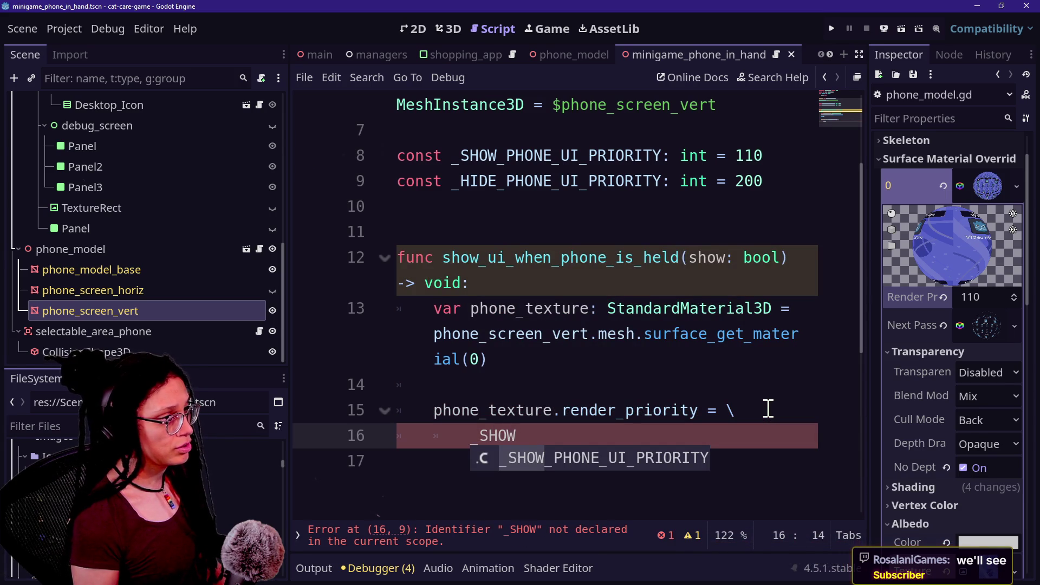
drag(506, 155, 553, 156)
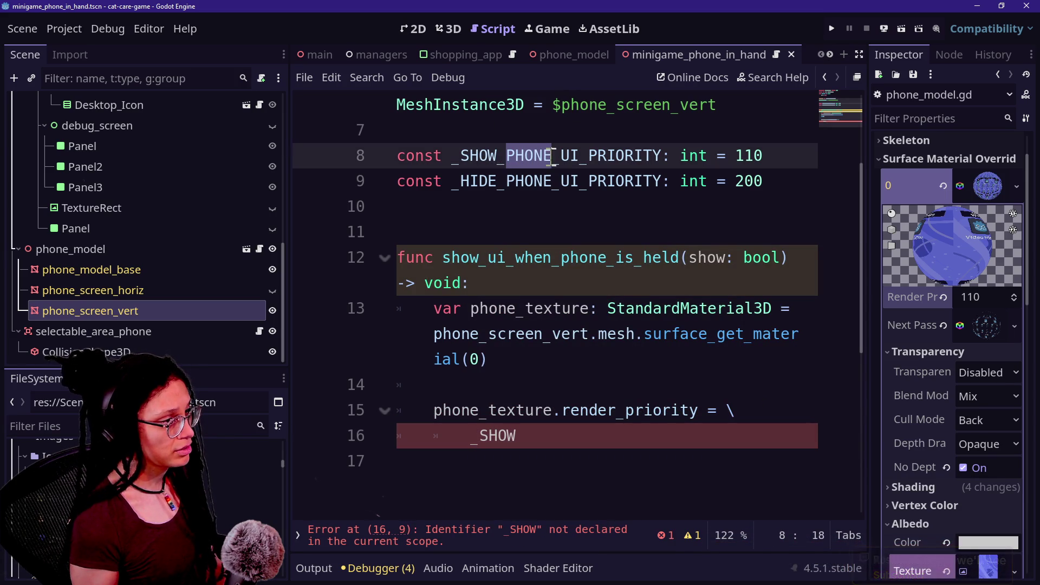
key(ctrl+d)
key(BackSpace)
key(Delete)
Finish the assignment as _SHOW_UI_PRIORITY if show else _HIDE_UI_PRIORITY, and save the script
click(580, 349)
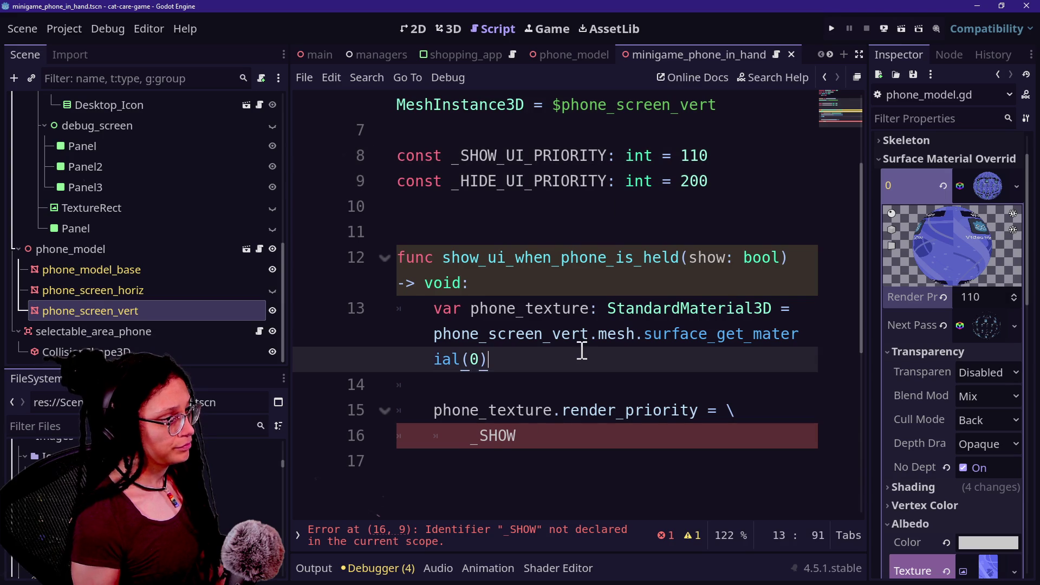
click(536, 443)
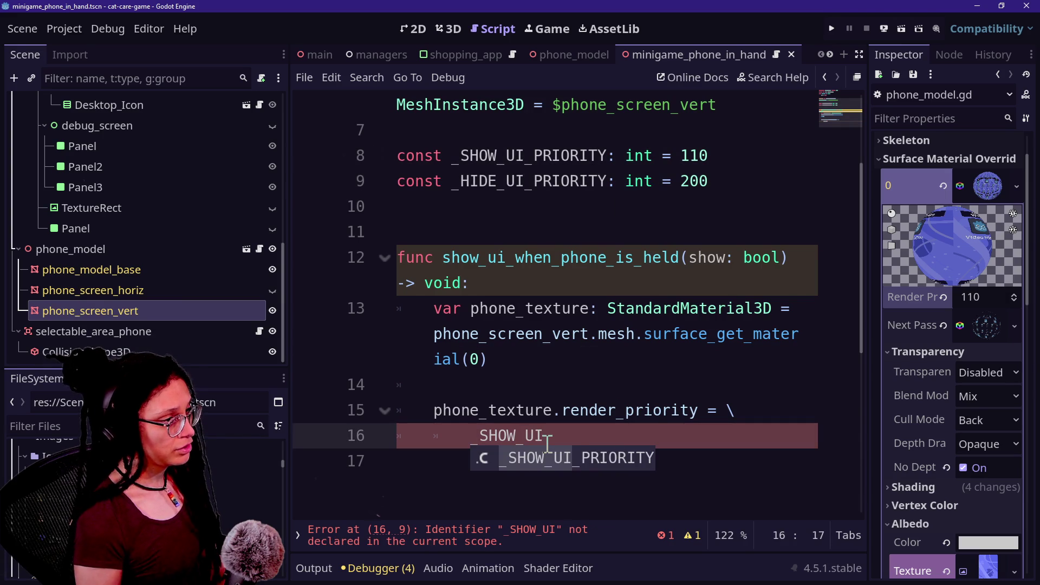
text({)
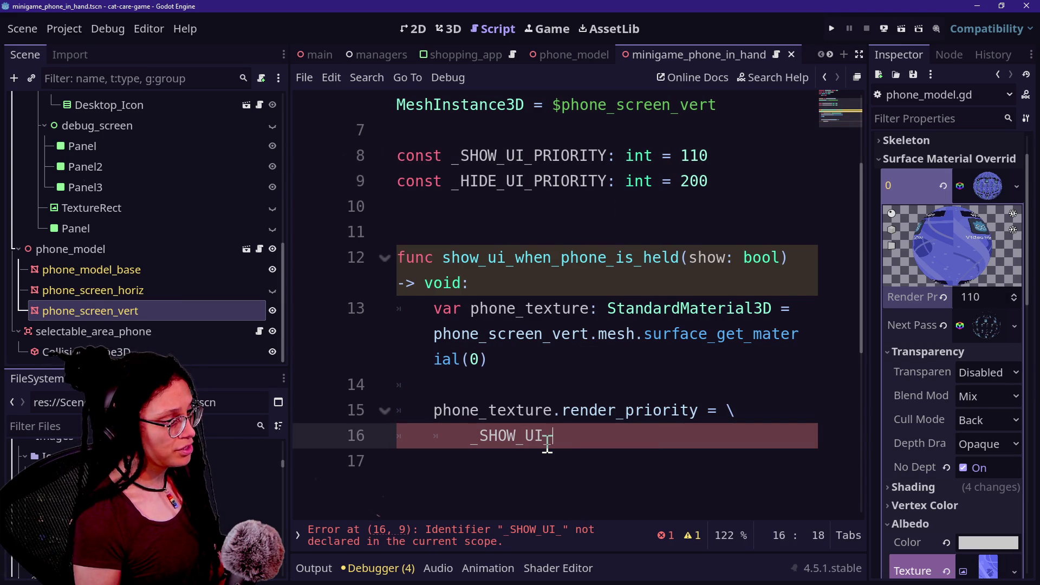
text(IORITY if)
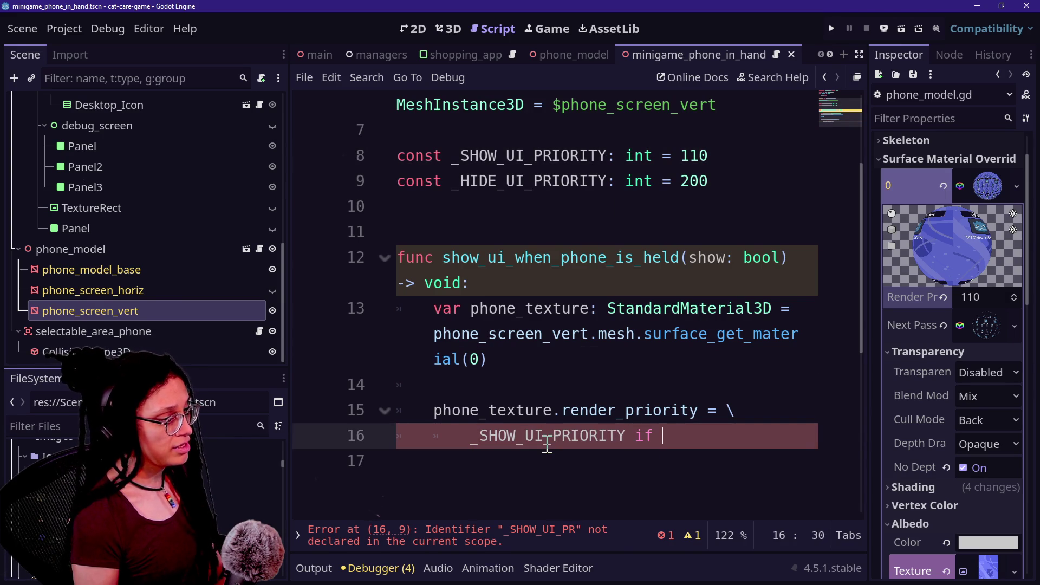
text(ow)
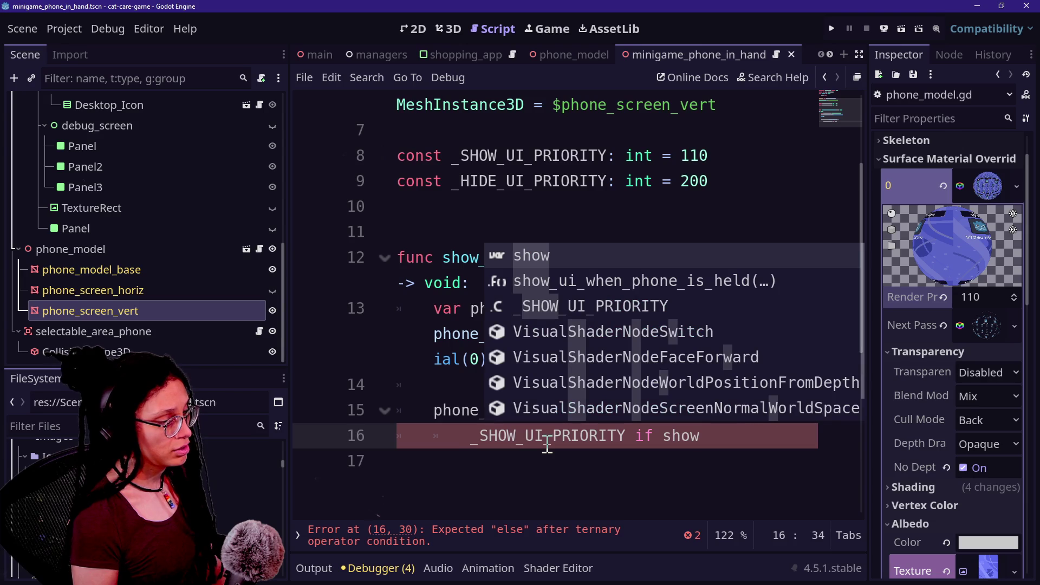
text( \)
key(Return)
text(e)
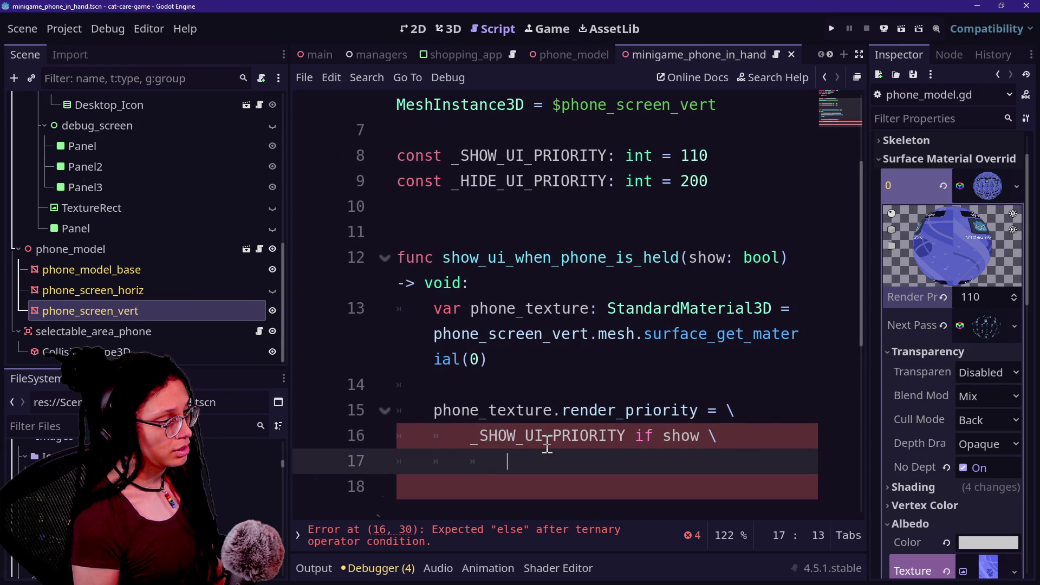
key(BackSpace)
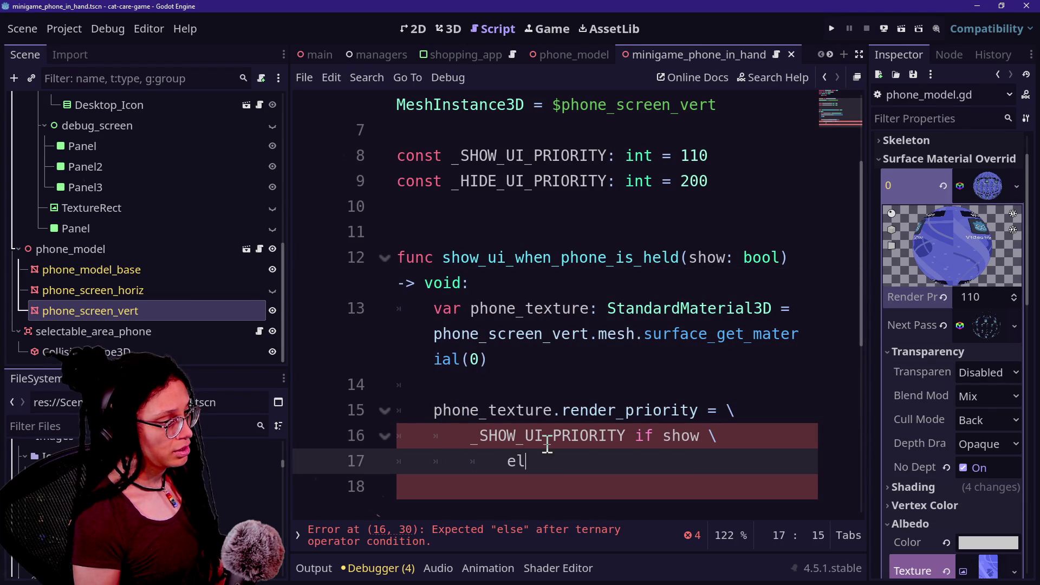
text(se _HIDE_U()
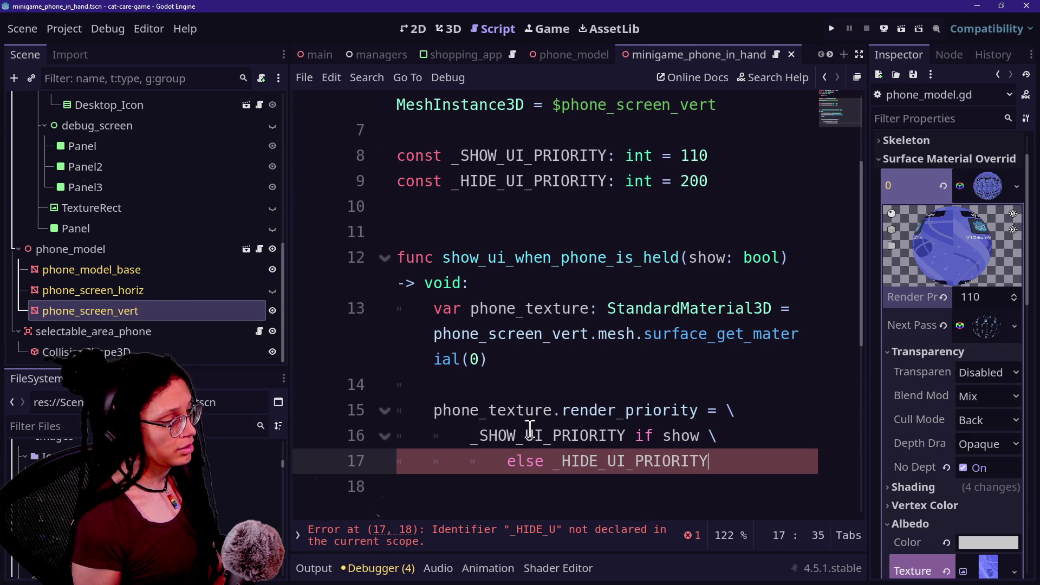
click(458, 308)
click(643, 436)
key(ctrl+s)
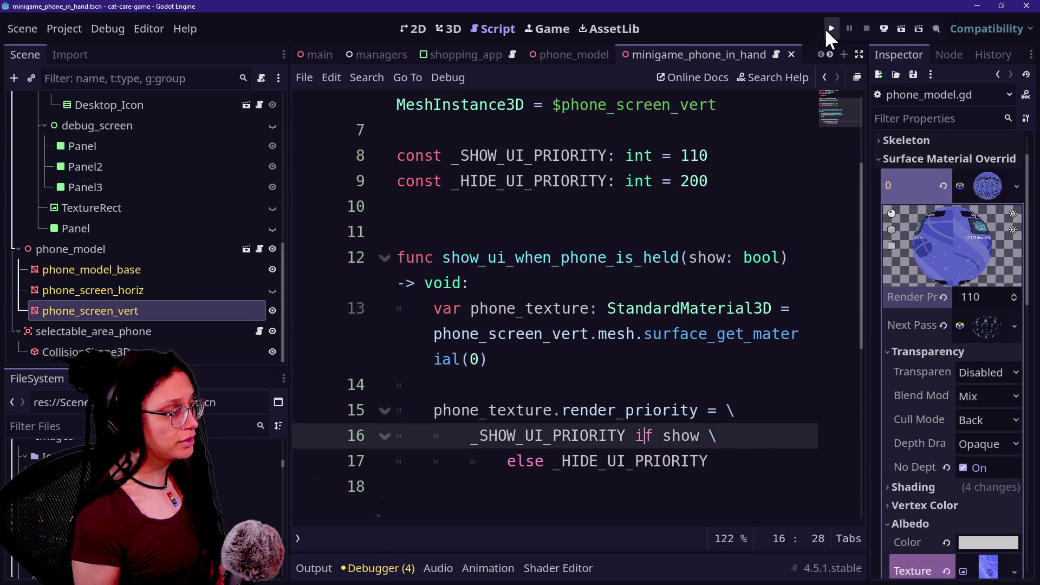
Open minigame_phone_in_hand.gd with the code editor filling the whole window
key(shift+alt+o)
text(phone in hand)
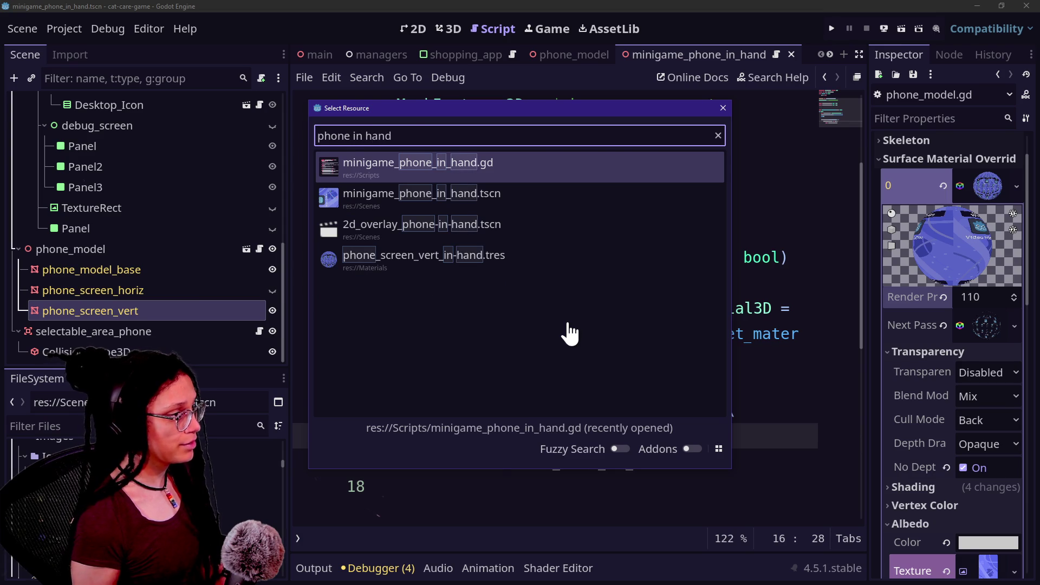
key(Return)
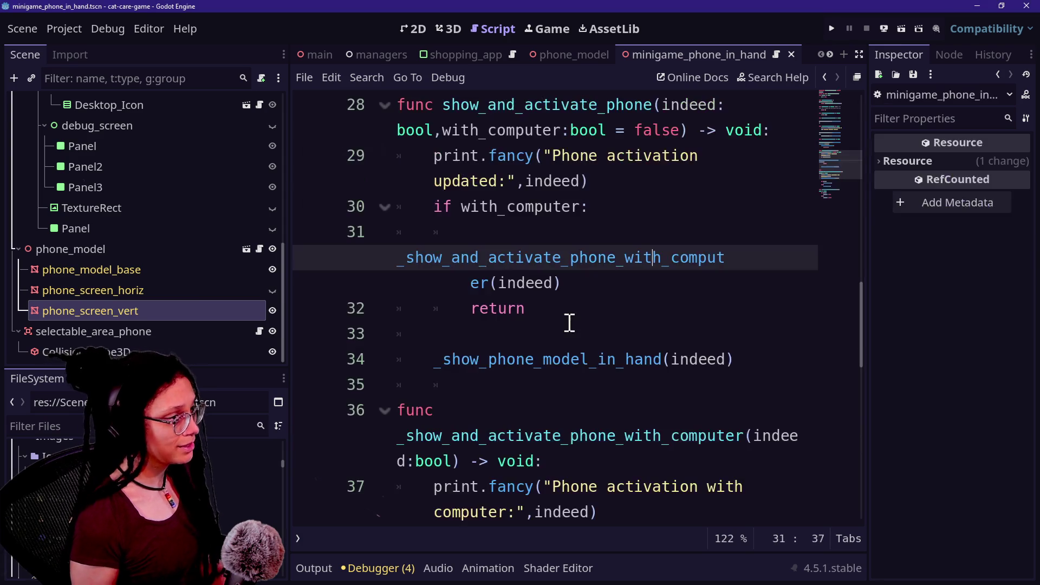
key(ctrl+shift+F11)
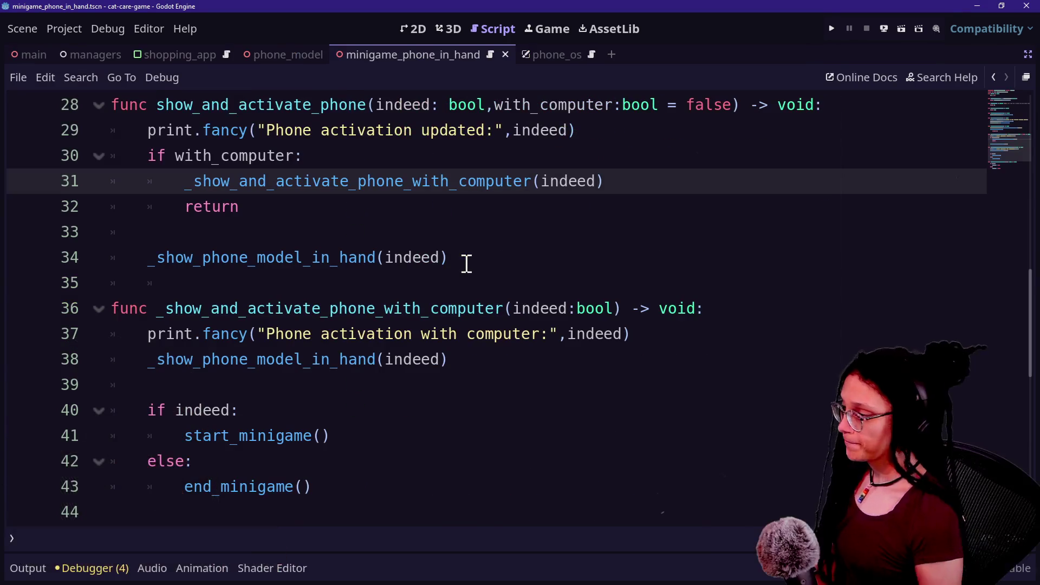
scroll(317, 415, up, 3)
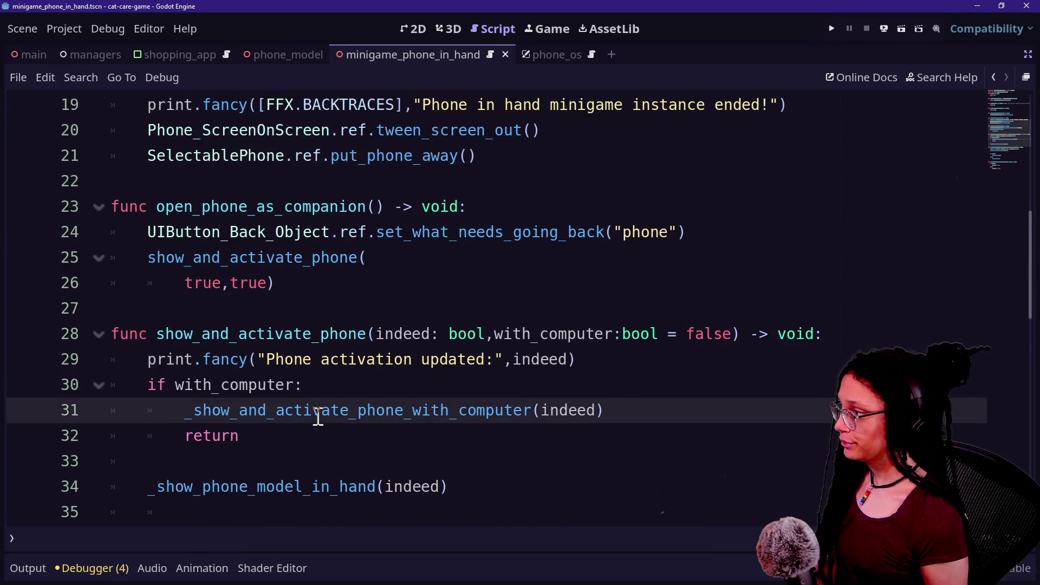
scroll(318, 417, down, 4)
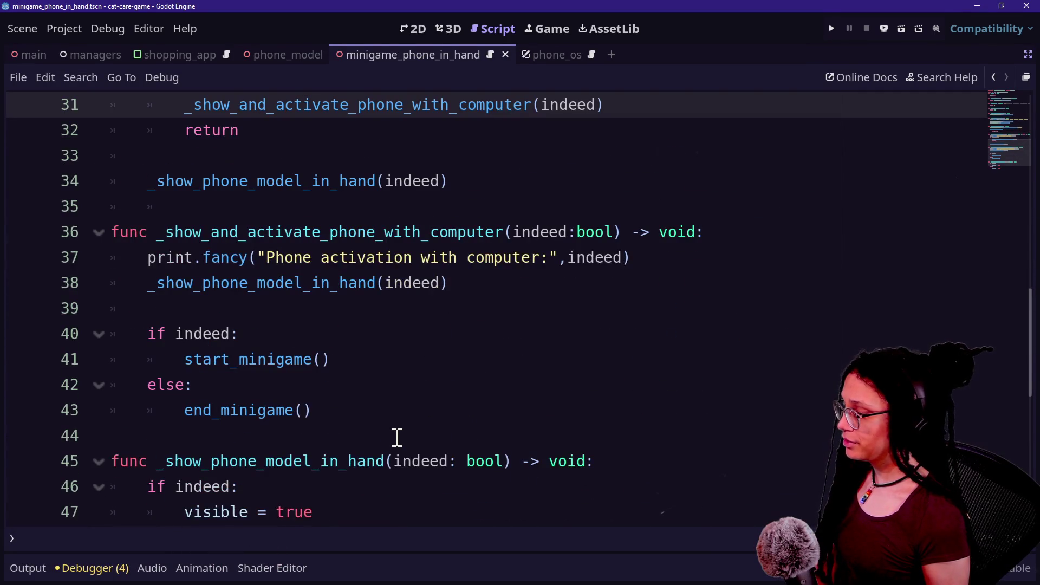
scroll(399, 440, down, 1)
scroll(328, 460, up, 3)
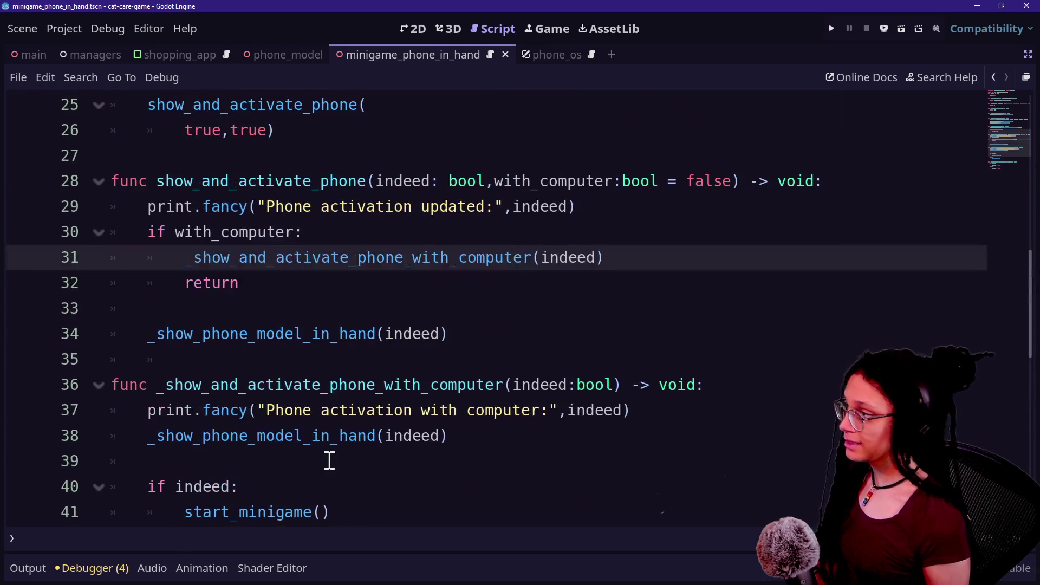
scroll(329, 461, up, 7)
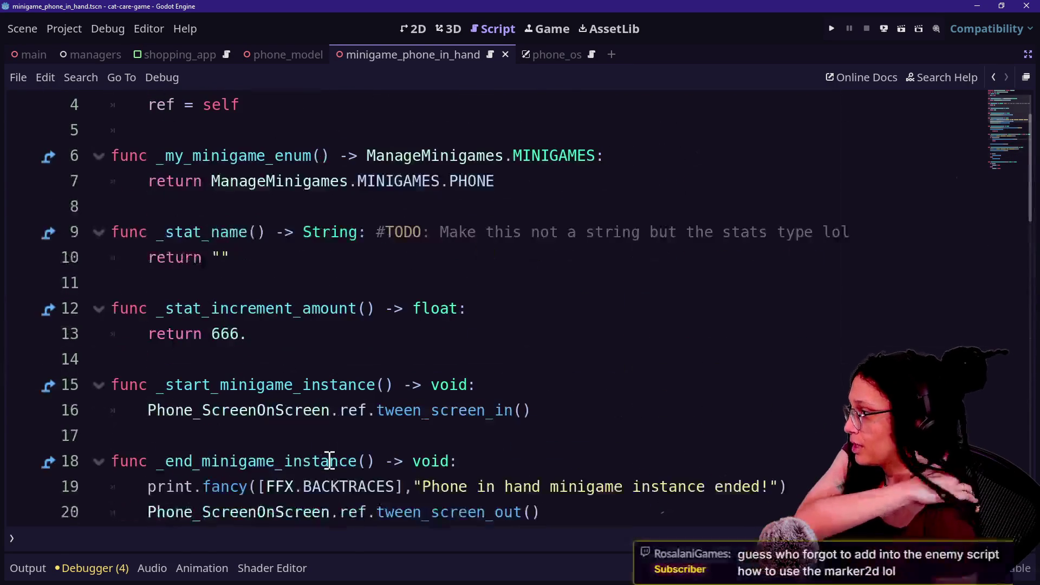
Add Phone_Model.ref.show_ui_when_phone_is_held(false) on a new line after tween_screen_in
click(590, 407)
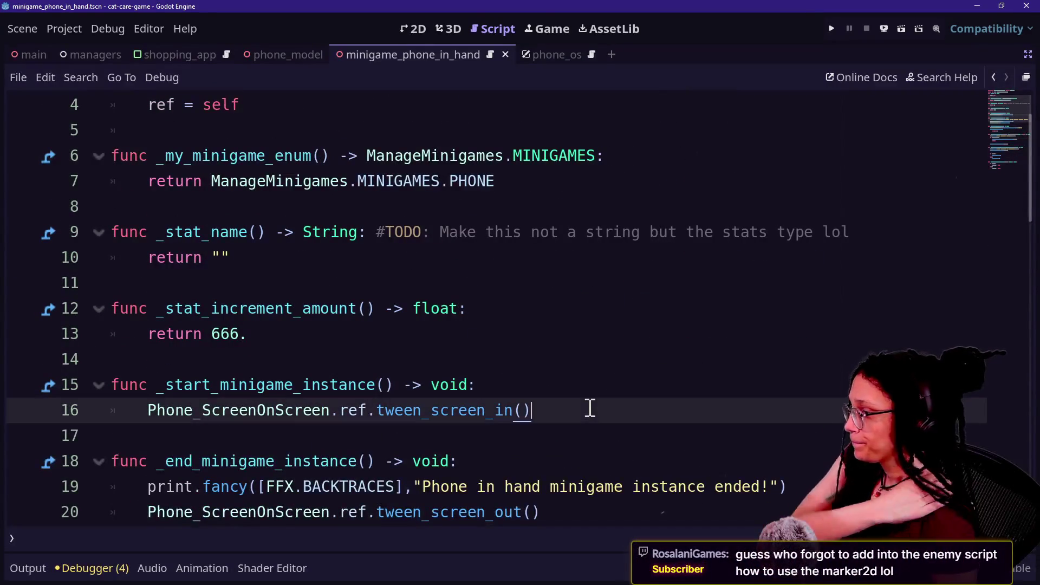
key(Return)
text(on)
key(BackSpace)
key(BackSpace)
text(hone_)
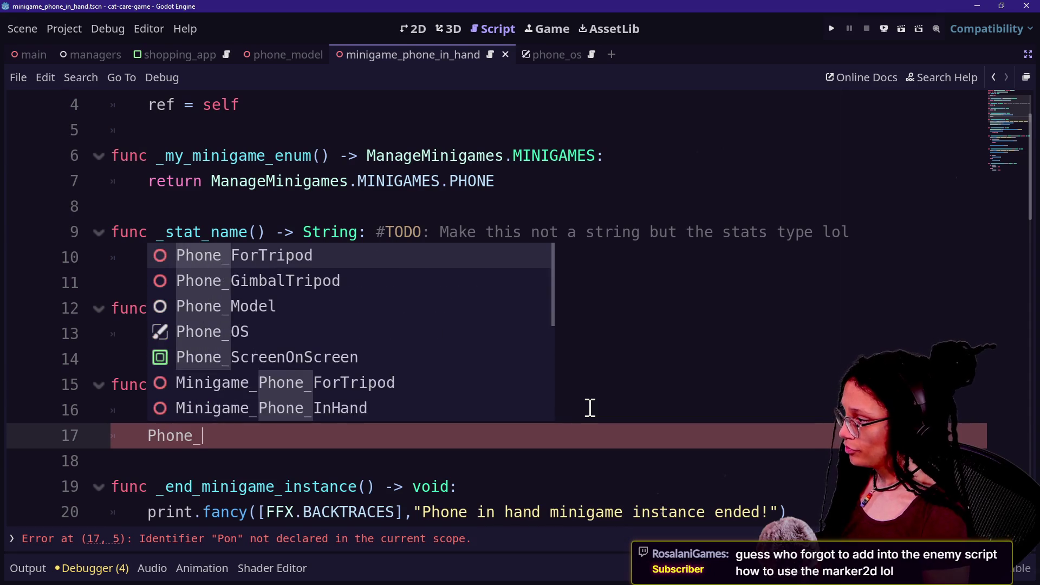
text(mo)
key(Return)
text(.r)
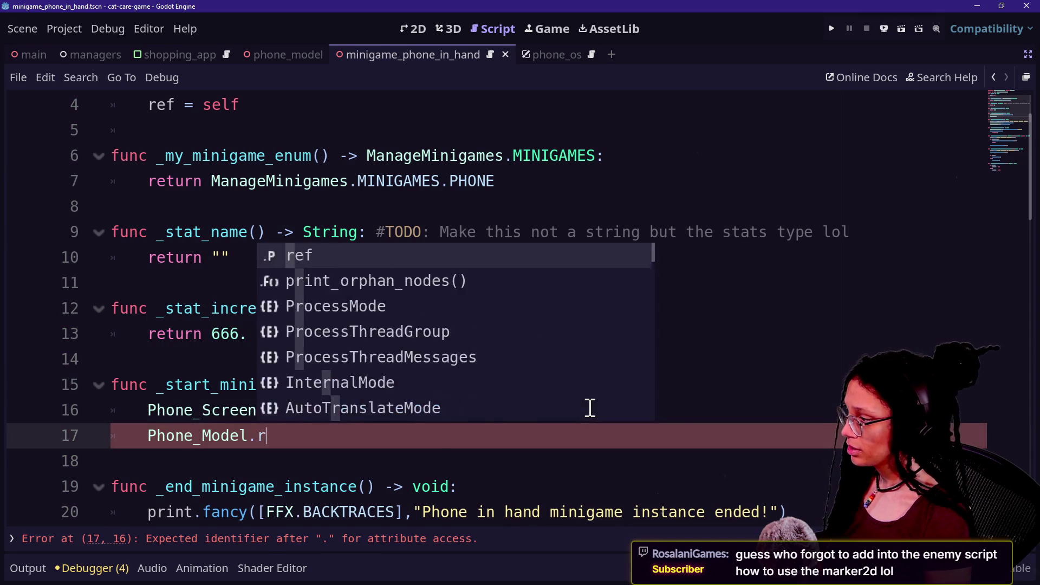
text(ef.)
key(Down)
key(Down)
key(Return)
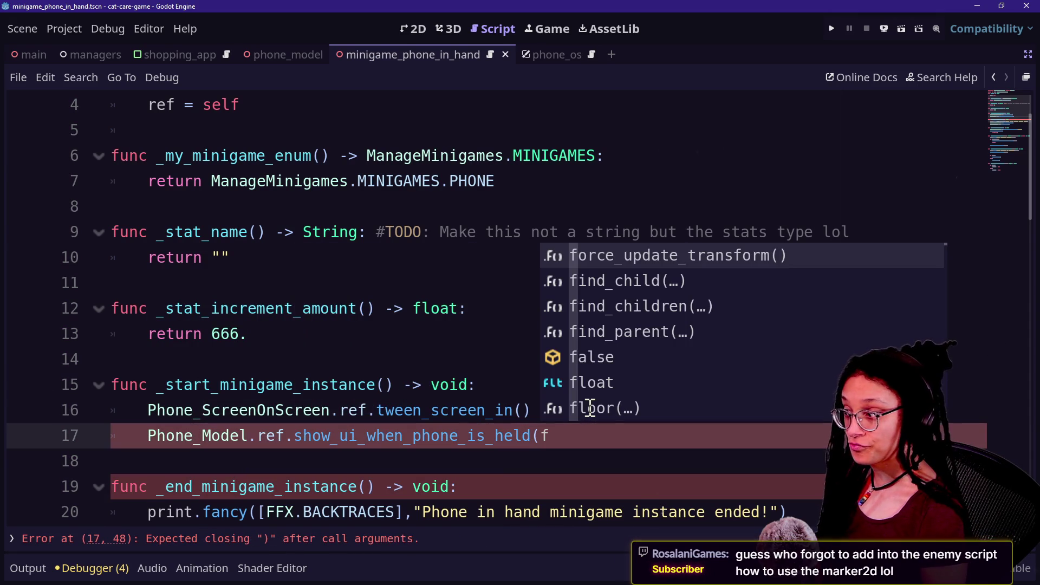
text(alse))
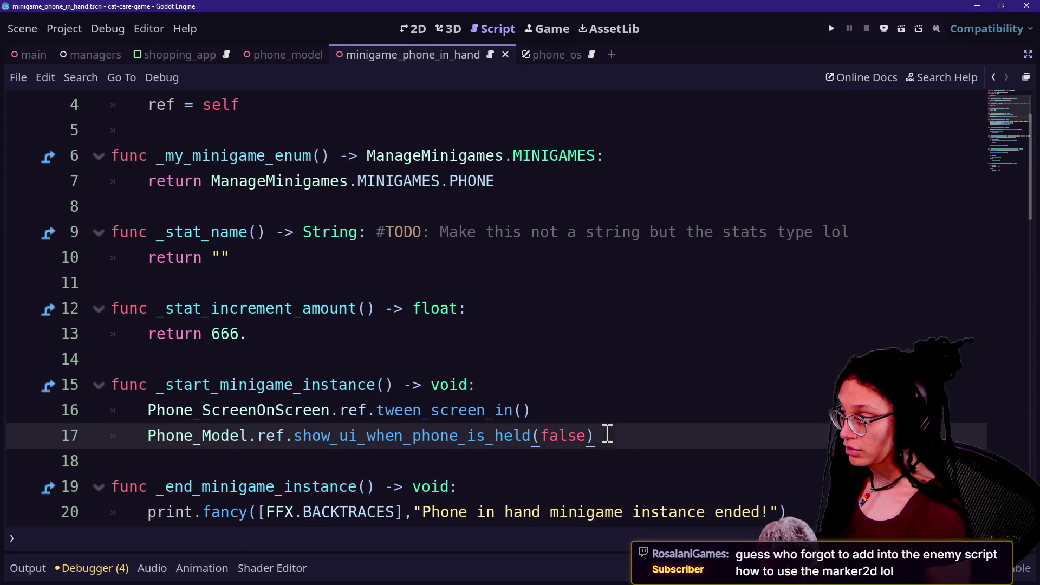
Copy that call below put_phone_away() with true instead of false, then run the game
drag(629, 432, 628, 413)
key(ctrl+c)
scroll(628, 412, down, 3)
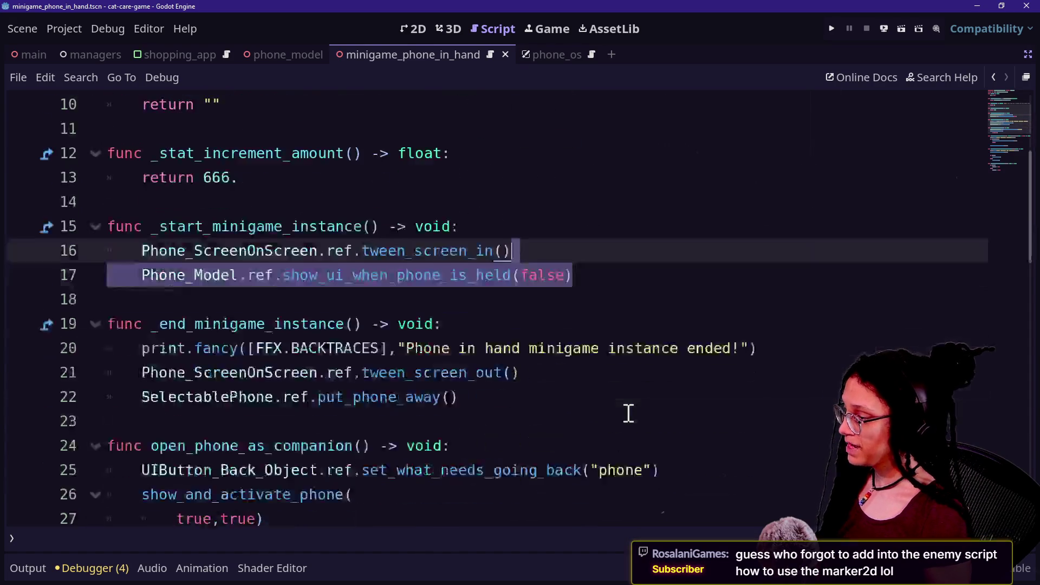
click(561, 318)
key(ctrl+v)
triple_click(548, 343)
double_click(548, 347)
text(true)
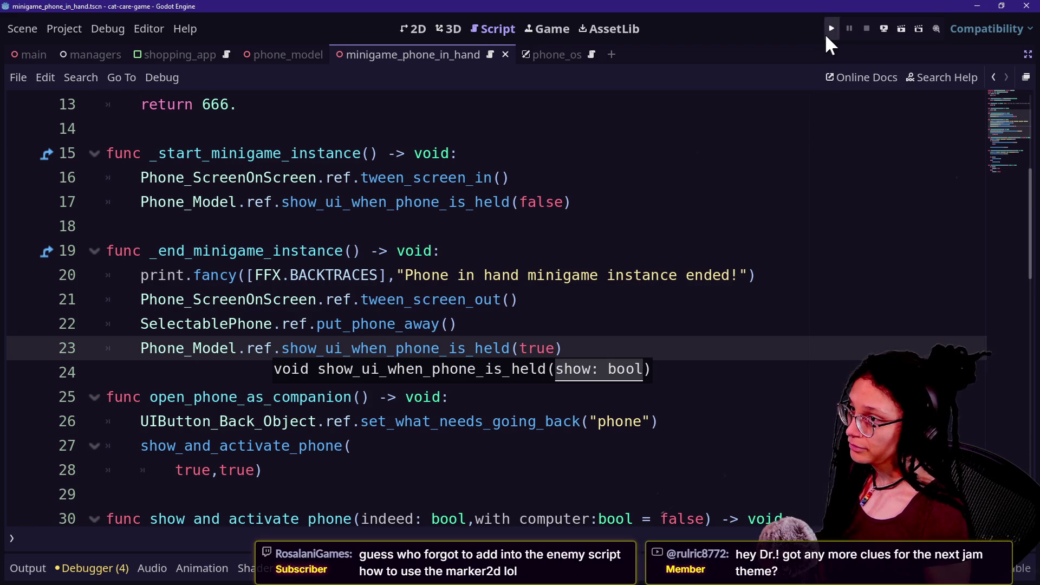
click(828, 29)
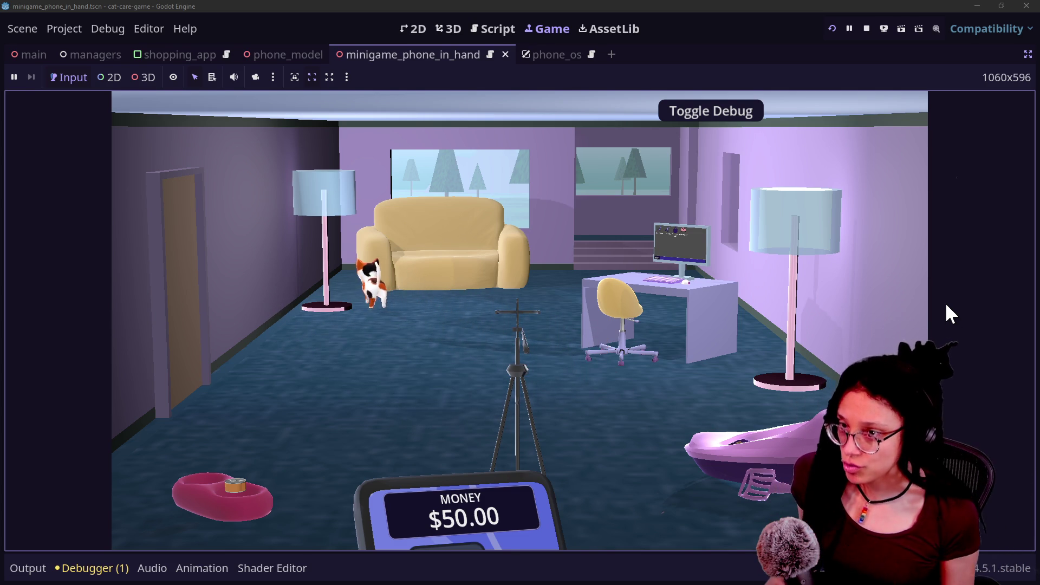
Switch from the running game to the web browser
key(alt+Tab)
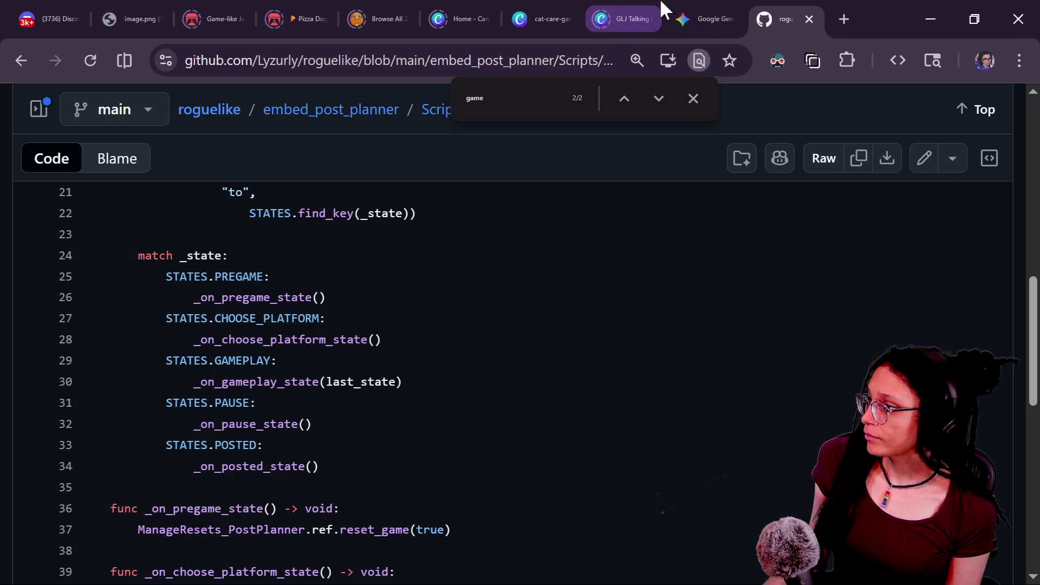
Switch to the Discord tab and close the phone screenshot viewer
click(707, 13)
click(52, 19)
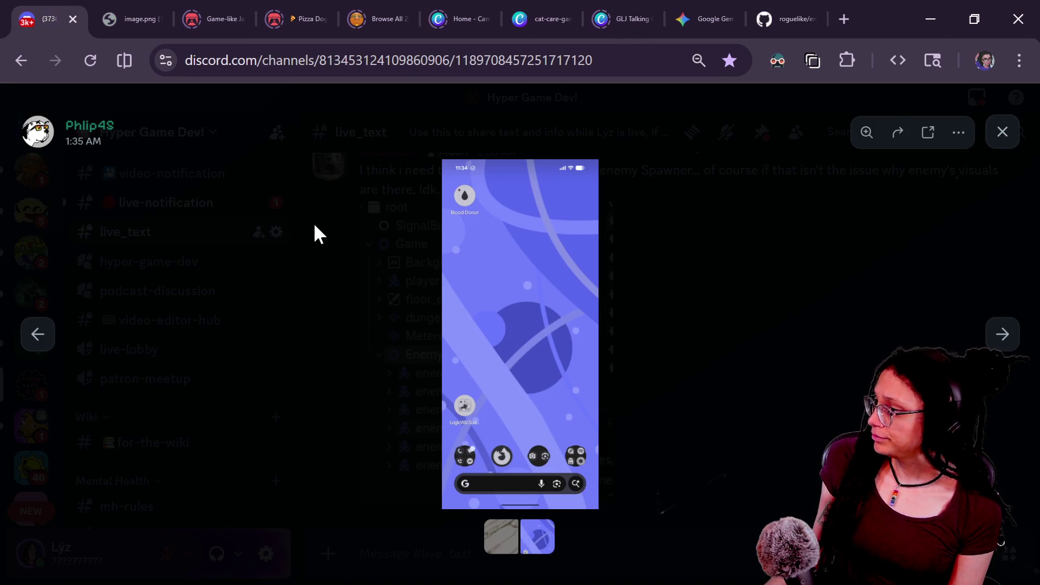
click(312, 233)
scroll(132, 368, down, 5)
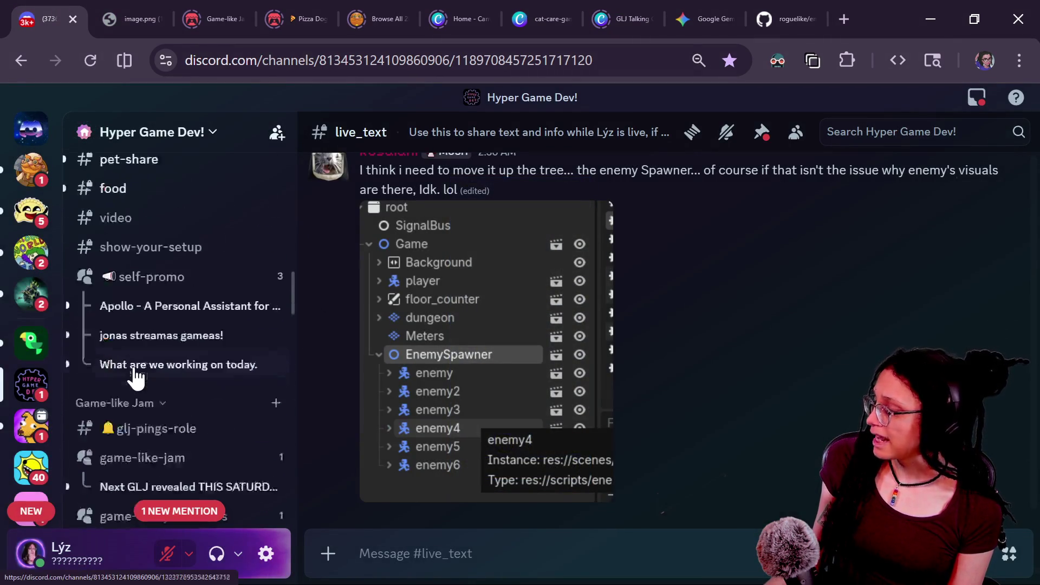
scroll(192, 360, up, 10)
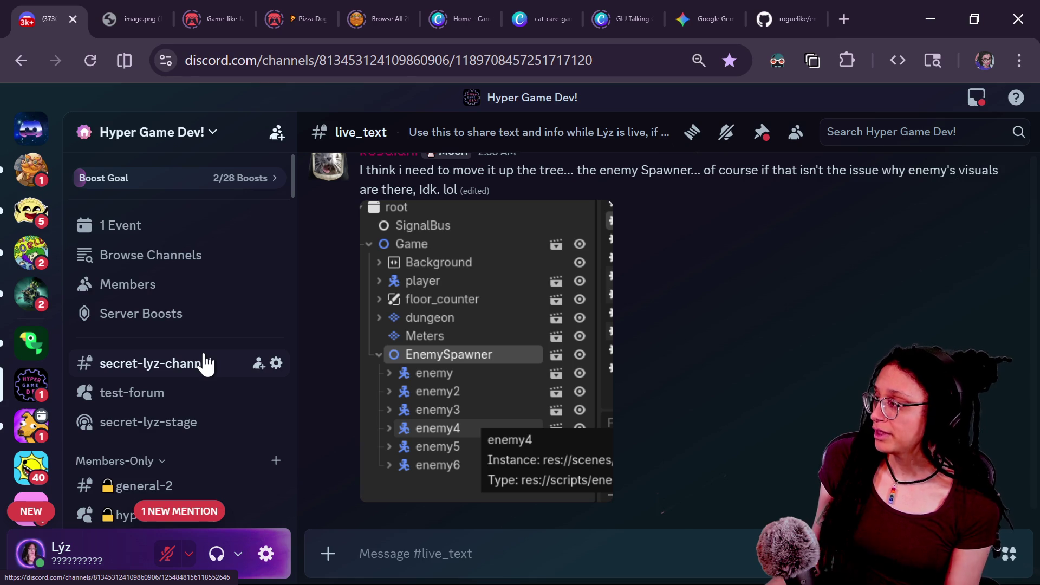
Browse the Hyper Game Dev! channel list and open the glj-pings-role channel
scroll(206, 364, down, 7)
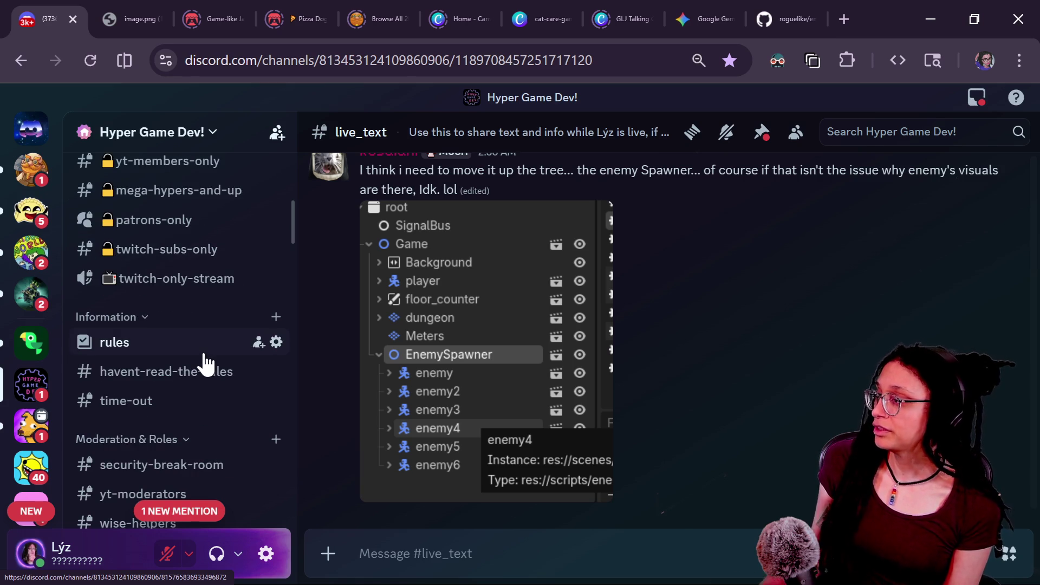
scroll(205, 363, down, 3)
scroll(203, 361, up, 3)
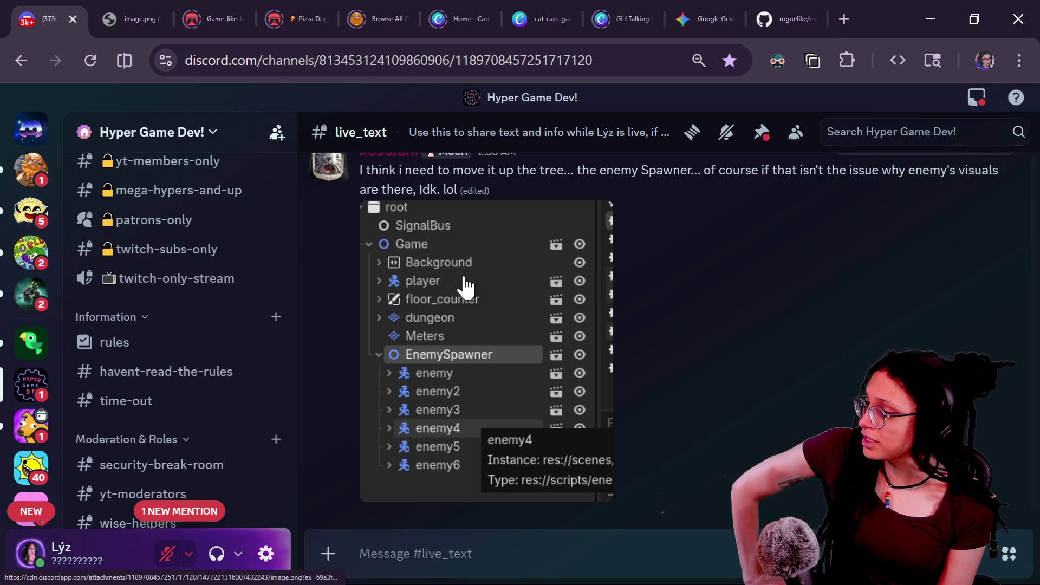
scroll(253, 354, up, 4)
scroll(253, 355, up, 4)
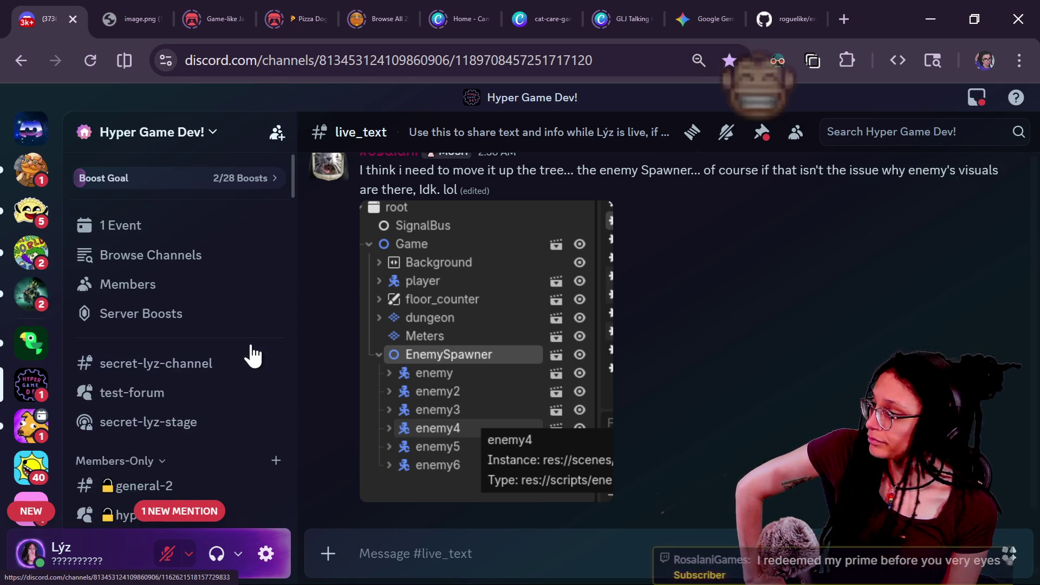
scroll(254, 355, down, 8)
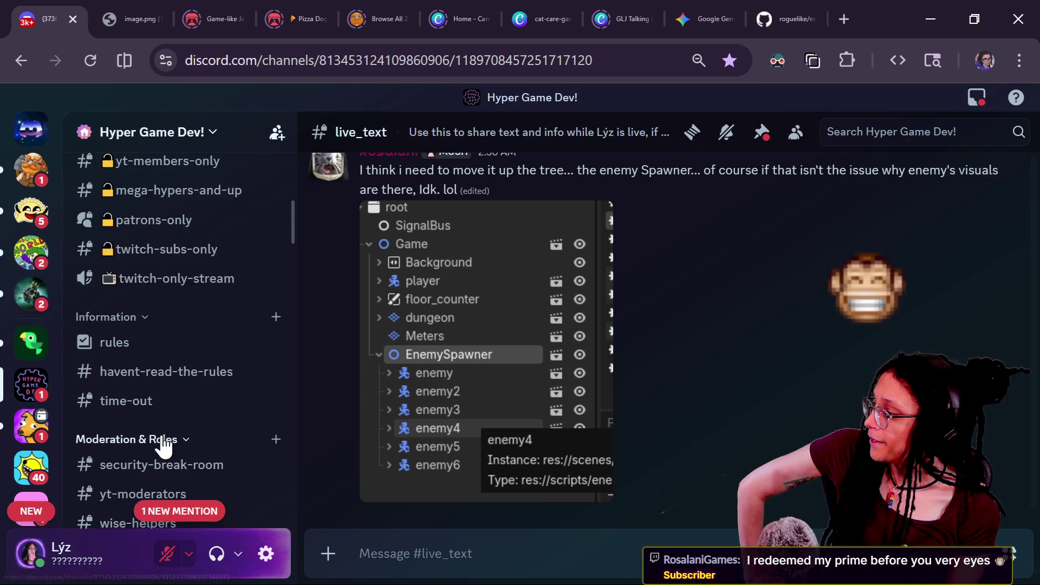
scroll(163, 440, down, 8)
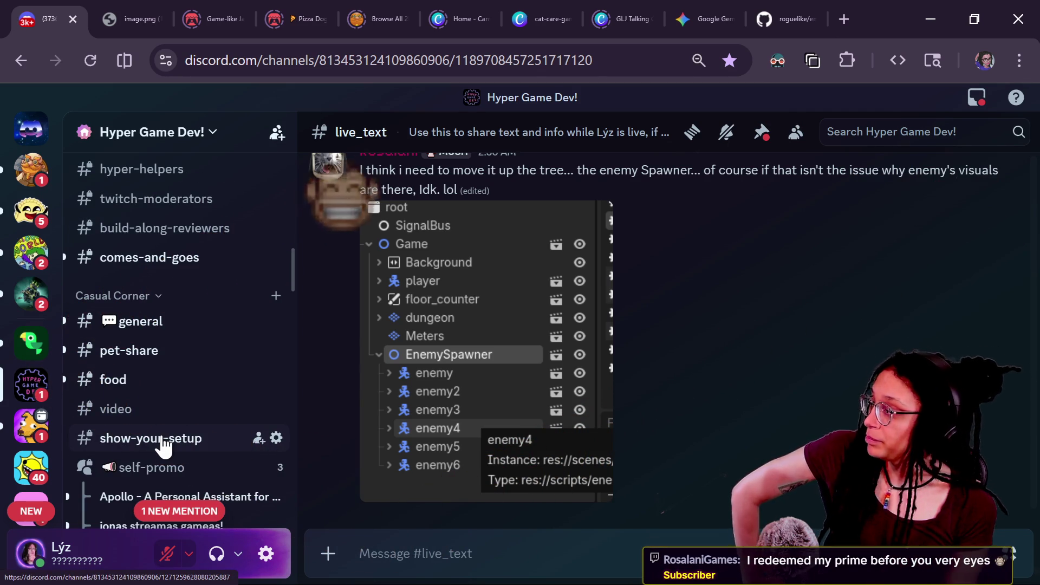
scroll(167, 391, up, 5)
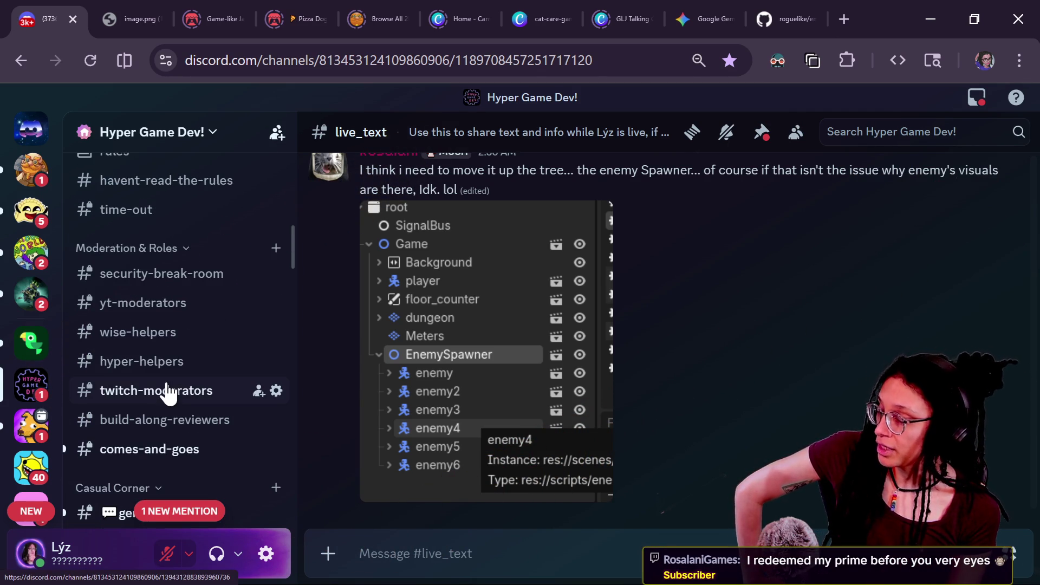
scroll(167, 393, up, 5)
scroll(168, 391, down, 8)
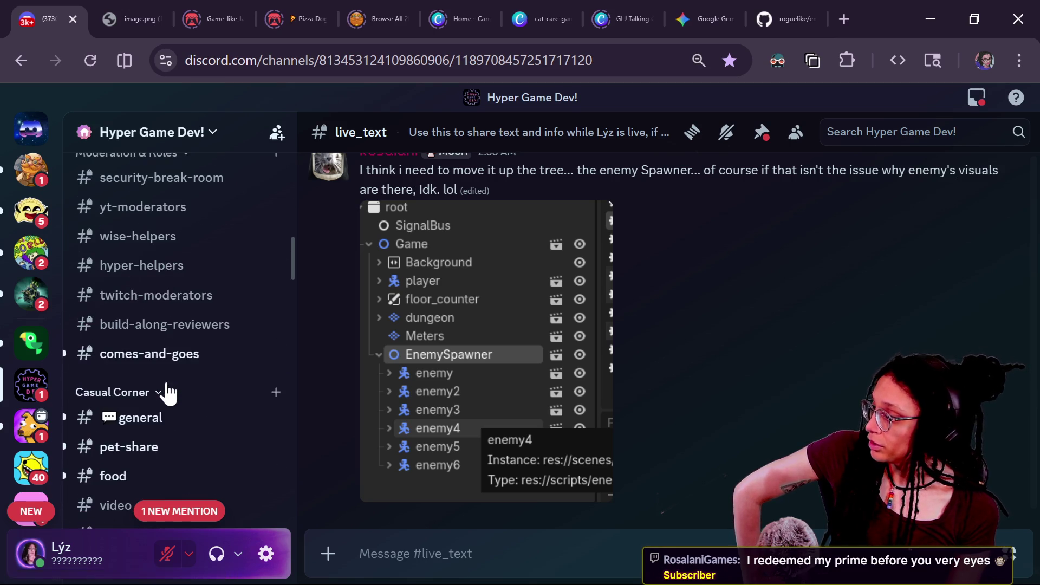
scroll(167, 385, down, 10)
scroll(165, 380, down, 5)
scroll(178, 302, up, 5)
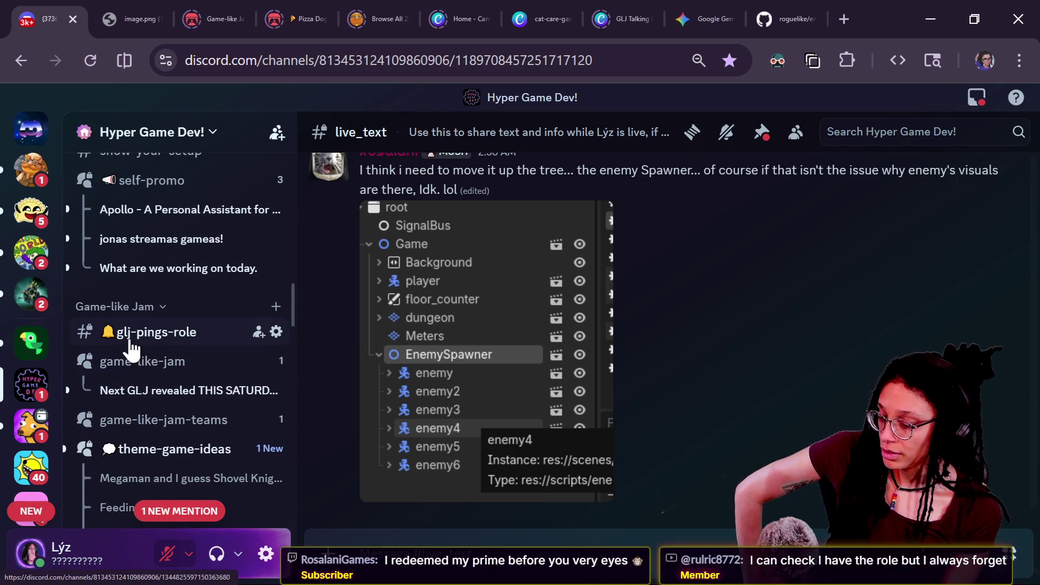
click(142, 344)
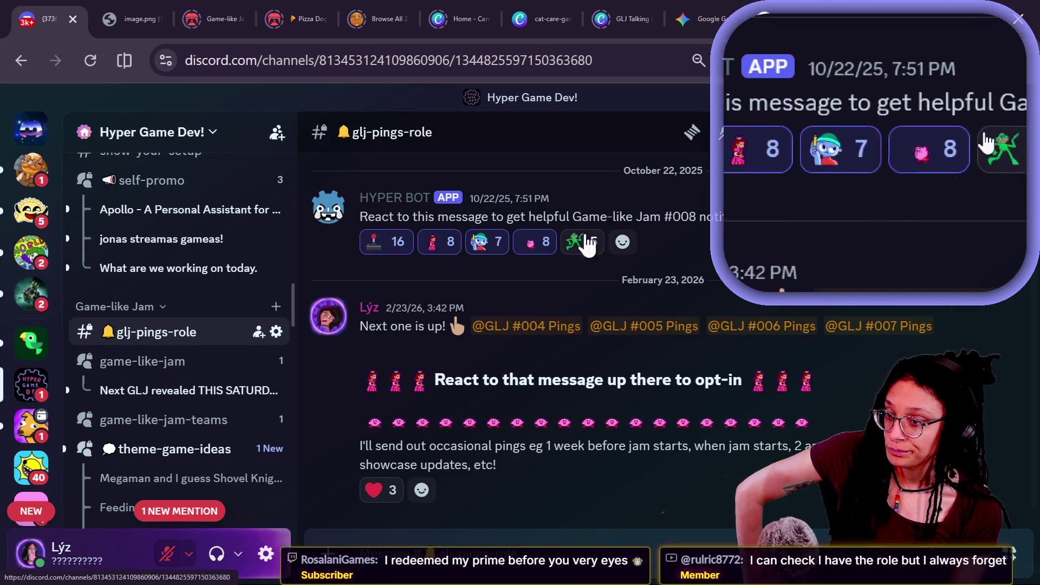
Look over the Game-like Jam reactions on the HYPER BOT message, then close the current Discord tab
mouse_move(490, 248)
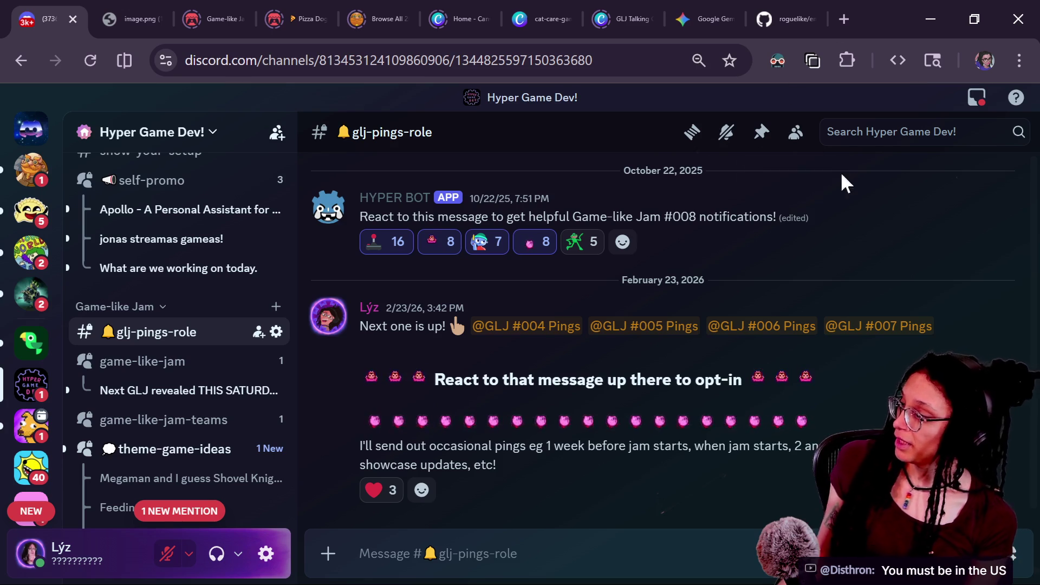
mouse_move(826, 234)
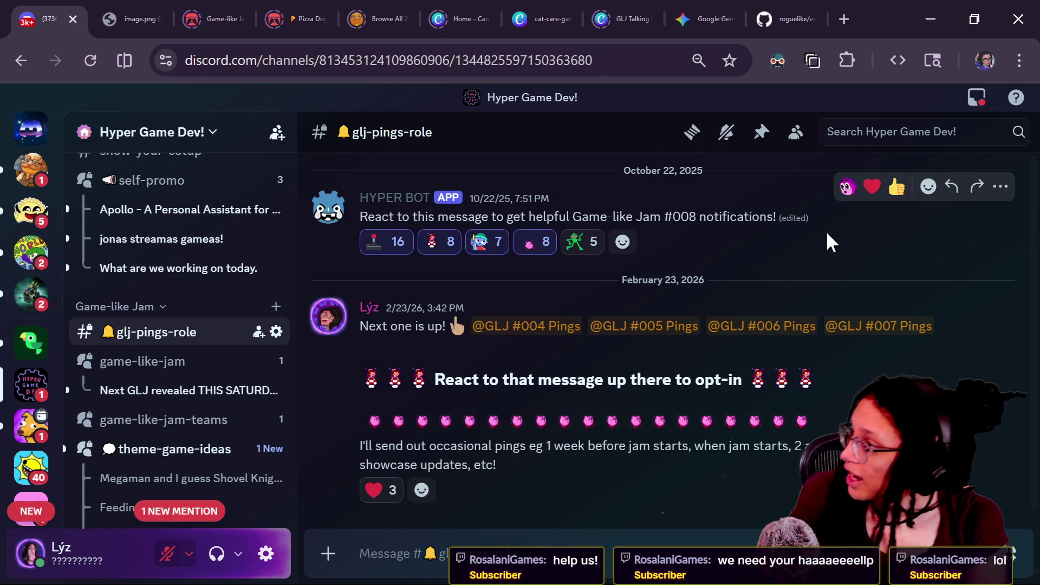
click(72, 19)
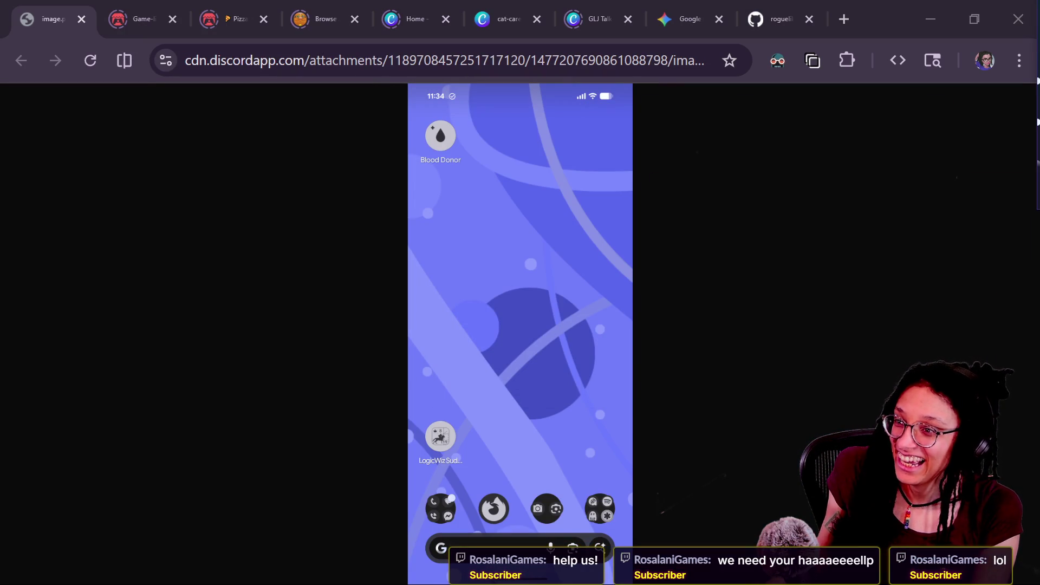
Bring the separate Discord window on screen, maximize it, and open the 'Next GLJ revealed THIS SATURDAY night!' thread
mouse_move(1037, 122)
mouse_down()
mouse_move(1039, 182)
mouse_move(576, 408)
mouse_up()
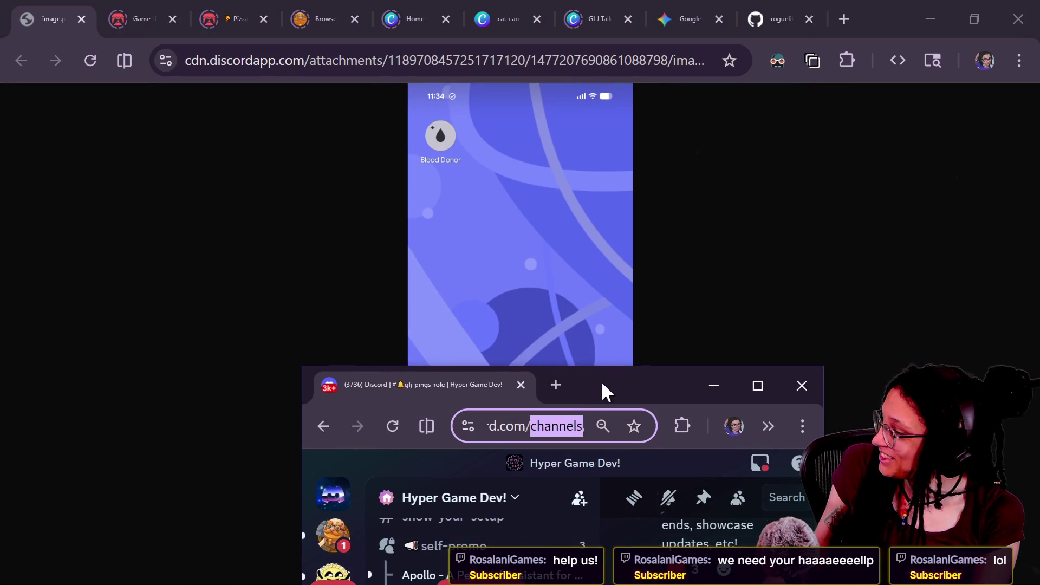
double_click(604, 390)
click(162, 390)
scroll(430, 382, up, 15)
scroll(431, 381, down, 3)
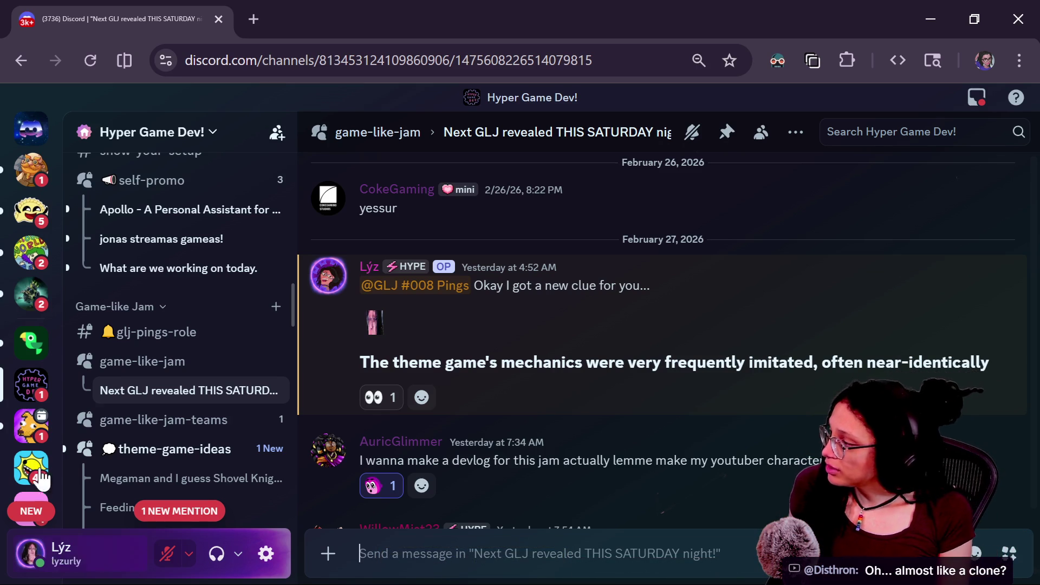
Open live_text to view the shared scene-tree screenshot, then switch to the stream chat window
scroll(107, 376, down, 10)
scroll(107, 376, up, 5)
scroll(107, 376, down, 2)
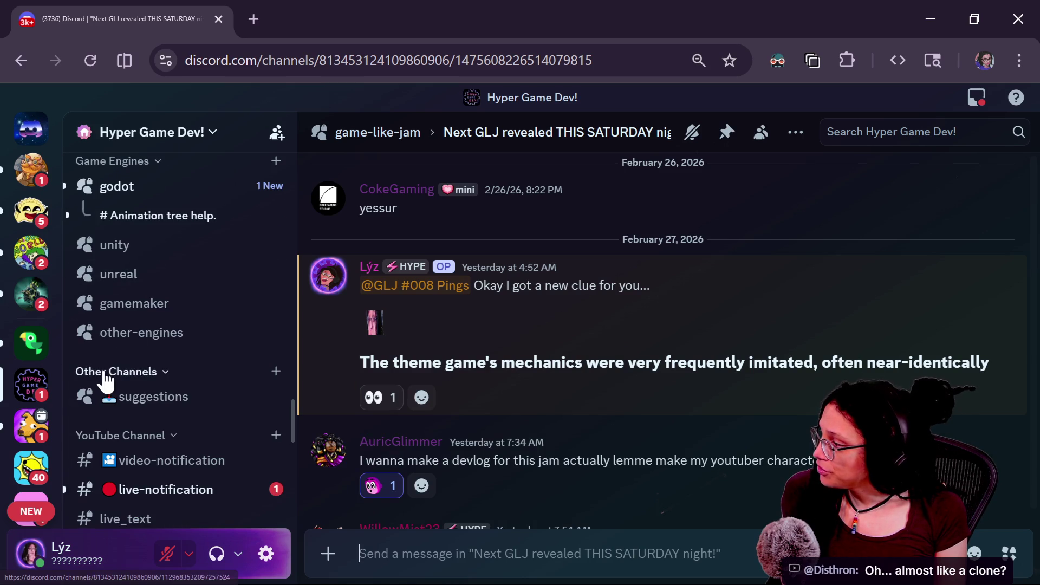
scroll(167, 403, down, 2)
click(166, 429)
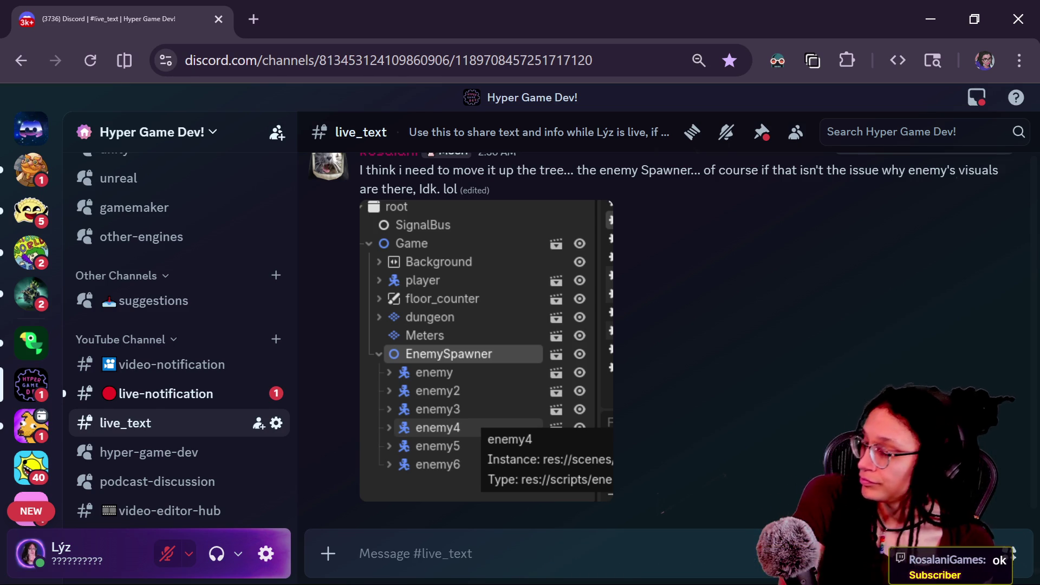
click(780, 555)
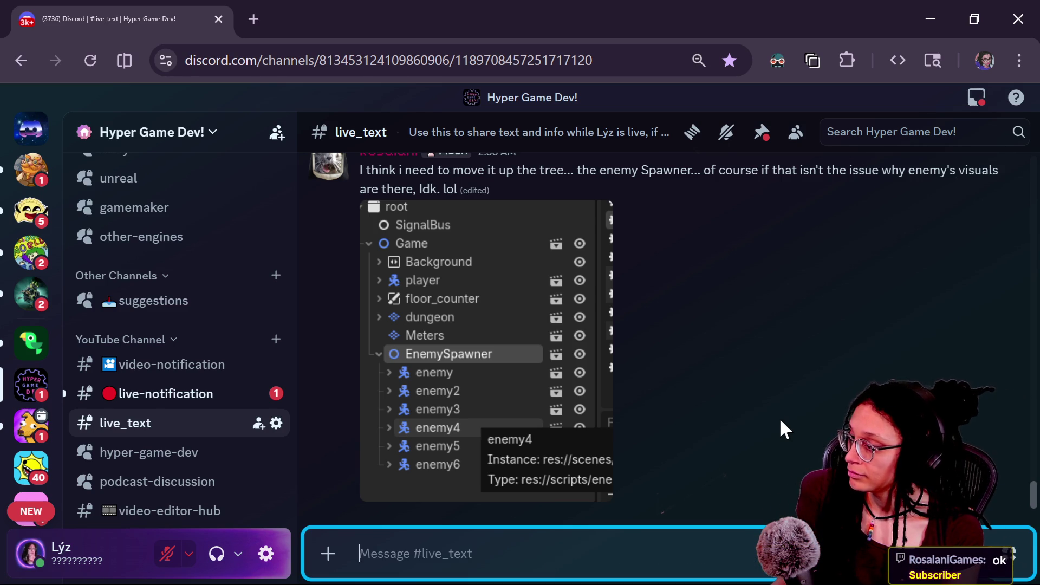
key(alt+Tab)
key(alt+Tab)
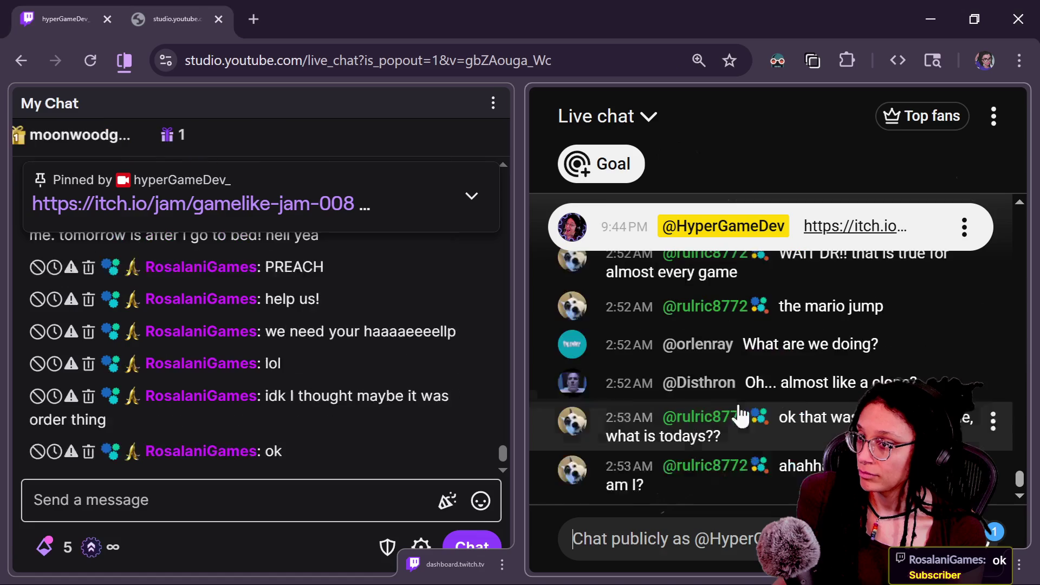
key(alt+Tab)
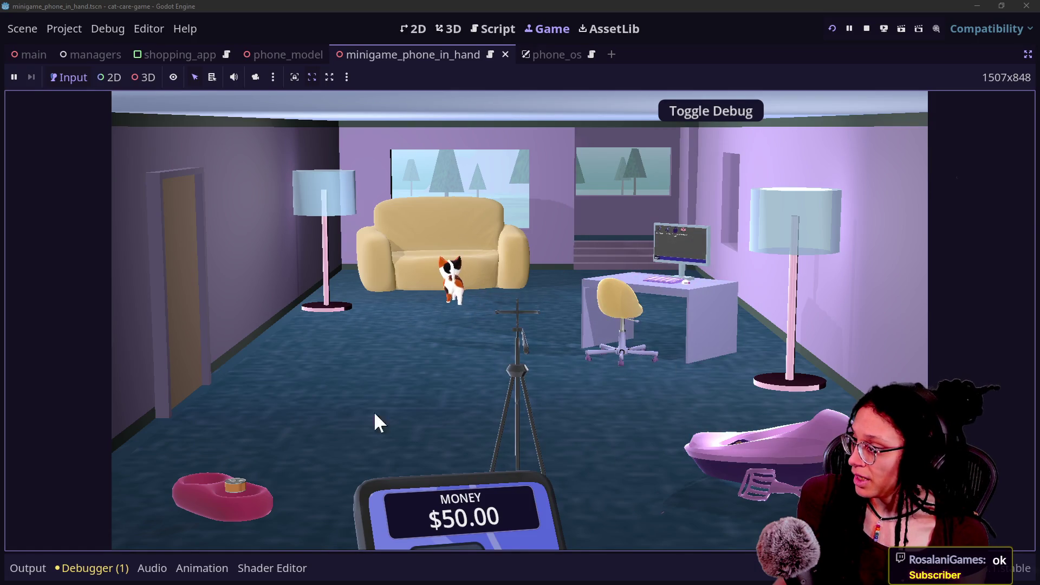
Lower the in-game phone, restore the Game view beside the docks, and open the minigame_phone_in_hand script
click(369, 395)
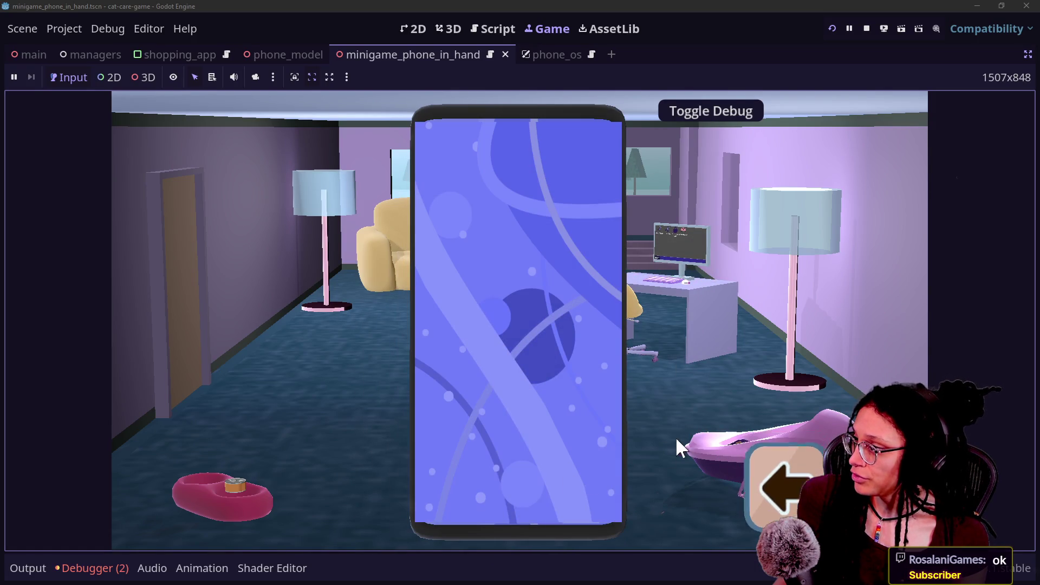
click(818, 472)
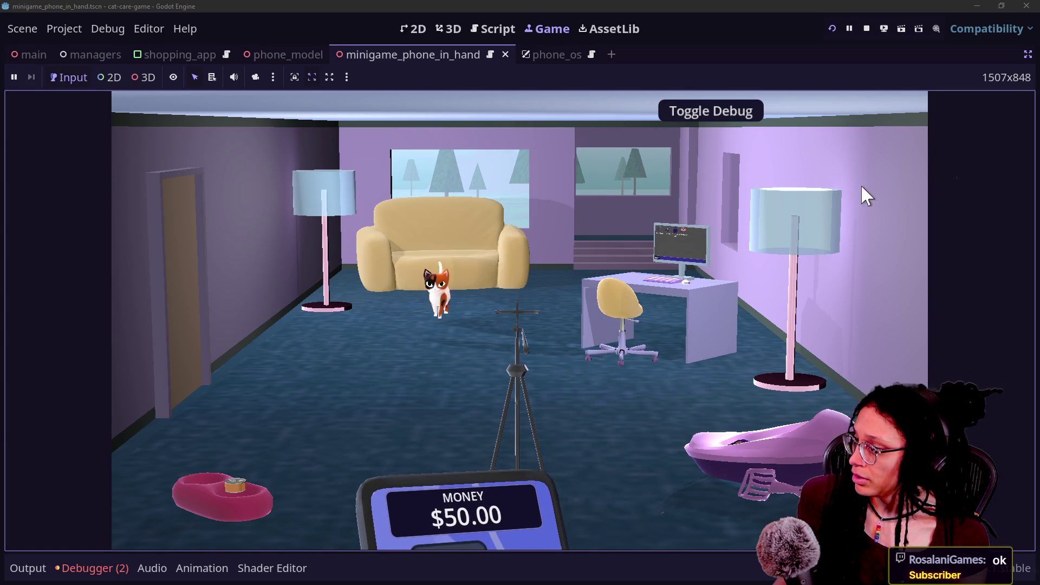
click(1027, 55)
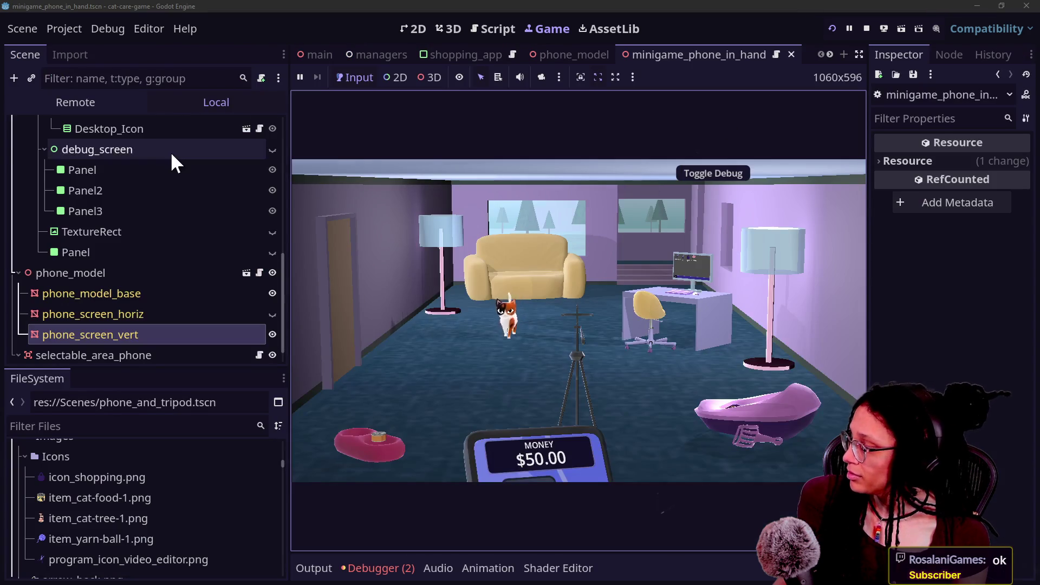
click(113, 130)
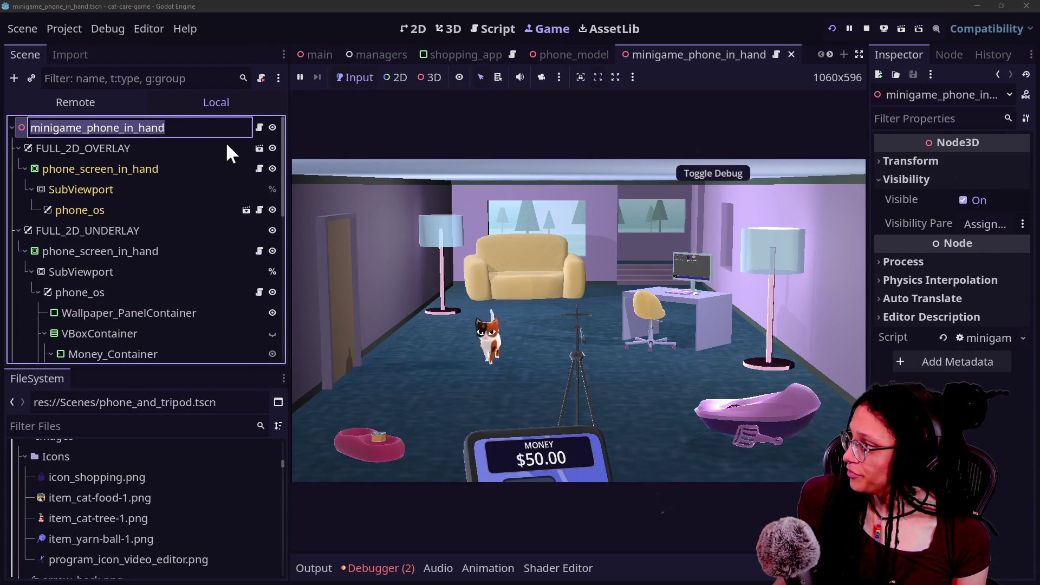
click(208, 149)
click(259, 128)
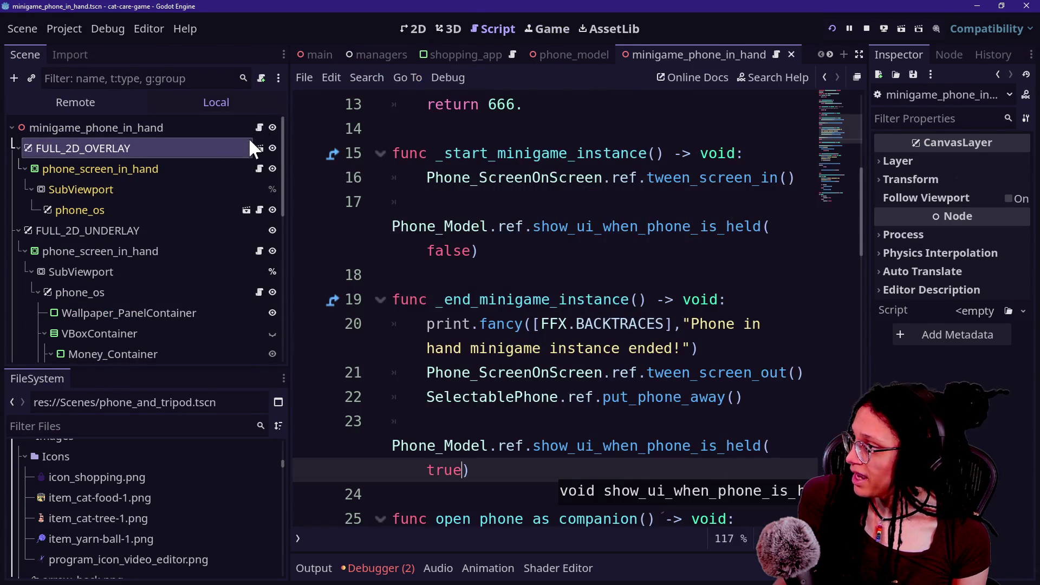
Open phone_screen_in_hand's Phone_ScreenOnScreen script and read through it
key(Up)
key(Up)
key(Up)
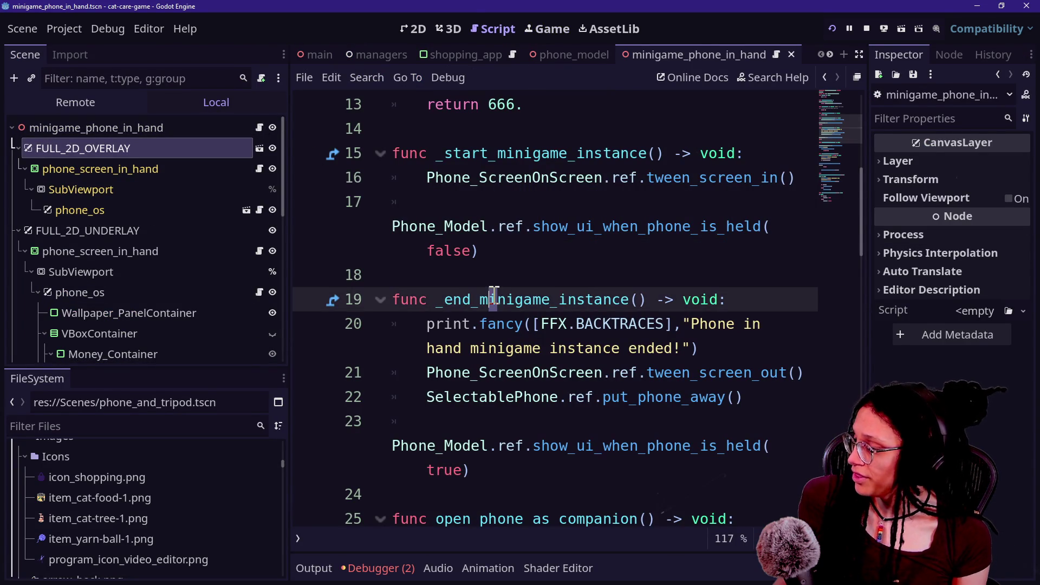
scroll(494, 292, up, 2)
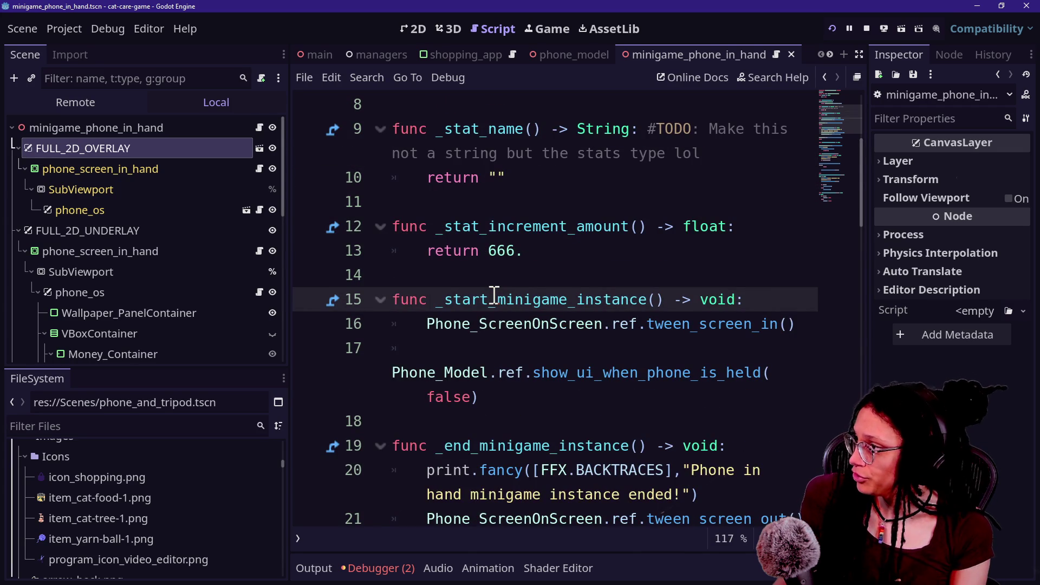
scroll(435, 374, up, 1)
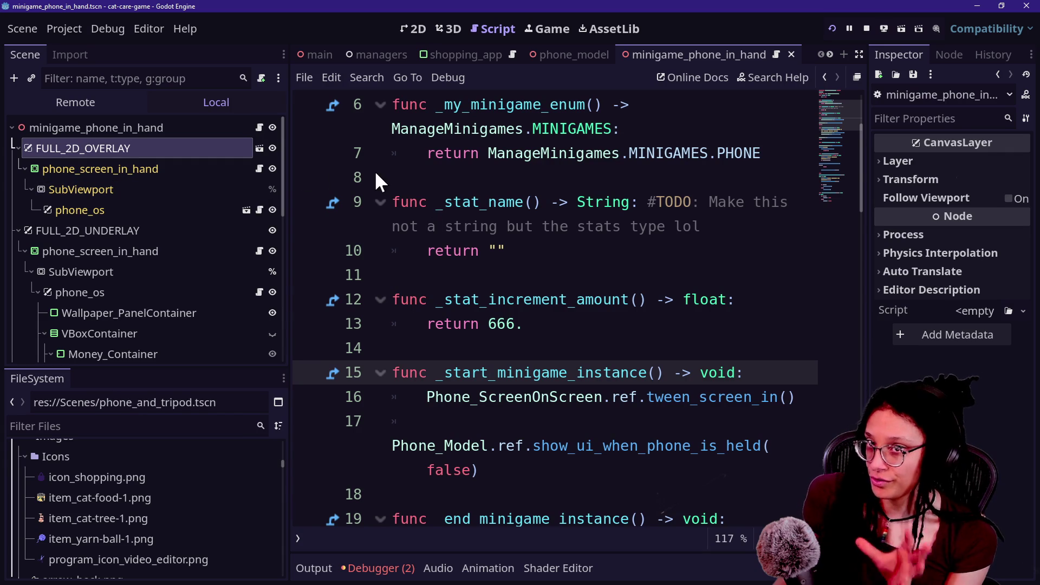
click(259, 168)
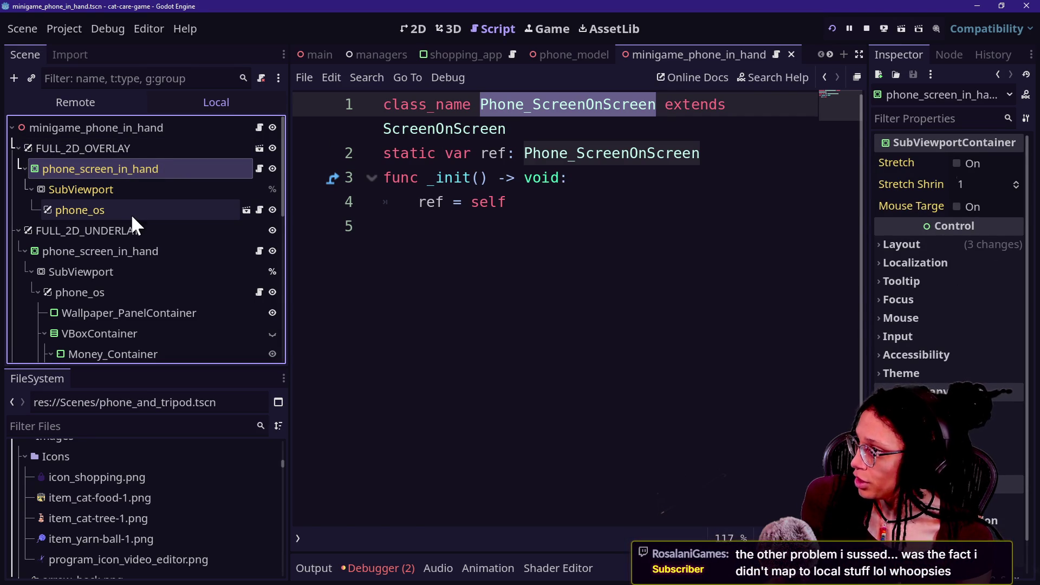
scroll(196, 184, down, 1)
scroll(195, 185, down, 5)
scroll(195, 184, up, 6)
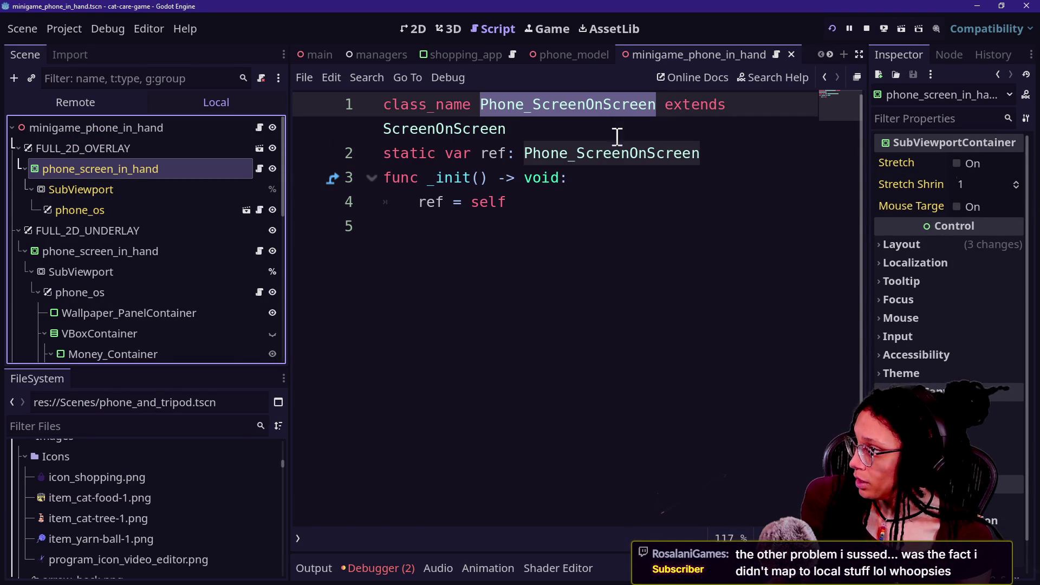
scroll(178, 217, down, 4)
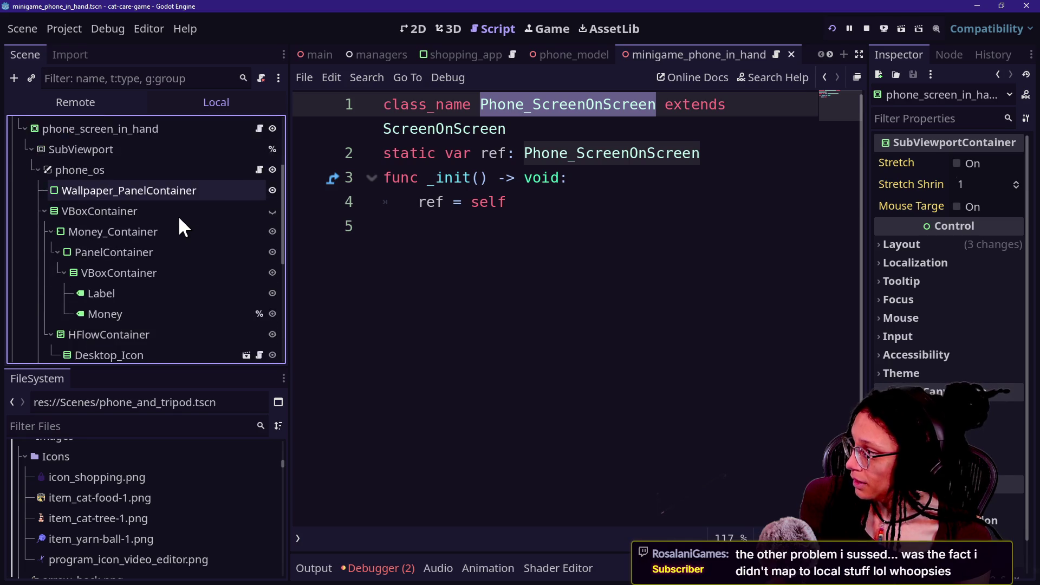
scroll(179, 217, up, 4)
Check the phone_os node and the 540×920 SubViewport, then raise the phone in the running game
click(188, 208)
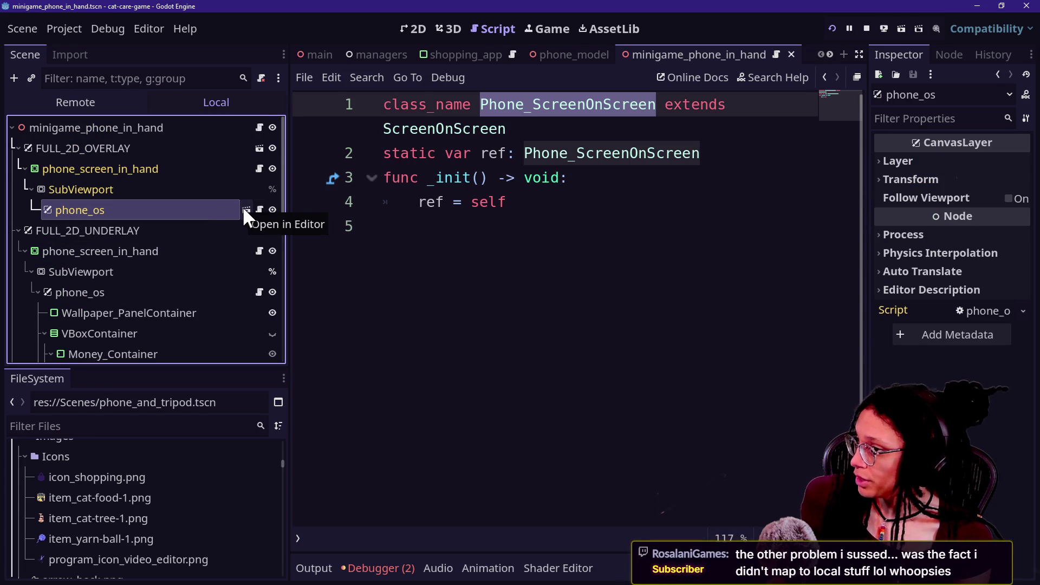
click(224, 187)
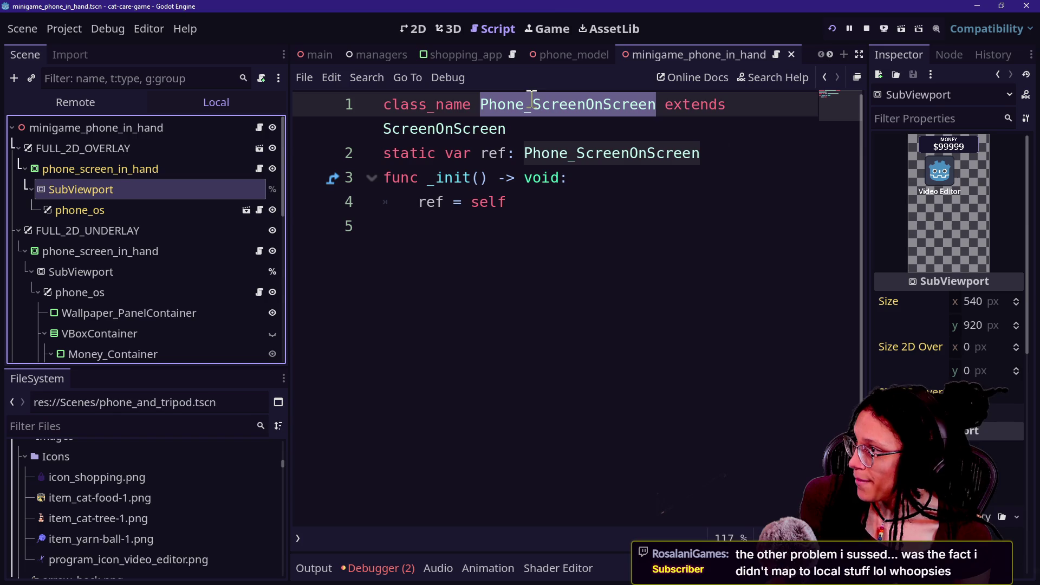
click(550, 25)
click(547, 454)
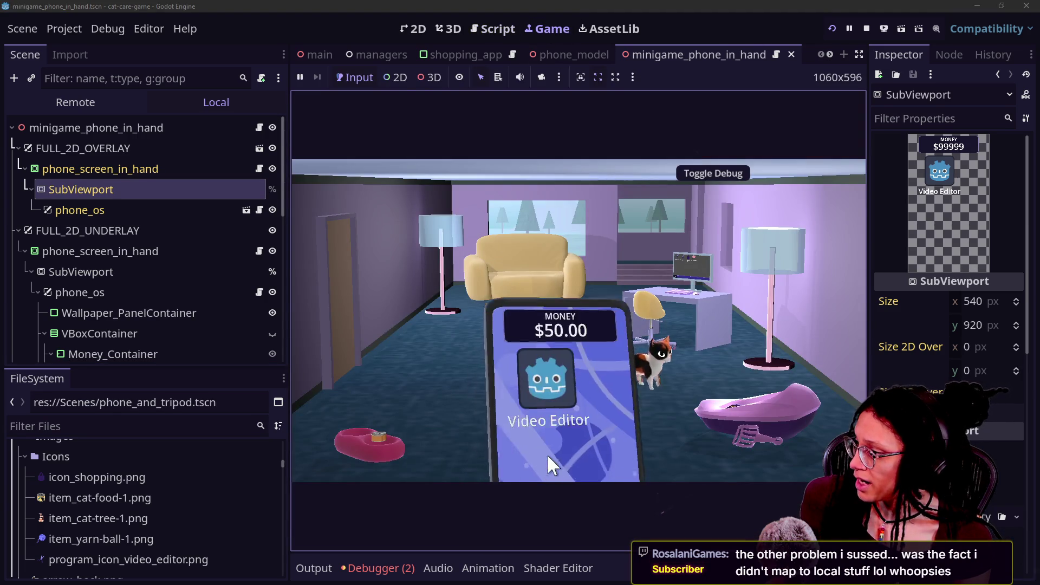
Restart the game and raise the phone, which now shows only its plain wallpaper
click(833, 29)
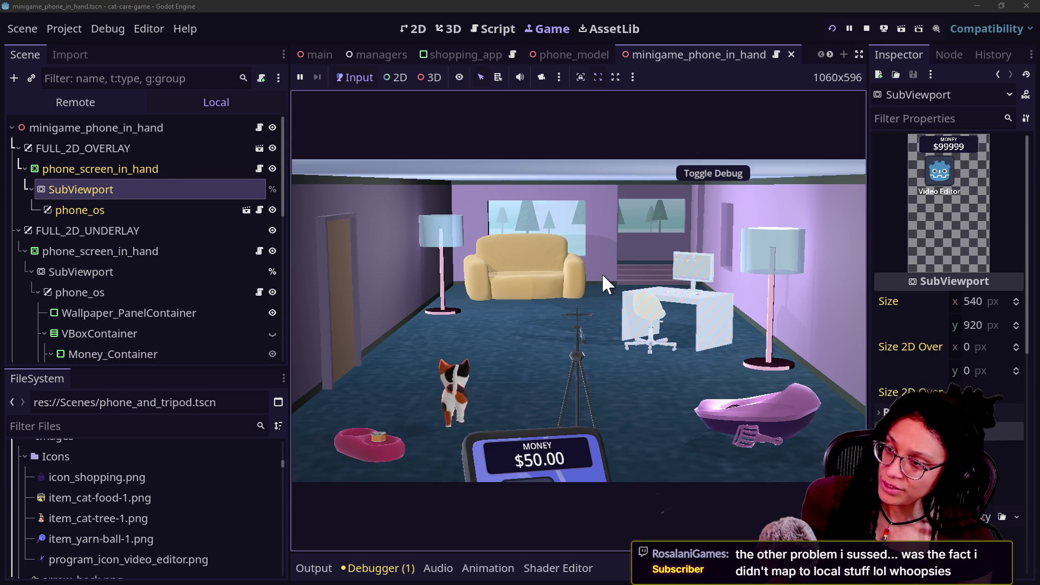
click(528, 444)
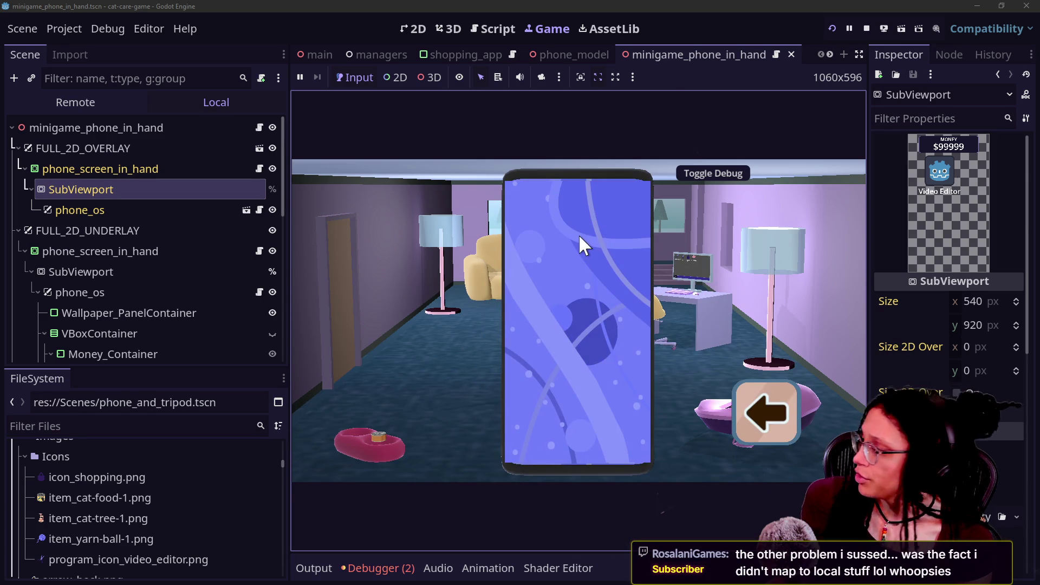
click(96, 197)
Inspect the phone_screen_in_hand container and SubViewport, then select the underlay's phone_screen_in_hand node
click(96, 168)
click(106, 184)
click(500, 252)
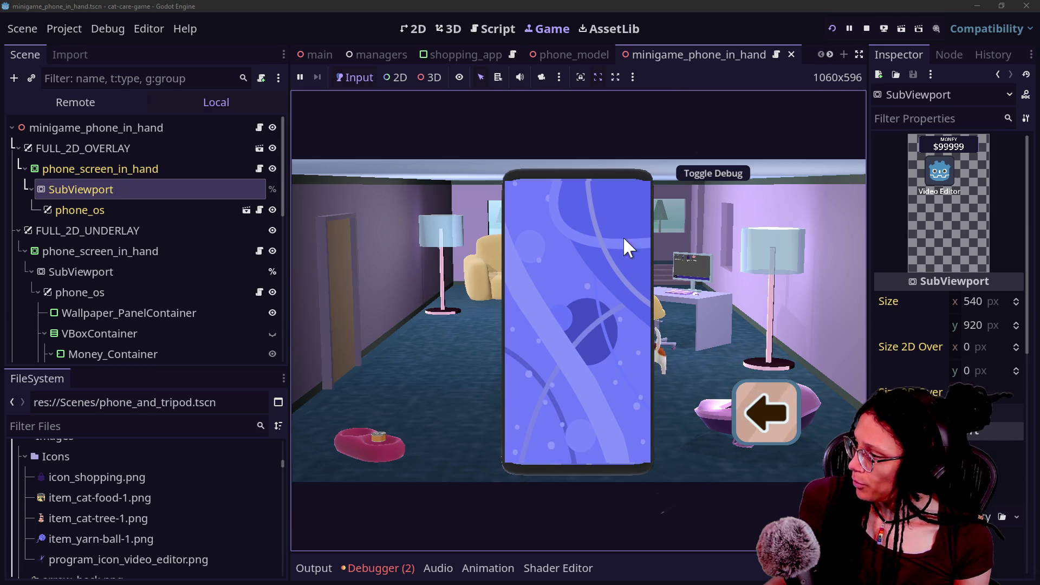
click(155, 251)
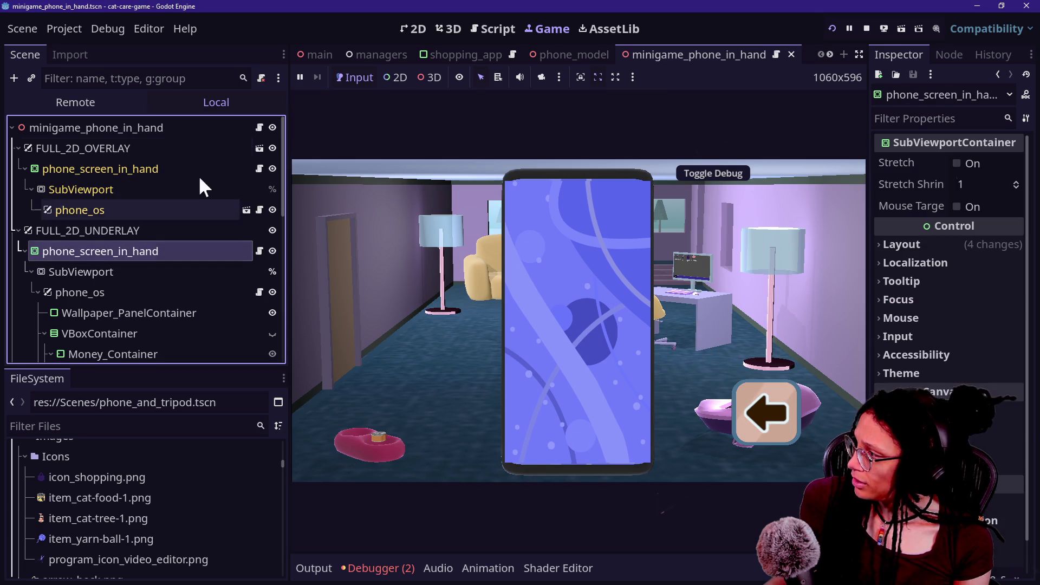
scroll(224, 147, down, 3)
scroll(223, 157, down, 10)
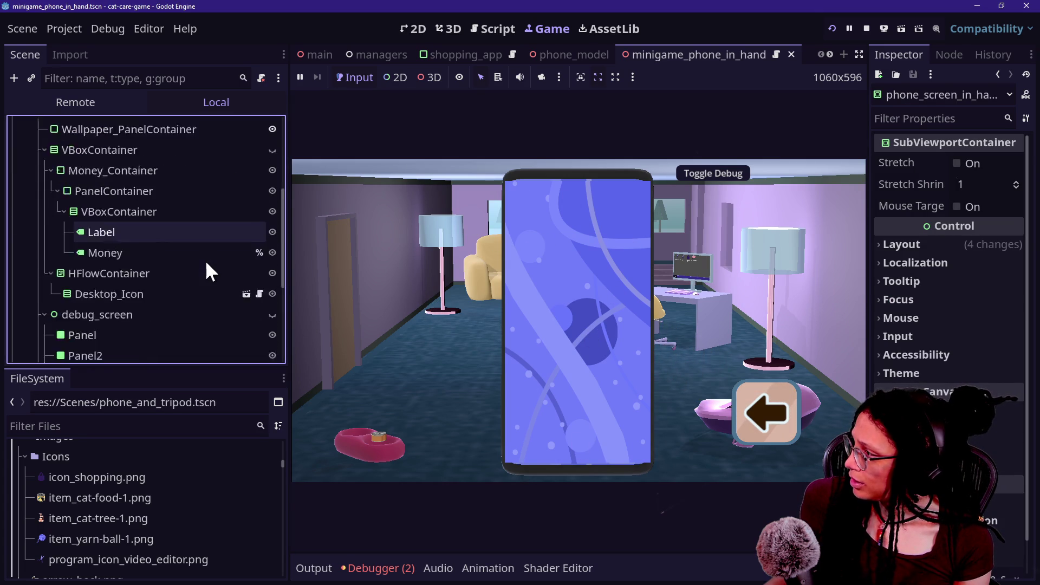
click(205, 263)
click(148, 245)
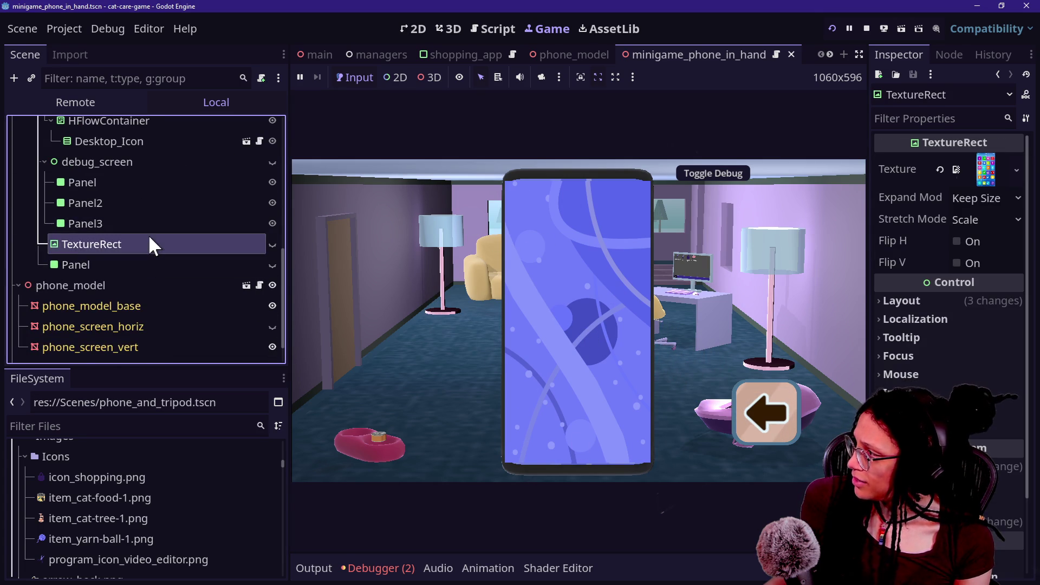
scroll(148, 235, up, 5)
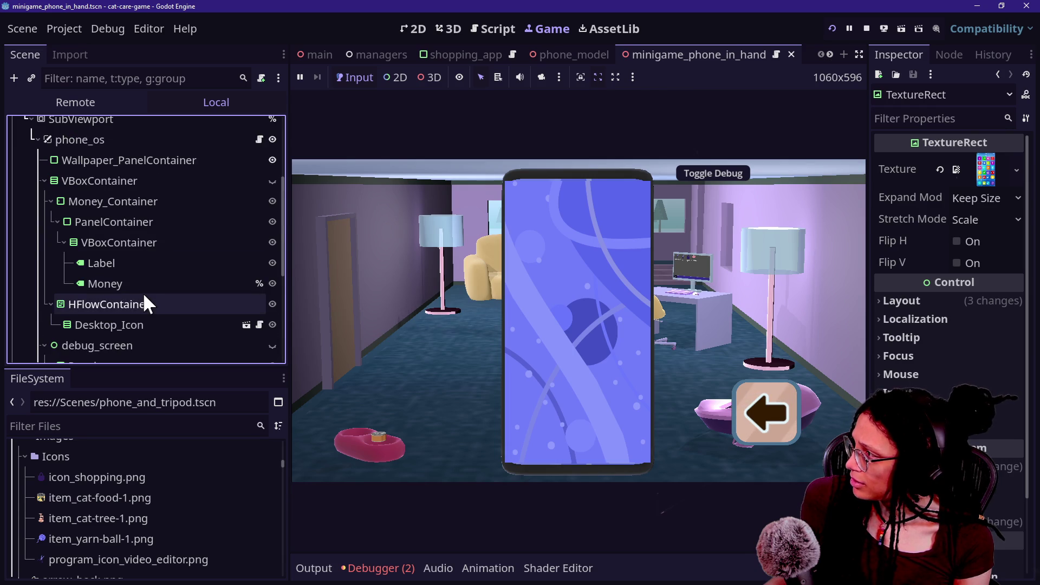
scroll(143, 292, down, 5)
scroll(144, 296, down, 2)
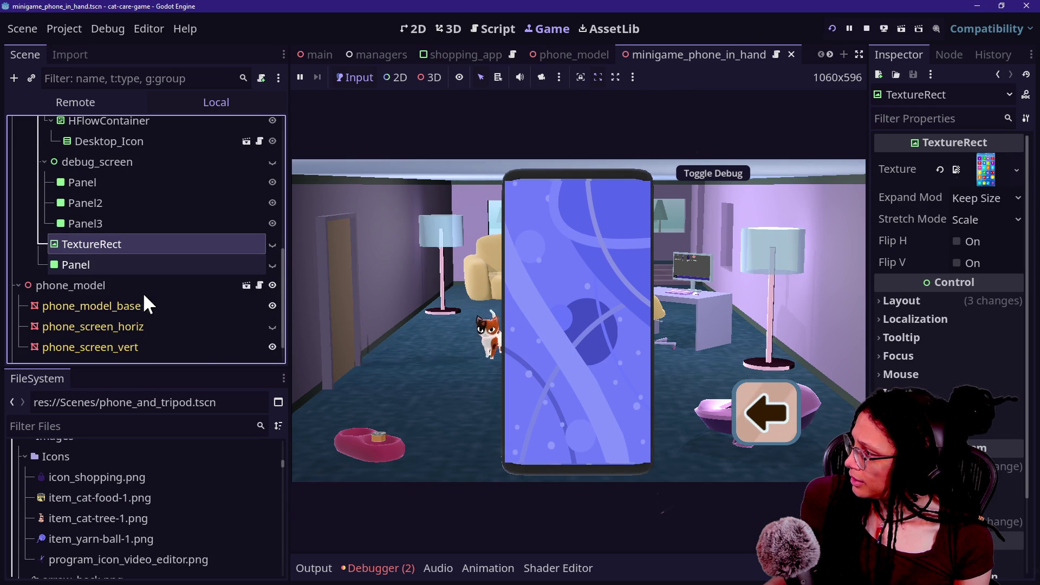
scroll(157, 344, up, 1)
scroll(154, 336, up, 8)
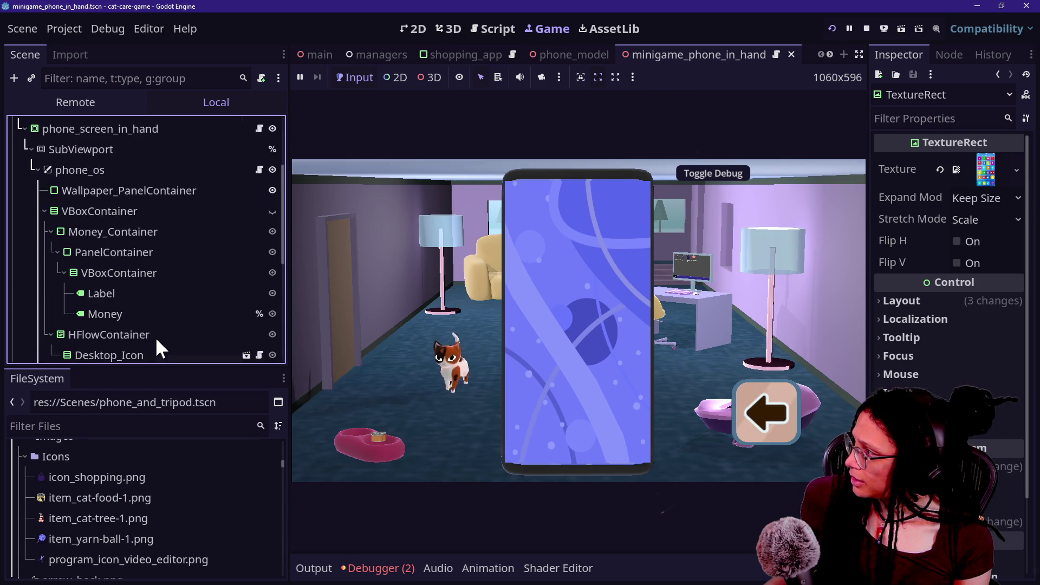
click(140, 219)
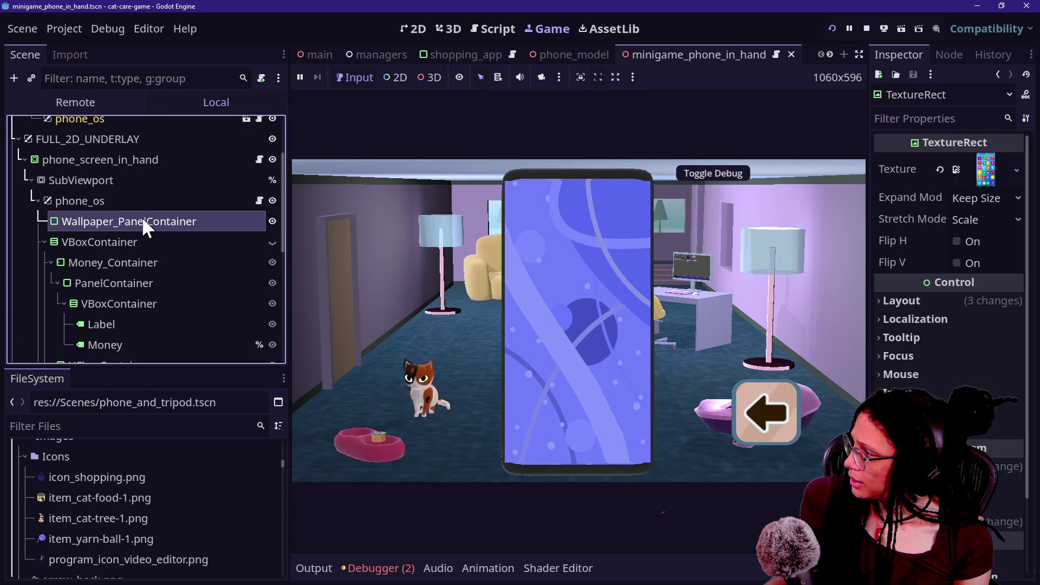
Open the underlay phone_screen_in_hand's script, remove it from the node, and save the scene
click(134, 199)
click(146, 159)
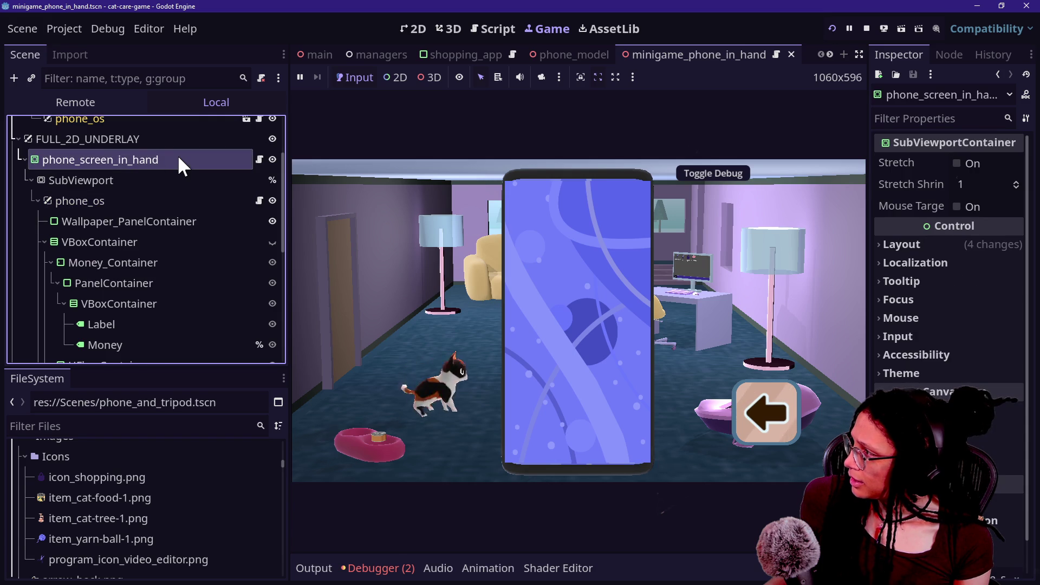
click(258, 159)
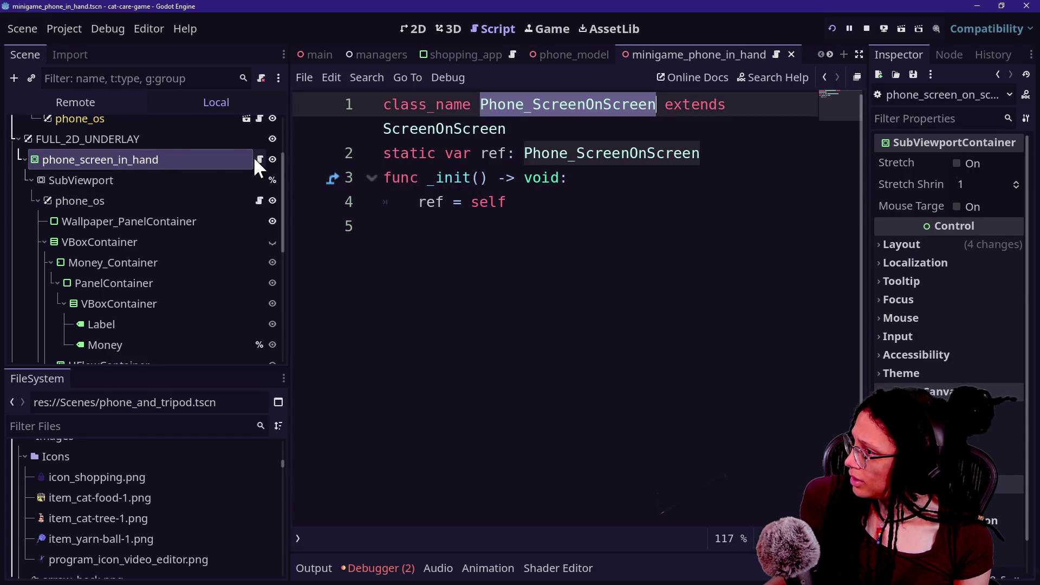
right_click(200, 158)
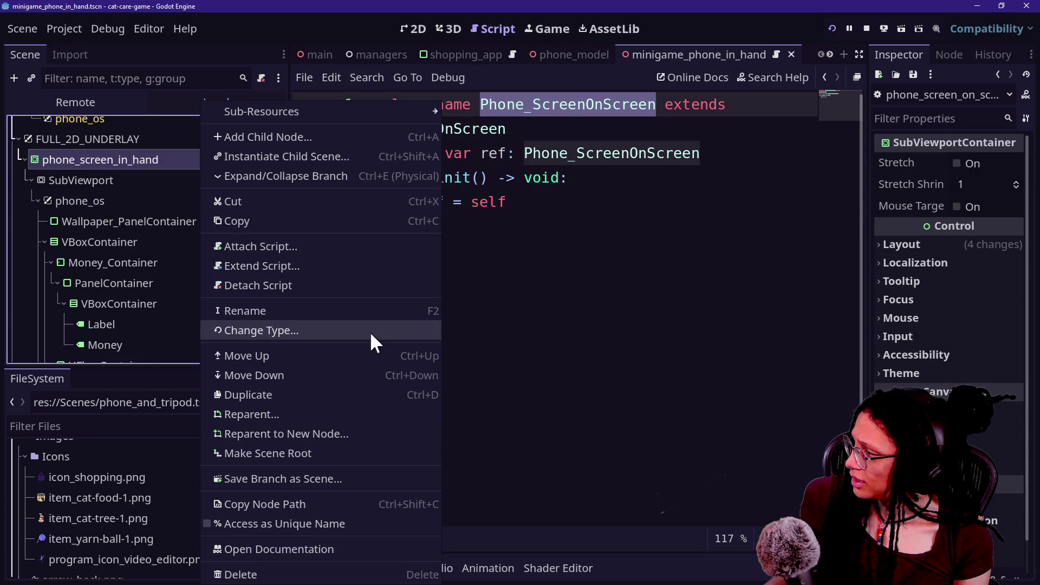
click(338, 282)
click(837, 22)
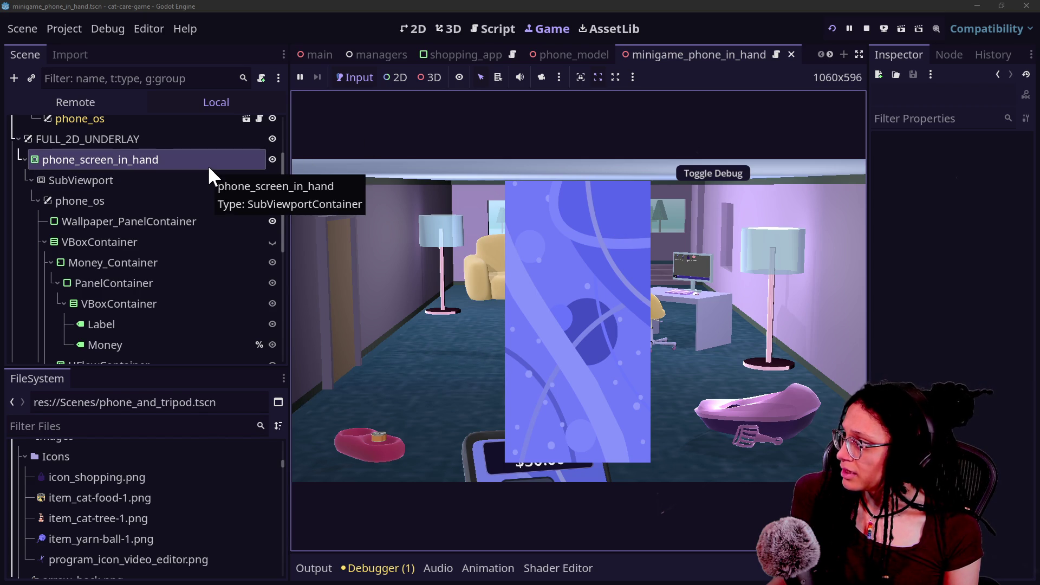
Reopen the Phone_ScreenOnScreen script, copy the phone_screen_in_hand node, and look over its opening lines
click(236, 178)
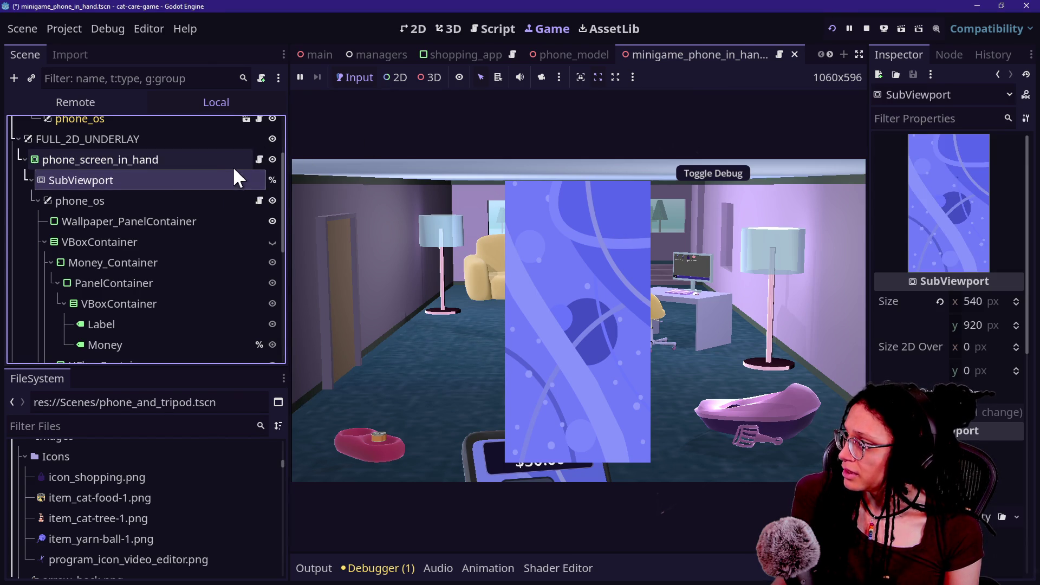
click(236, 163)
click(260, 159)
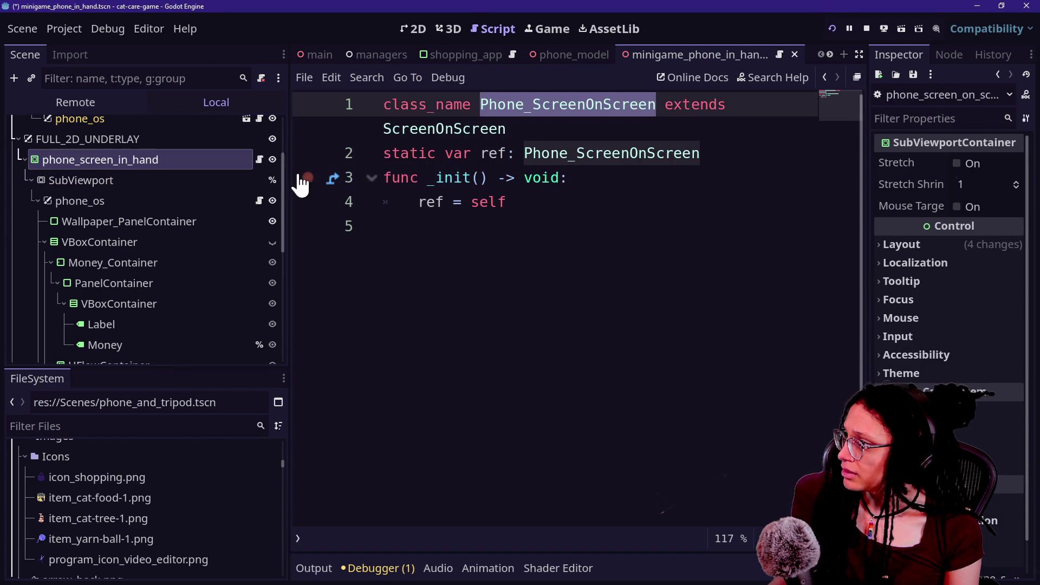
right_click(193, 158)
click(221, 220)
scroll(225, 210, up, 1)
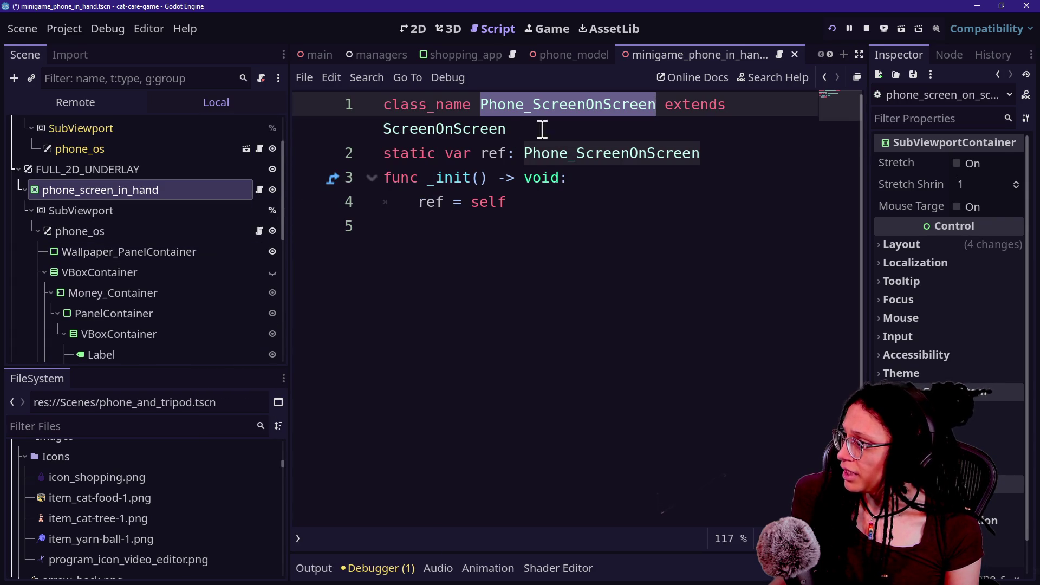
drag(474, 130, 541, 206)
click(471, 128)
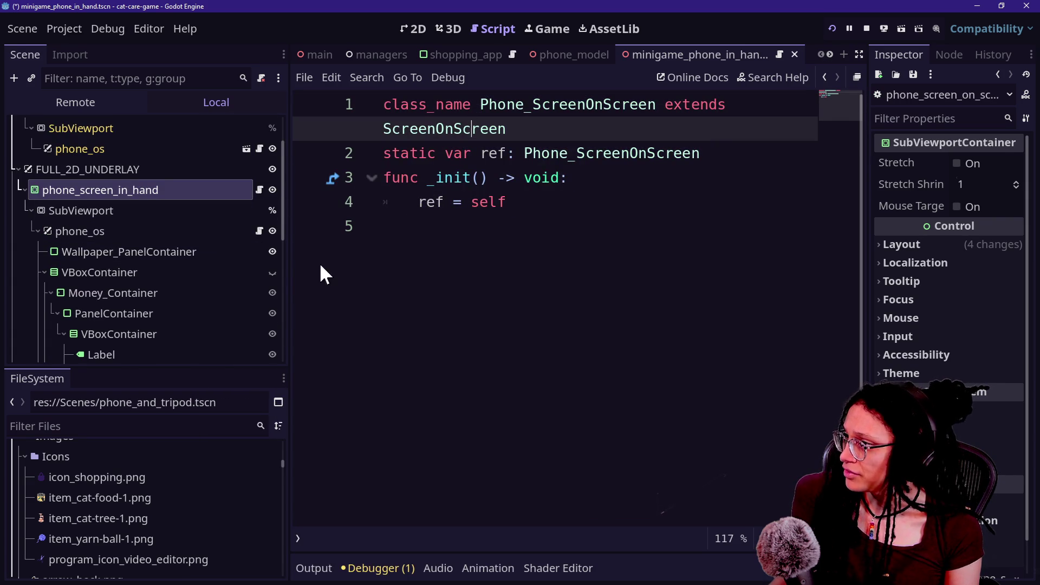
Check the node actions for SubViewport and phone_screen_in_hand, then place the caret on ScreenOnScreen
right_click(187, 208)
click(174, 198)
right_click(172, 194)
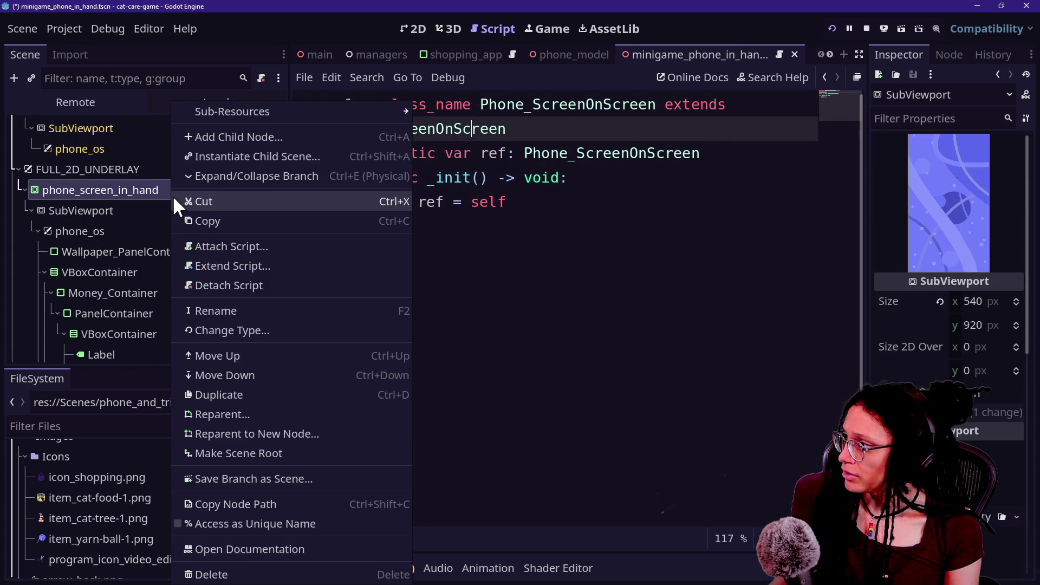
click(165, 194)
right_click(168, 193)
click(652, 157)
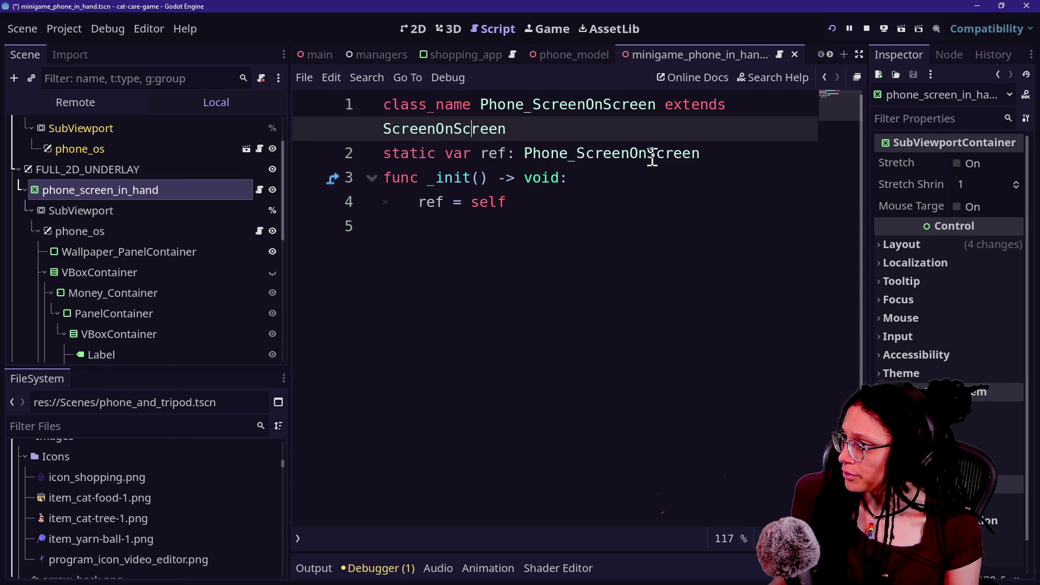
click(624, 156)
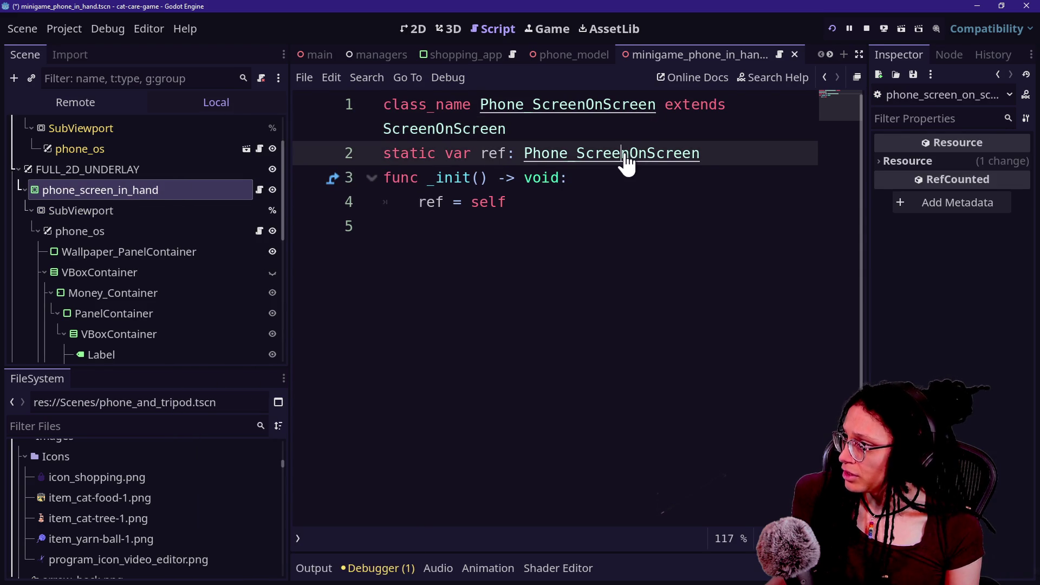
In the ScreenOnScreen base script, select the whole _ready_visibility function for copying
ctrl+click(471, 132)
scroll(601, 232, down, 2)
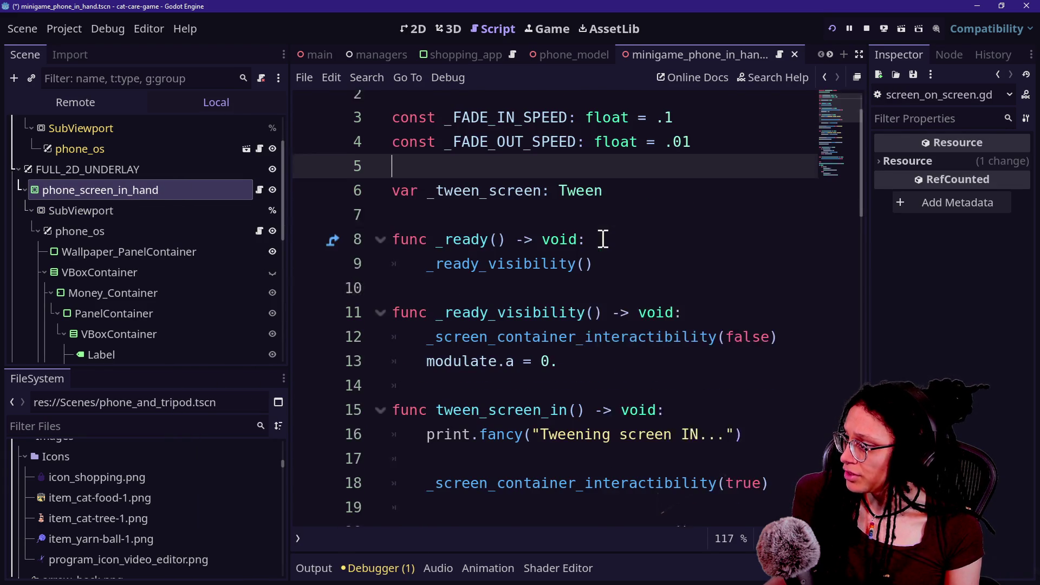
mouse_move(489, 333)
mouse_down()
mouse_move(471, 320)
mouse_move(673, 352)
mouse_up()
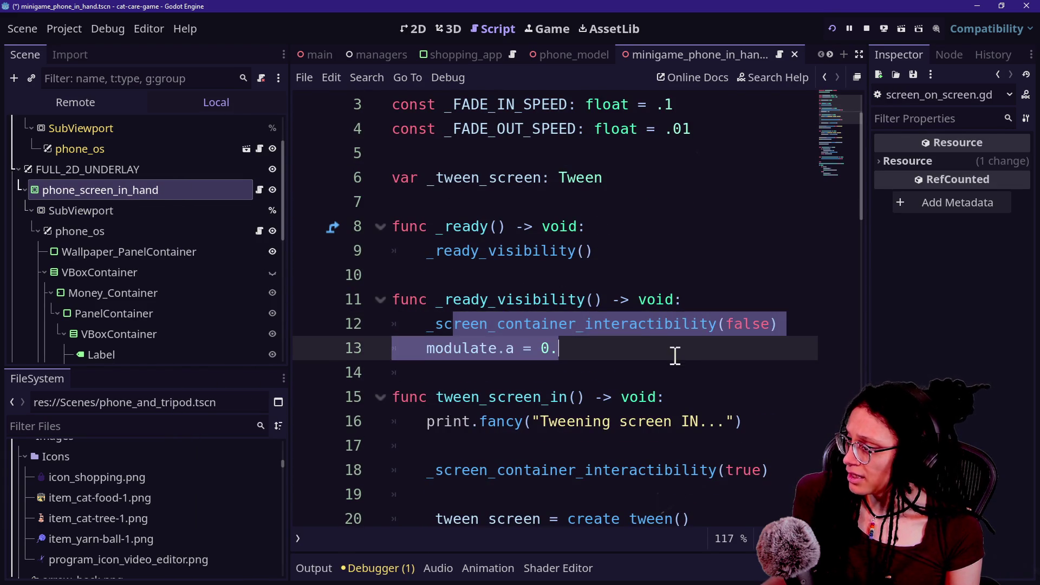
drag(568, 355, 402, 305)
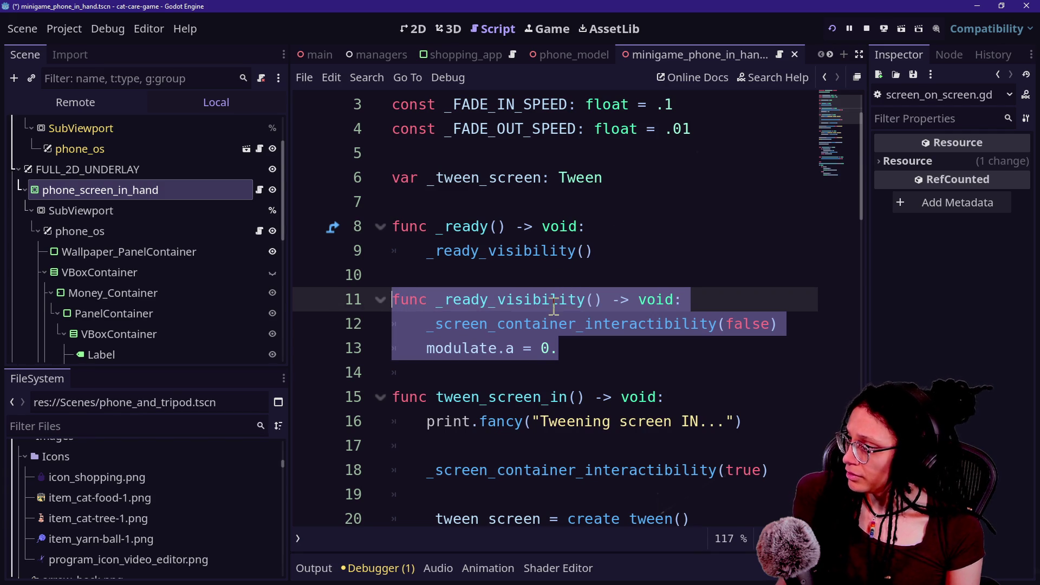
scroll(530, 325, down, 3)
drag(435, 177, 627, 399)
click(683, 524)
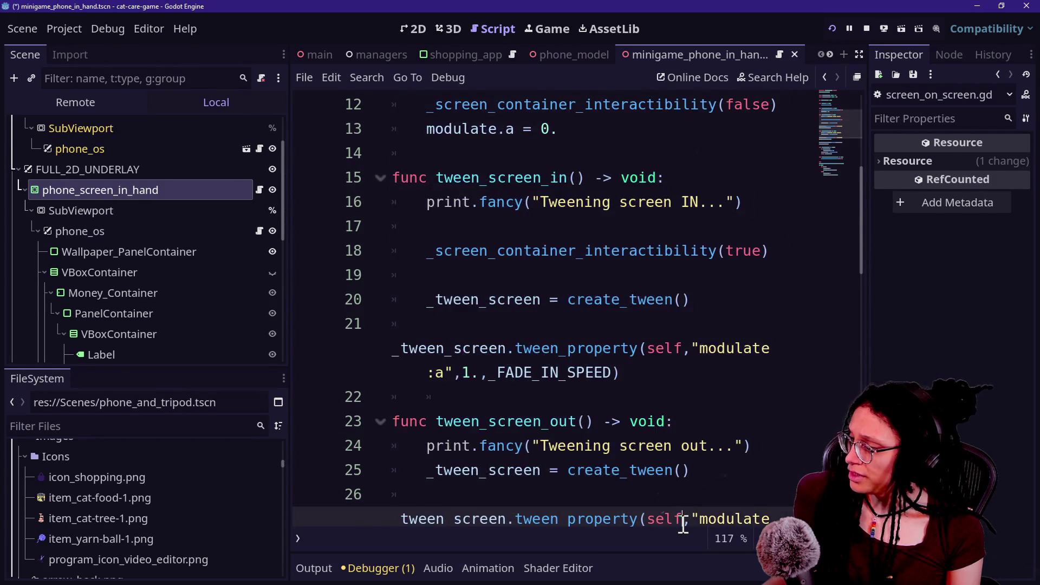
scroll(683, 524, up, 4)
mouse_move(465, 447)
mouse_down()
mouse_move(599, 394)
mouse_move(506, 421)
mouse_up()
click(601, 397)
drag(421, 388, 358, 357)
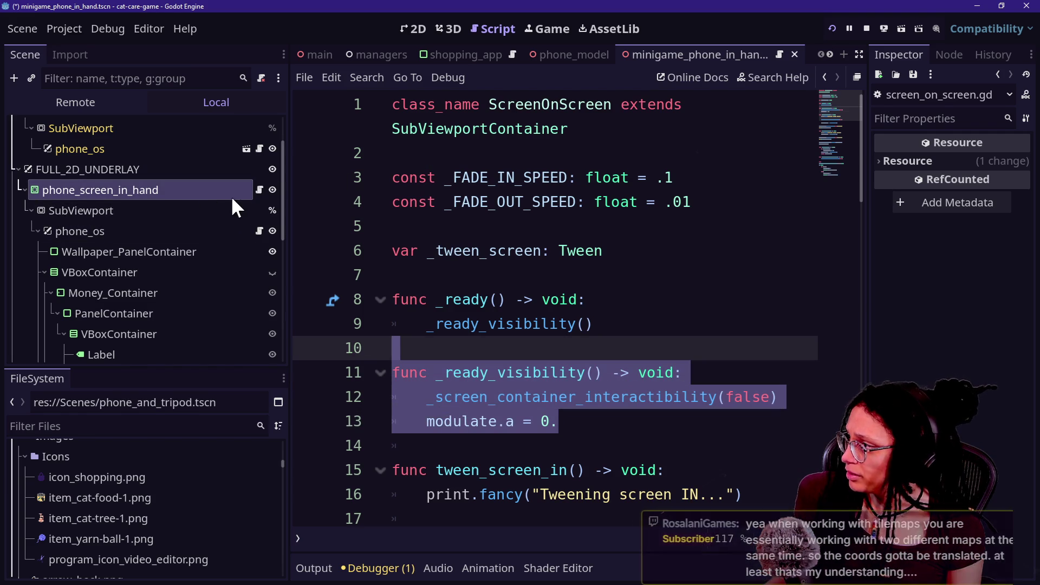
Return to phone_screen_in_hand and detach its current script
click(259, 190)
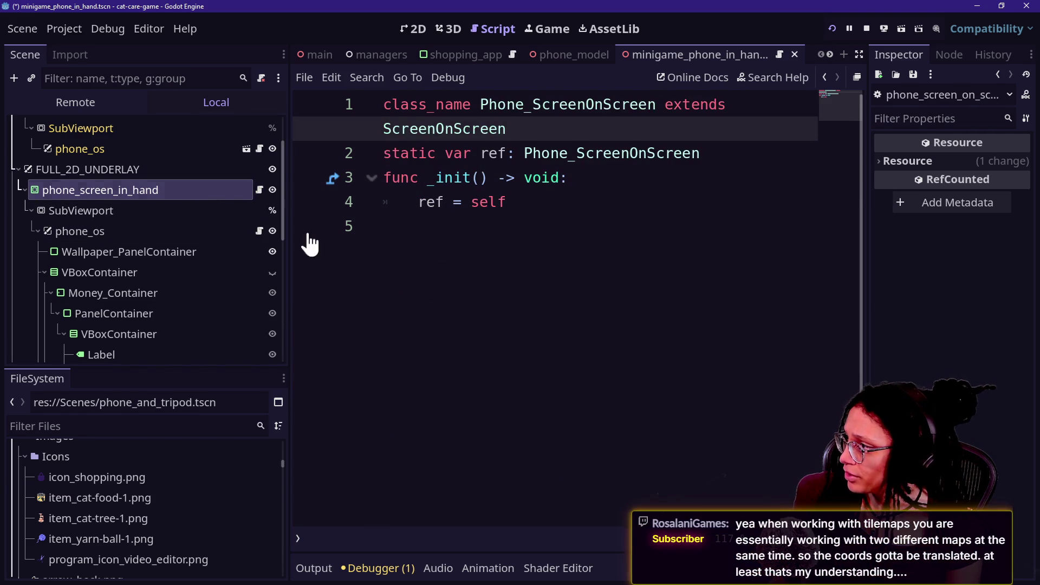
right_click(208, 196)
click(264, 286)
right_click(184, 190)
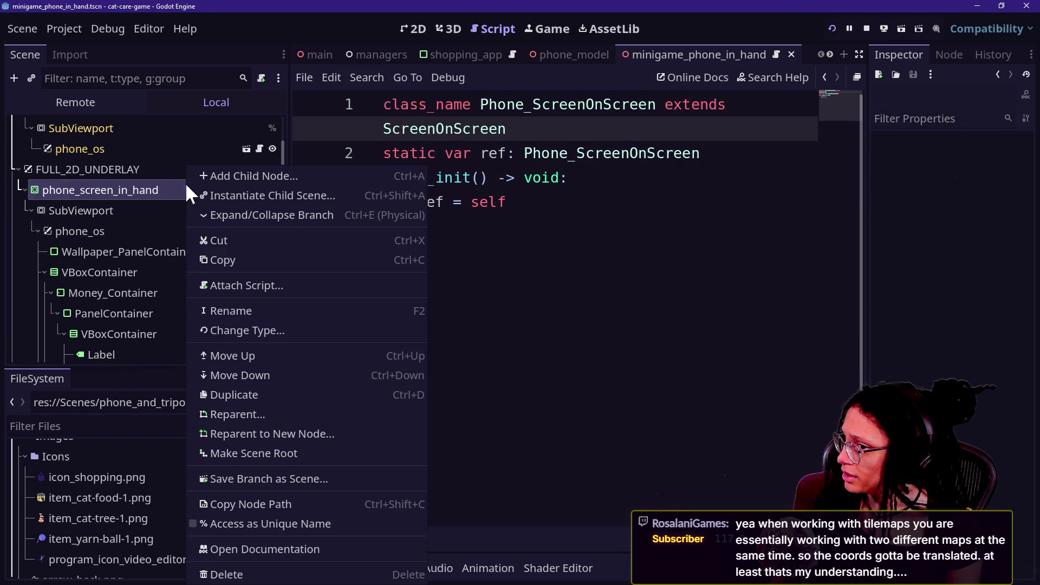
Attach a new script at res://Scripts/phone_screen_in_hand_underlay.gd to phone_screen_in_hand
click(259, 283)
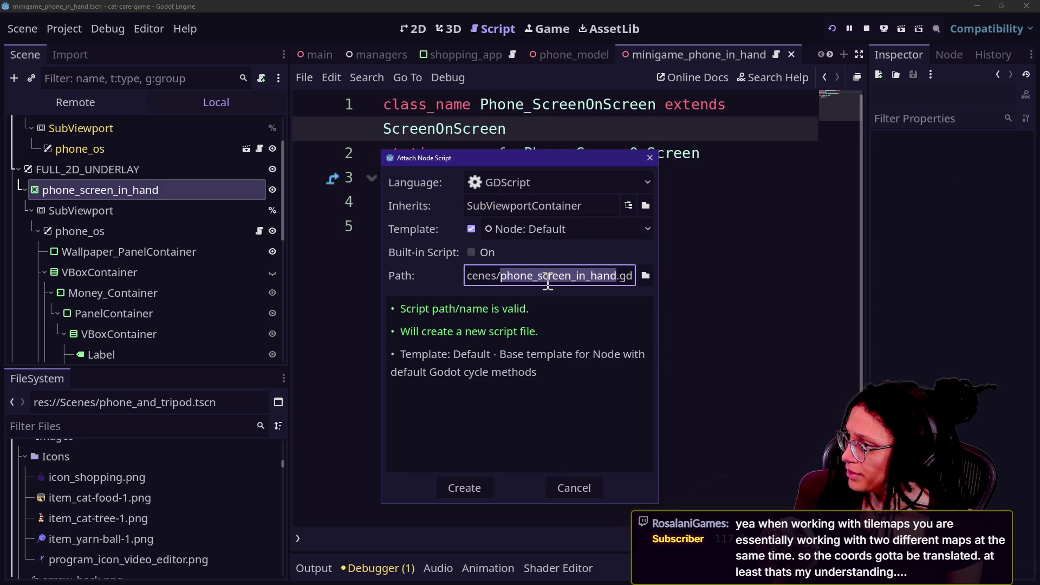
click(497, 276)
key(BackSpace)
key(BackSpace)
key(BackSpace)
text(ripts)
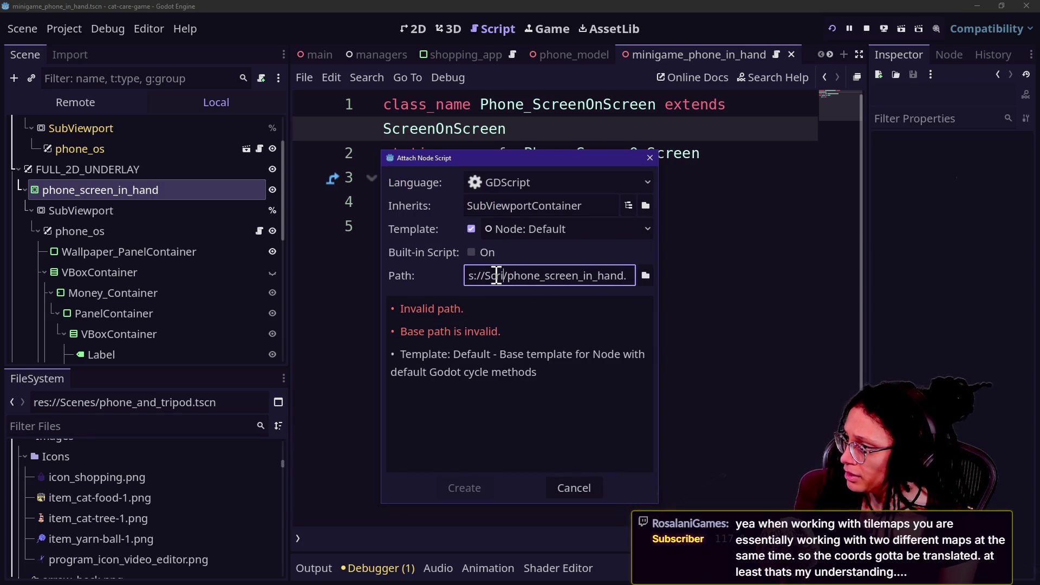
drag(551, 276, 650, 276)
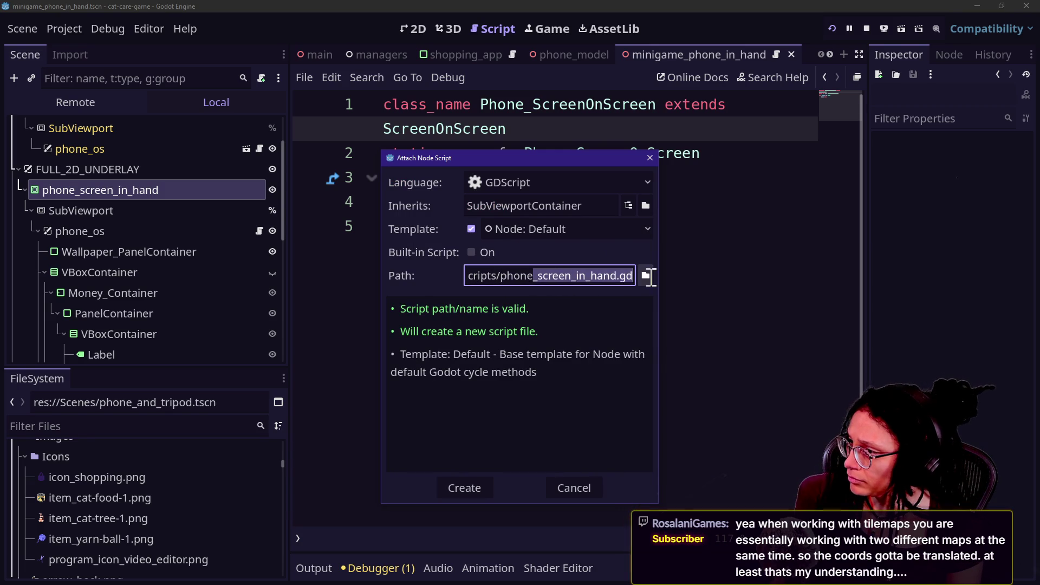
click(615, 275)
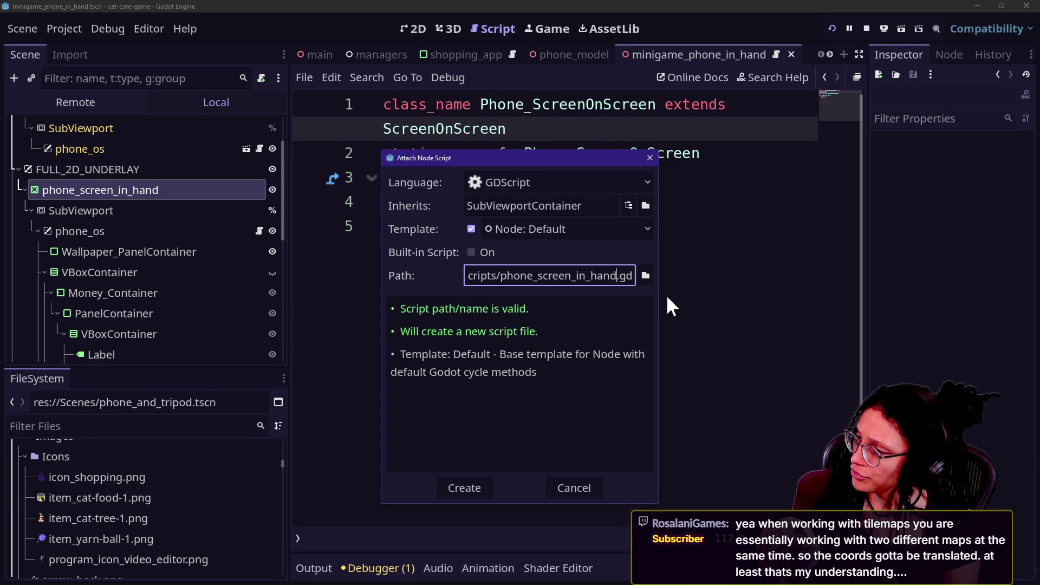
text(_underlay)
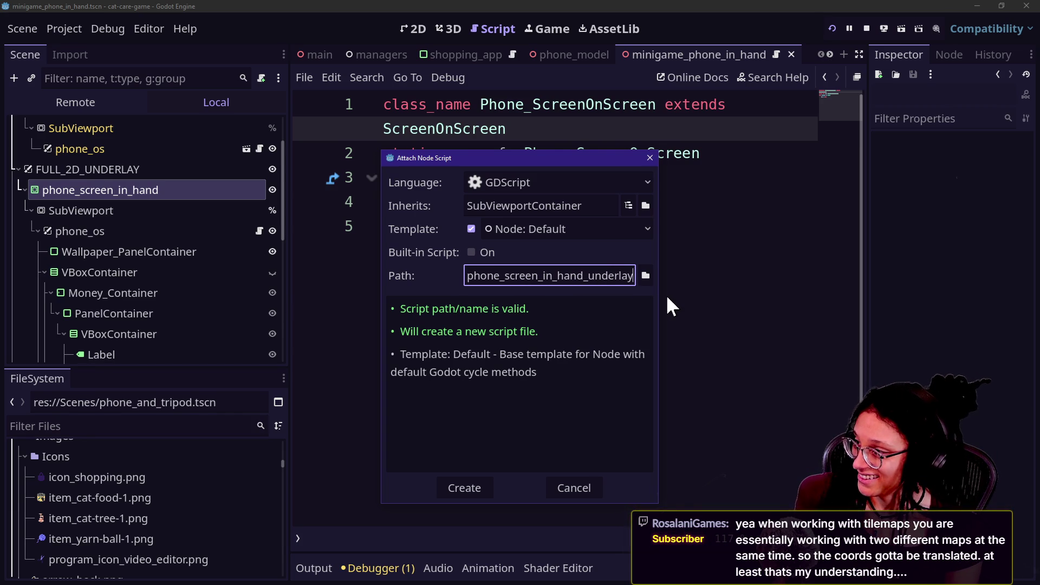
key(Return)
key(ctrl+a)
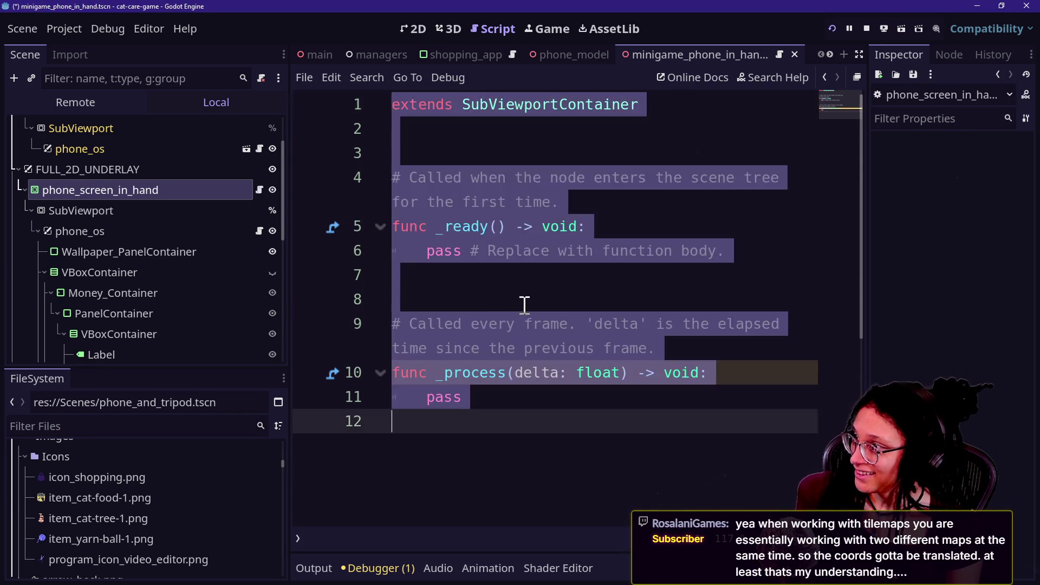
Paste _ready_visibility into the new script, plus the class_name, ref and _init lines from phone_os's script
key(ctrl+v)
click(383, 104)
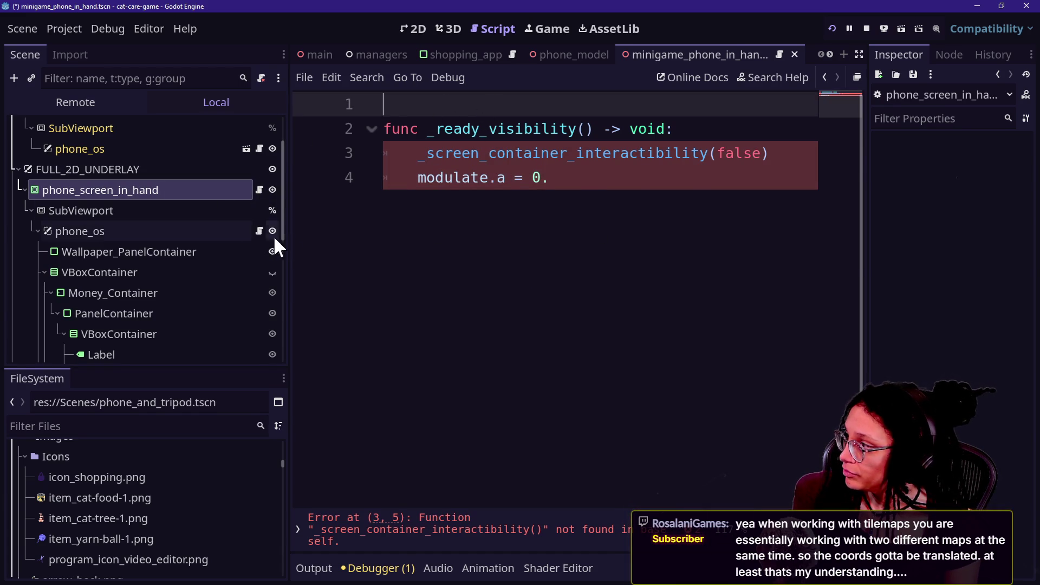
click(259, 230)
scroll(477, 179, up, 5)
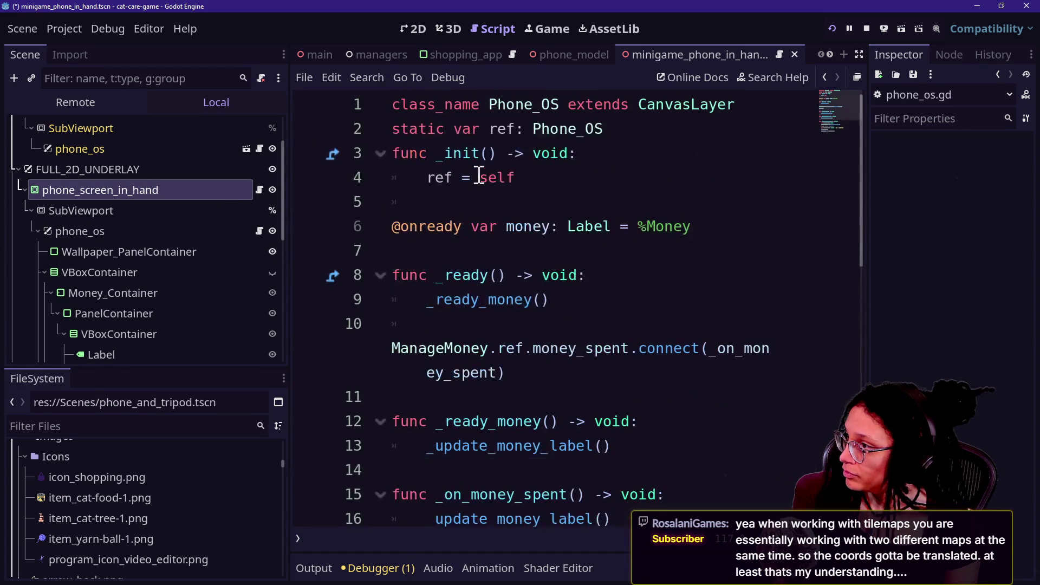
shift+click(539, 188)
click(261, 170)
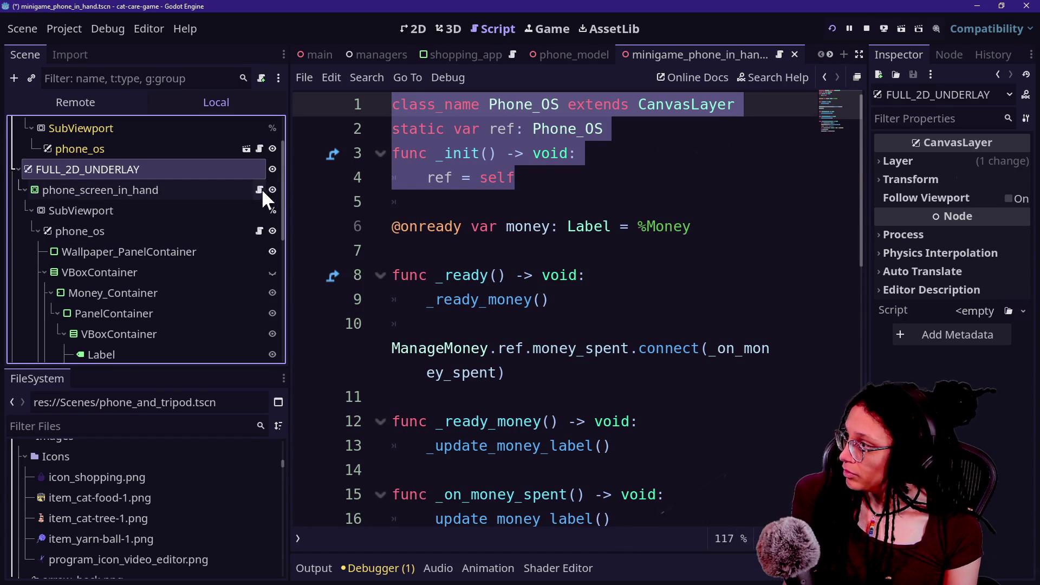
click(259, 190)
click(622, 200)
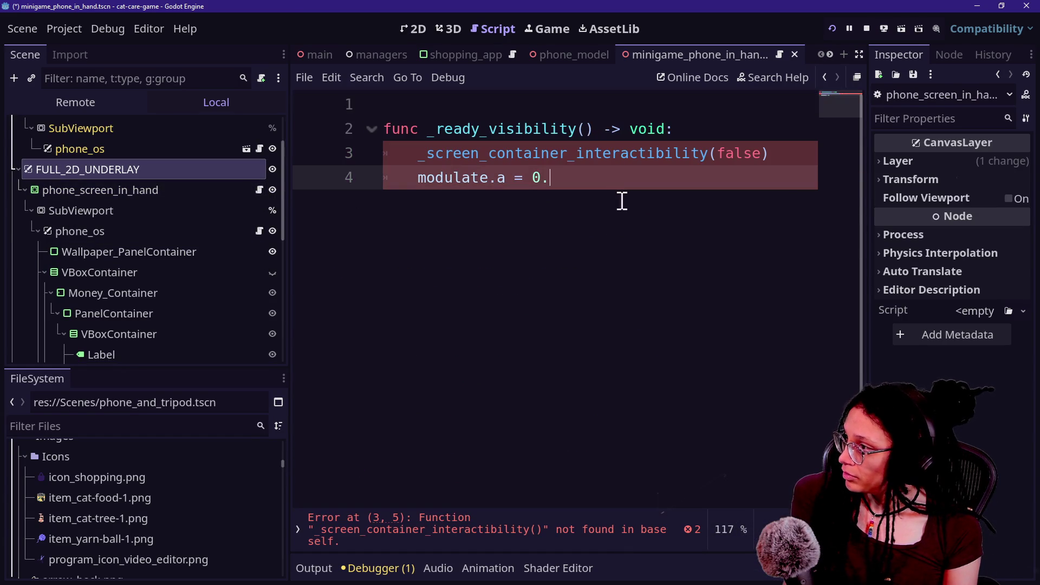
click(469, 111)
text(class_name Phone_OS extends CanvasLayer static var ref: Phone_OS func _init() -> void: 	ref = self)
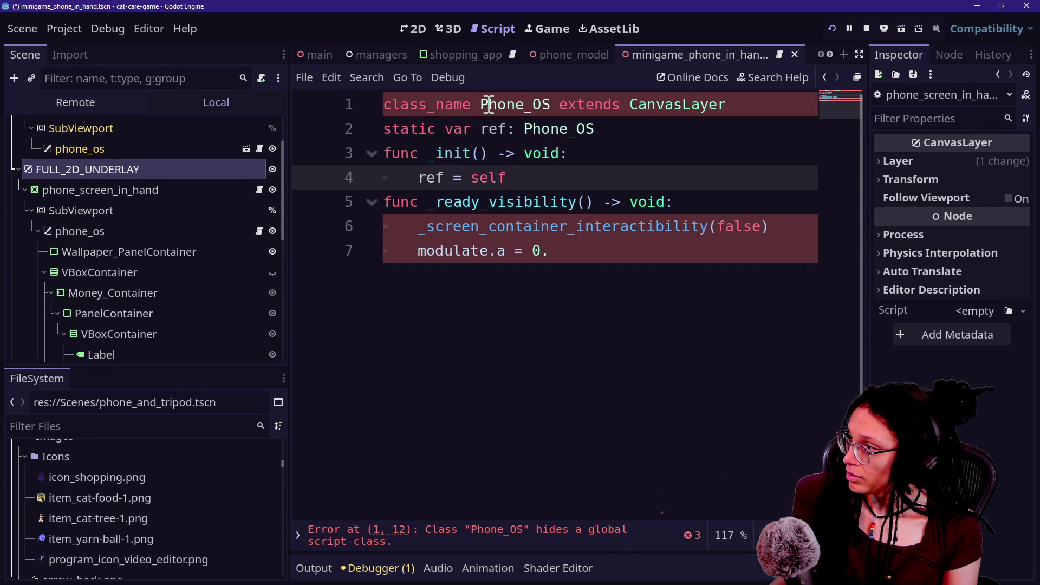
Rename both Phone_OS occurrences to Phone_ScreenInHand_Underlay
double_click(489, 104)
mouse_move(481, 101)
mouse_down()
mouse_move(580, 88)
mouse_move(548, 89)
mouse_up()
key(ctrl+d)
text(PhoneSc)
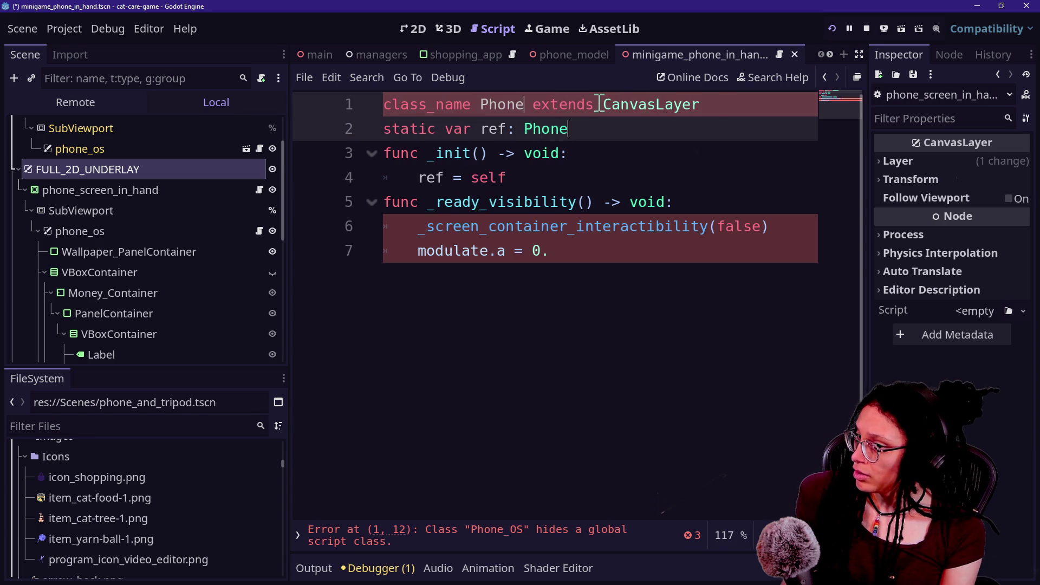
text(reen)
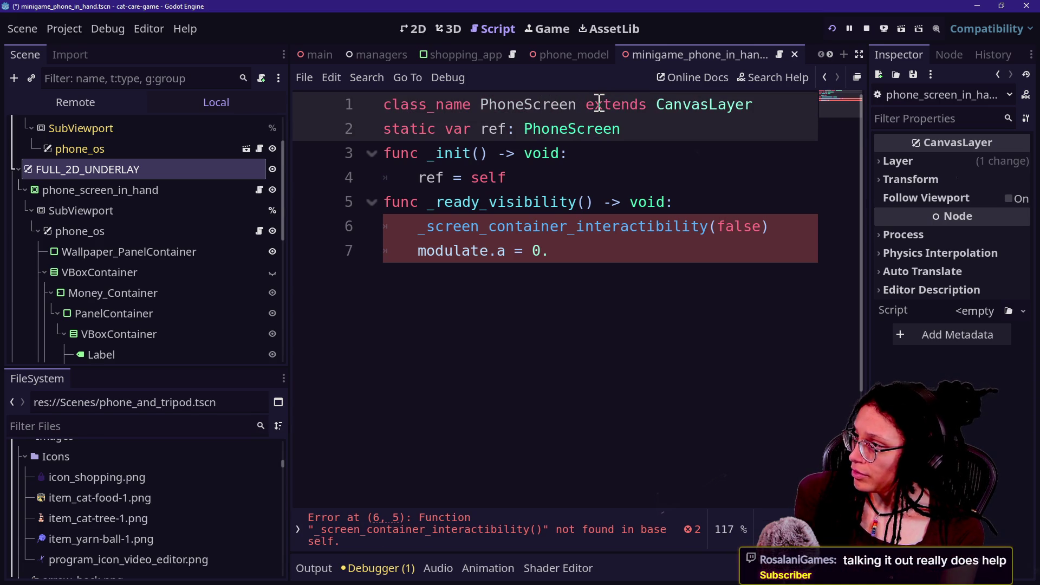
key(BackSpace)
key(BackSpace)
key(BackSpace)
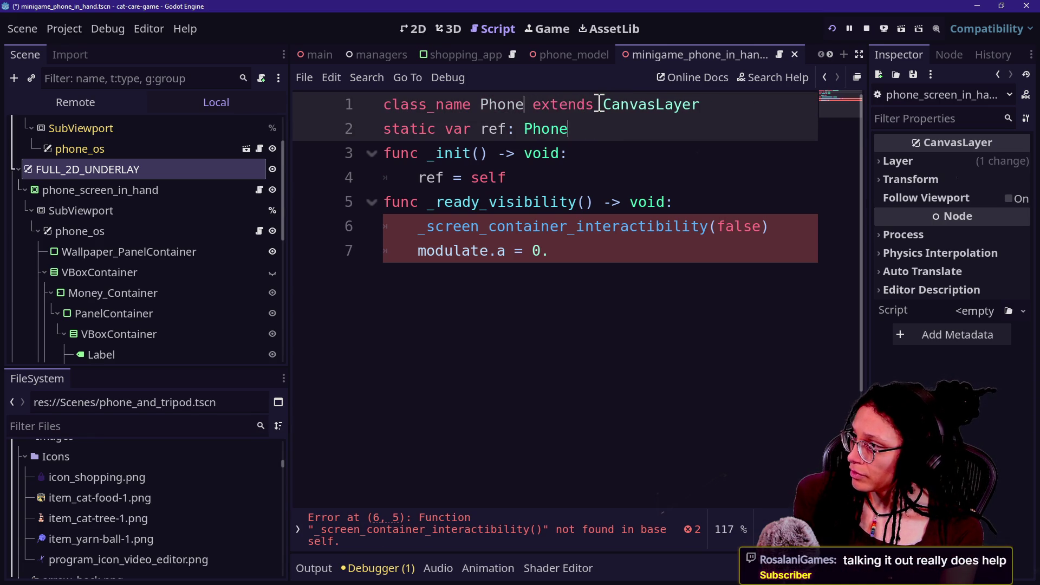
text(_ScreenInHan)
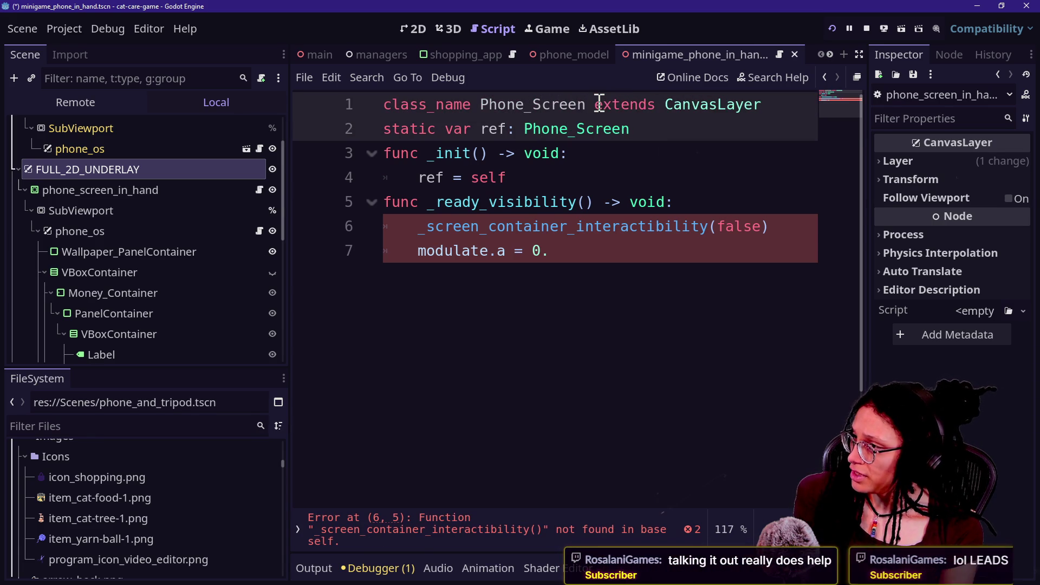
text(d_Underlay)
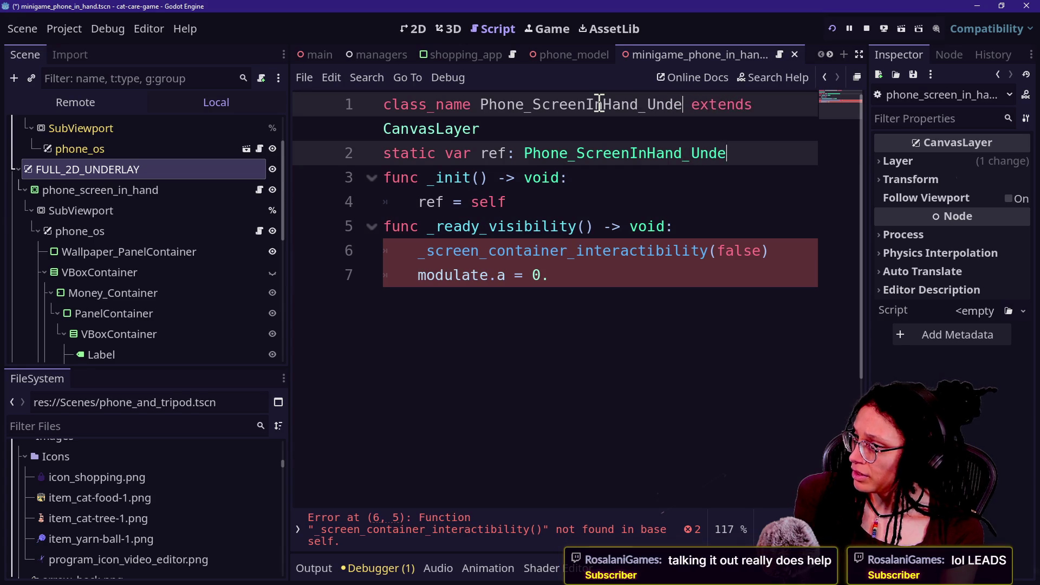
click(551, 153)
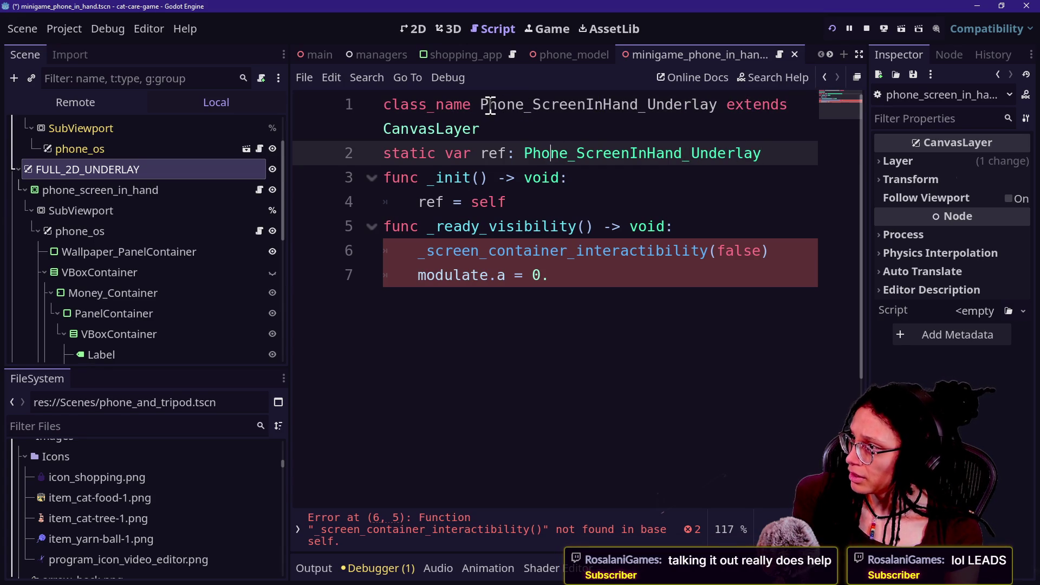
Change the base class from CanvasLayer to Phone_ScreenOnScreen
double_click(450, 129)
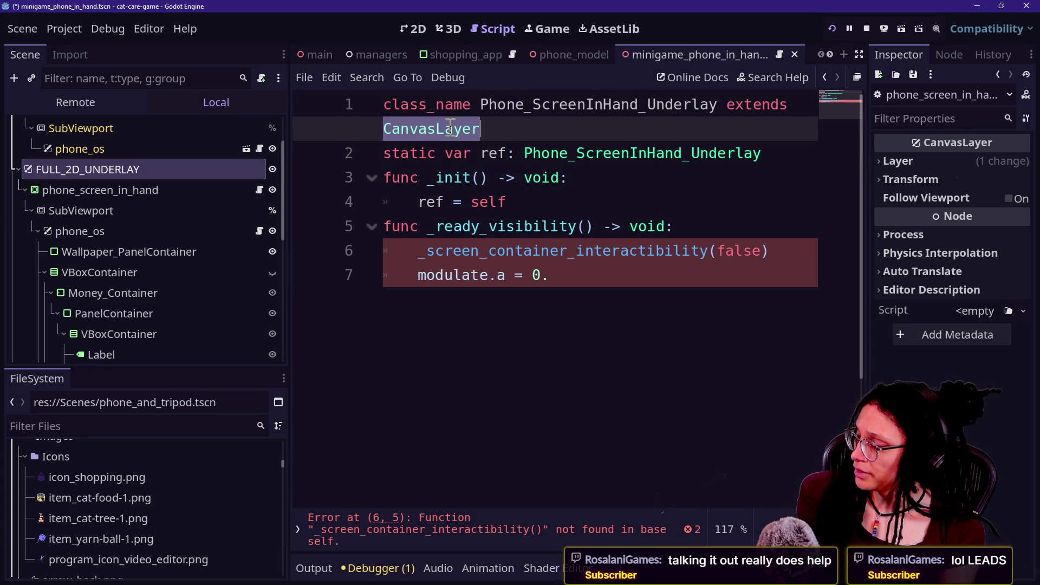
text(O)
key(BackSpace)
text(Phone)
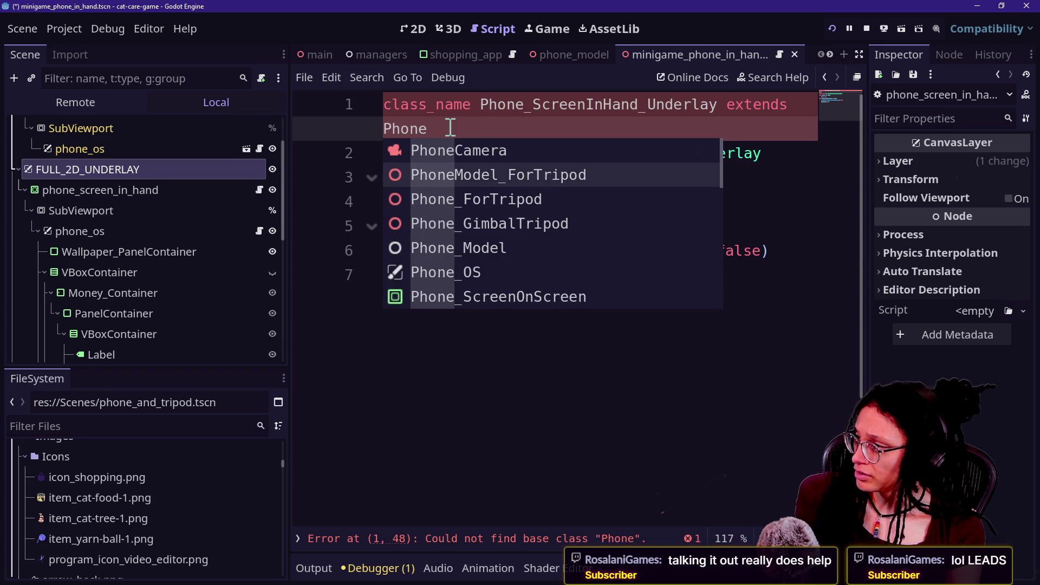
key(Down)
key(Down)
key(Down)
key(Return)
Replace the Phone_ScreenOnScreen parent class with SubViewportContainer
mouse_move(599, 129)
mouse_down()
mouse_move(383, 129)
mouse_move(489, 132)
mouse_move(425, 145)
mouse_move(364, 130)
mouse_up()
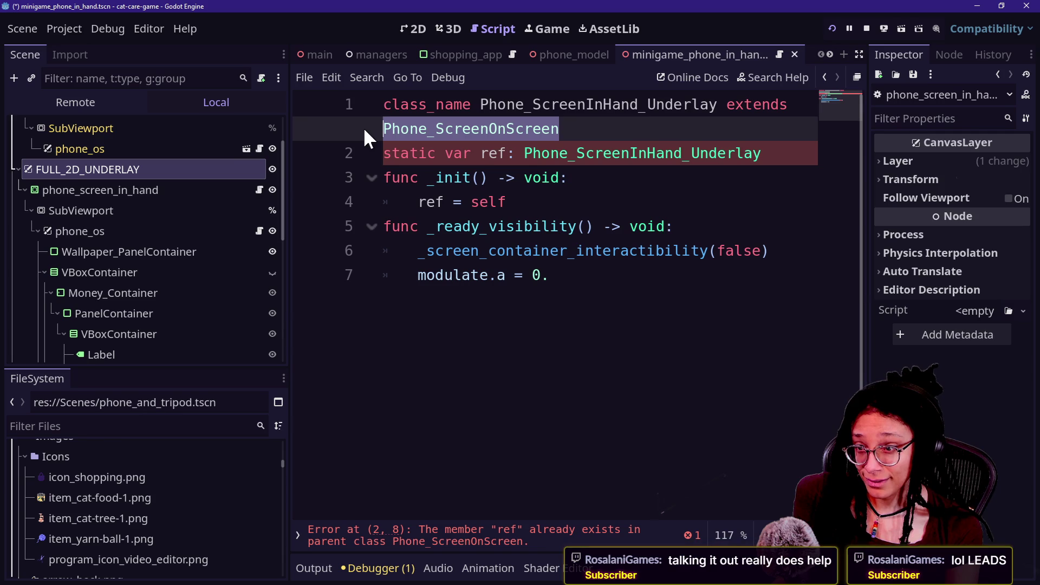
click(531, 132)
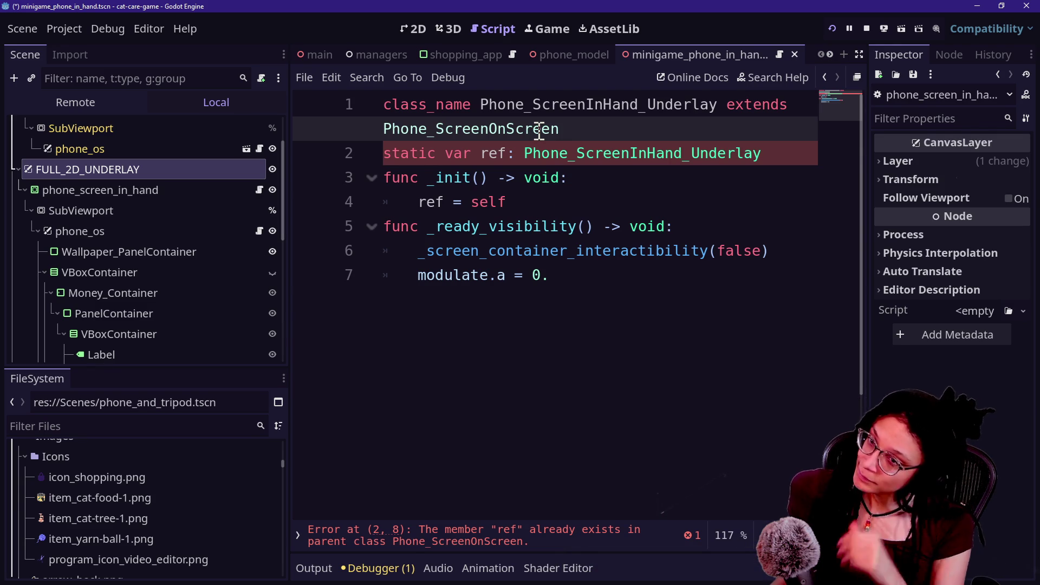
drag(586, 128, 325, 133)
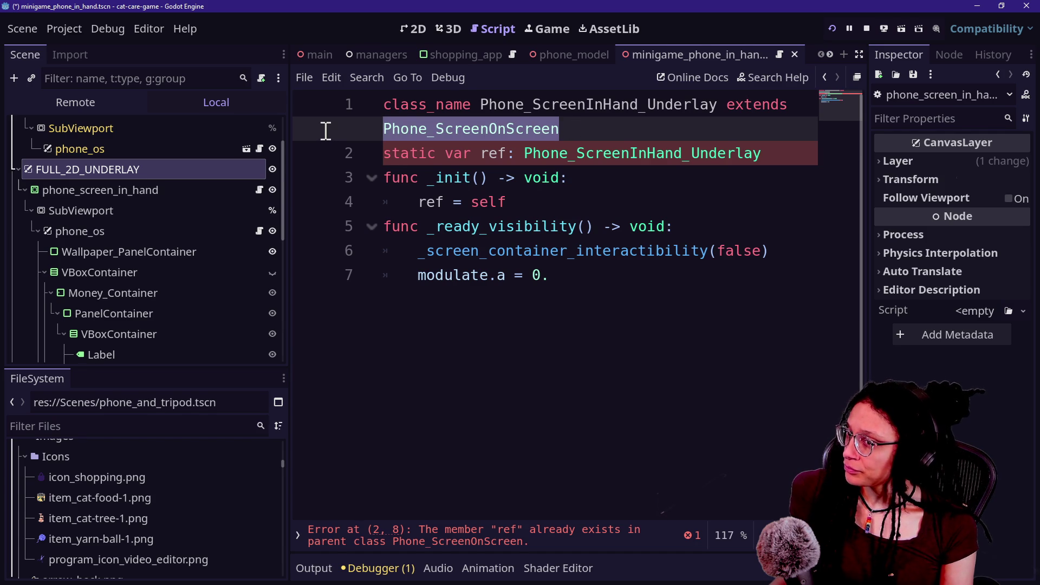
text(P)
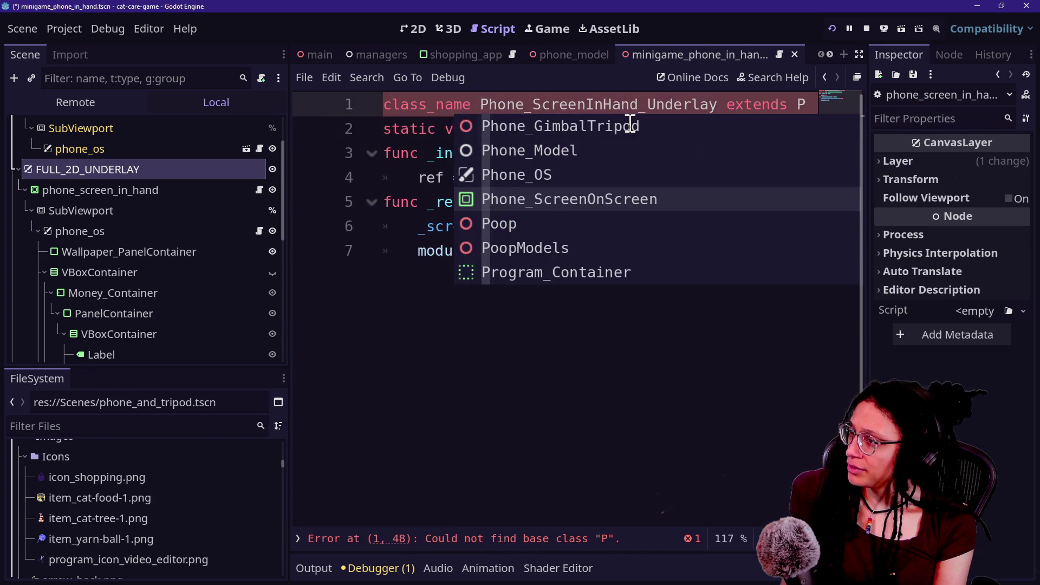
key(BackSpace)
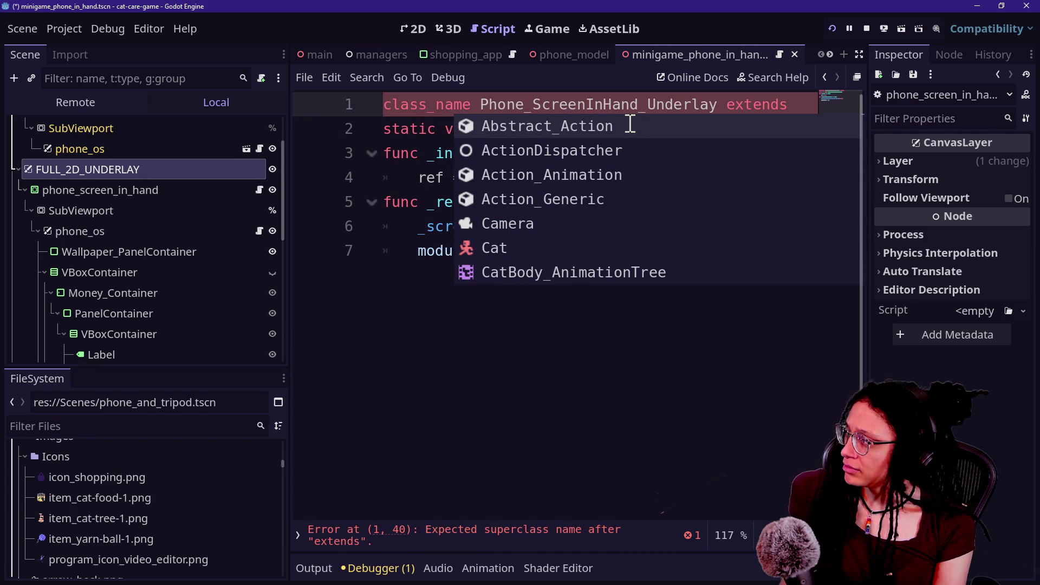
text(Sub)
key(Down)
key(Down)
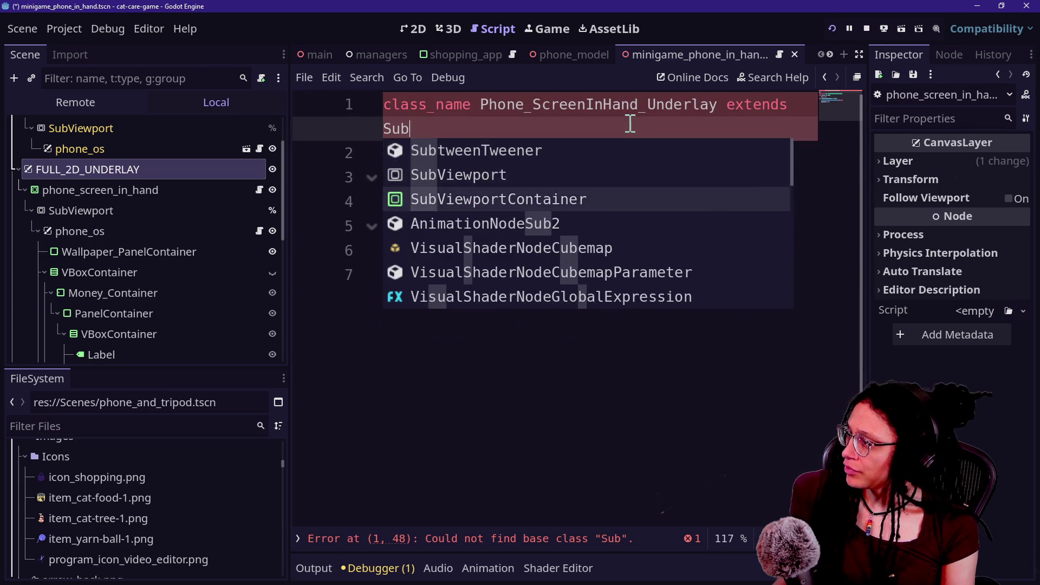
key(Return)
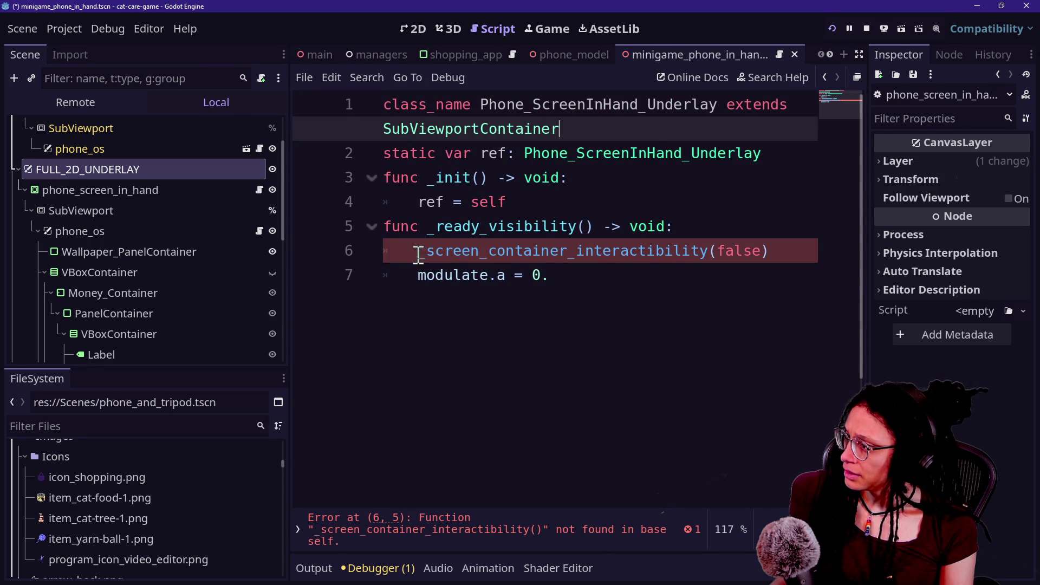
Delete the _screen_container_interactibility line, save, undo, and type Phone after extends before opening Task View
drag(420, 255, 763, 263)
key(BackSpace)
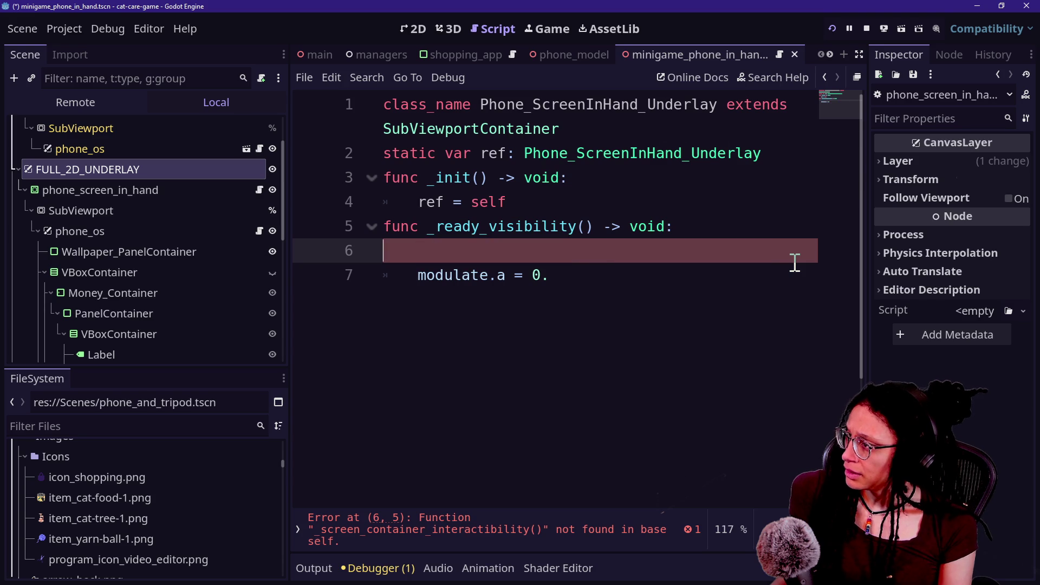
key(BackSpace)
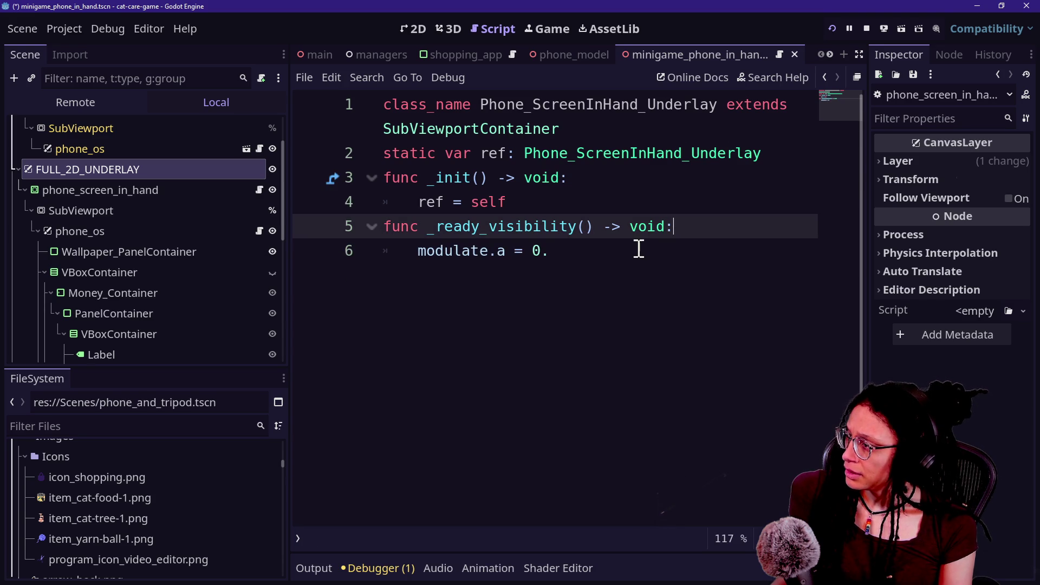
click(604, 203)
key(ctrl+s)
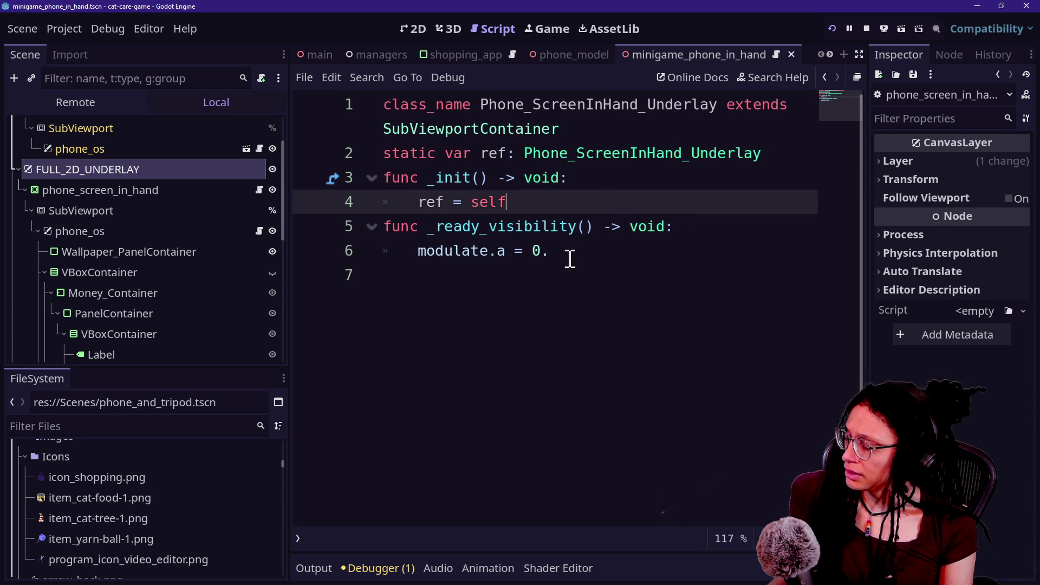
key(ctrl+z)
key(ctrl+z)
key(ctrl+z)
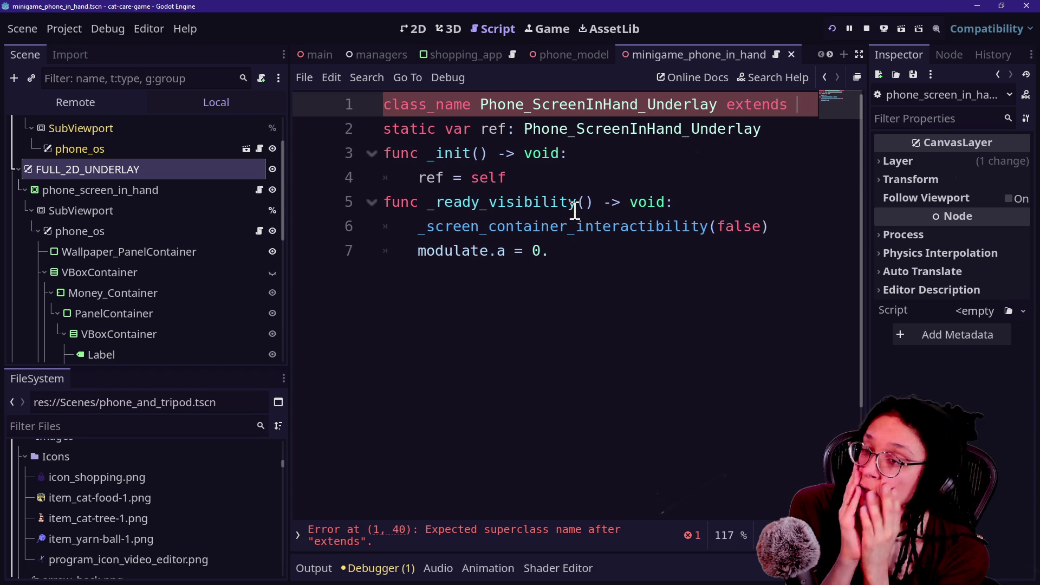
text(Phone)
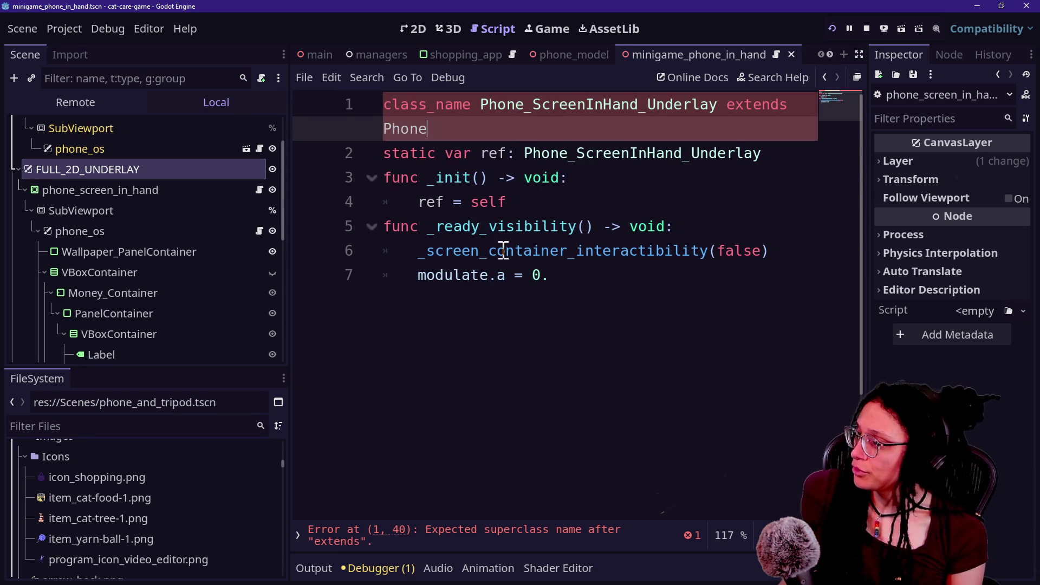
key(super+Tab)
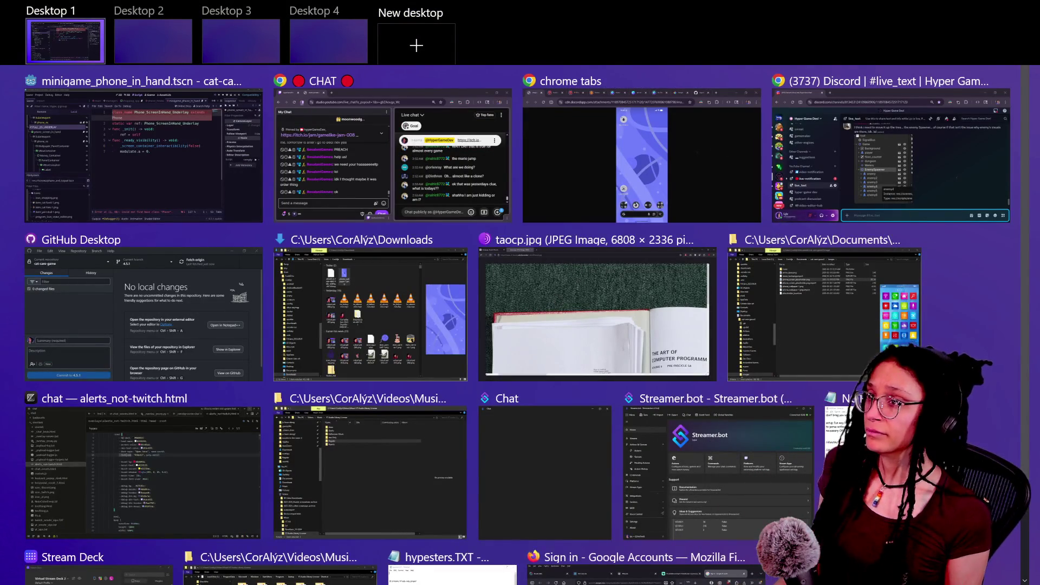
Check the stream chat in Chrome and the Discord channel, then return to Godot
key(Escape)
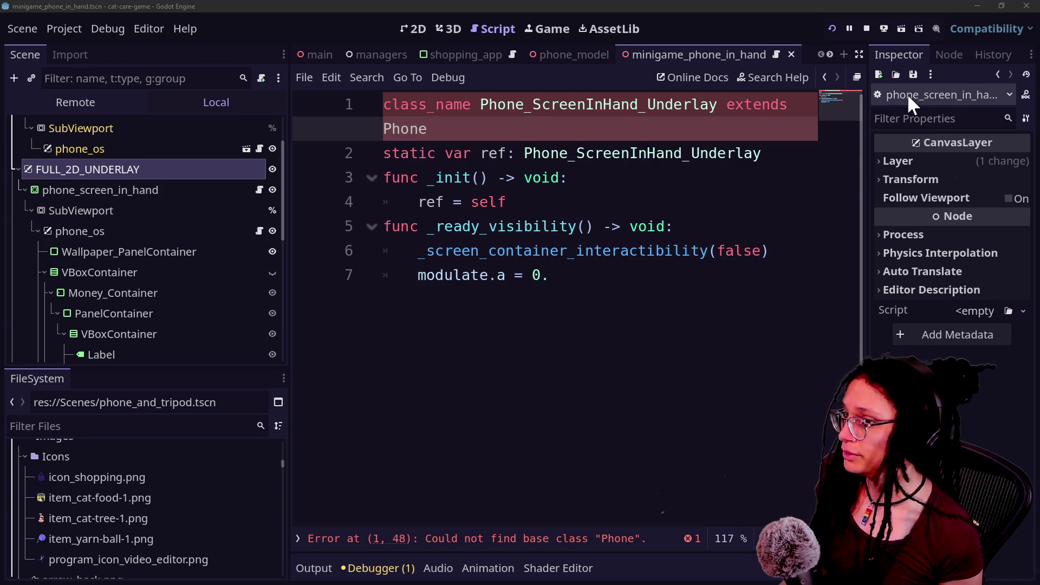
key(alt+Tab)
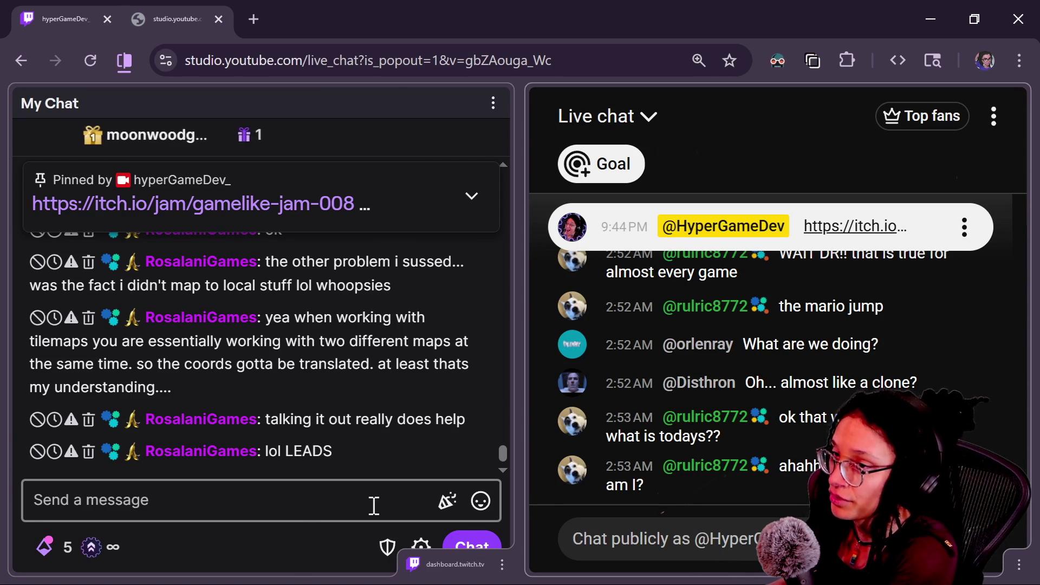
key(alt+Tab)
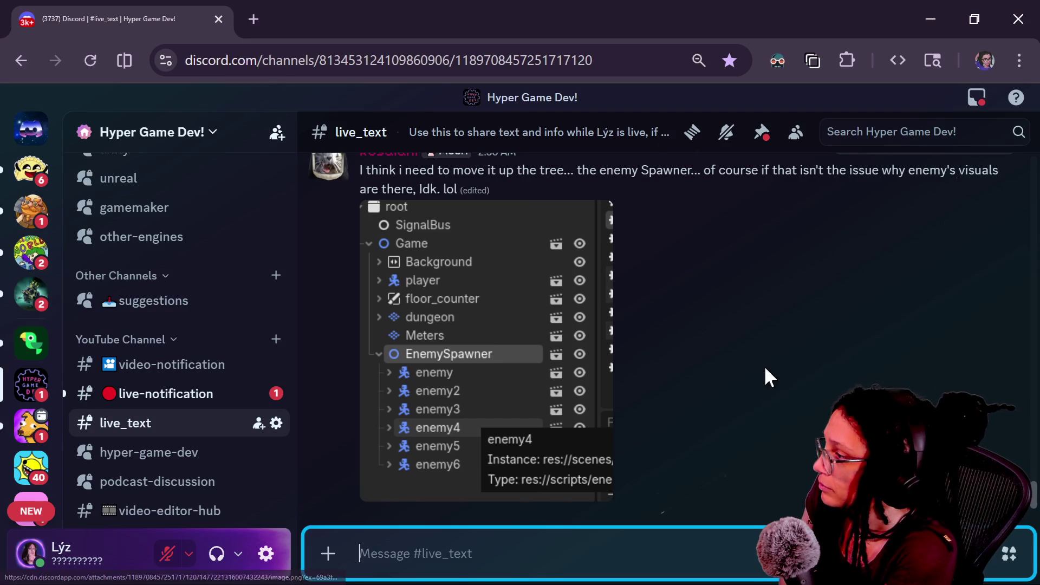
key(alt+Tab)
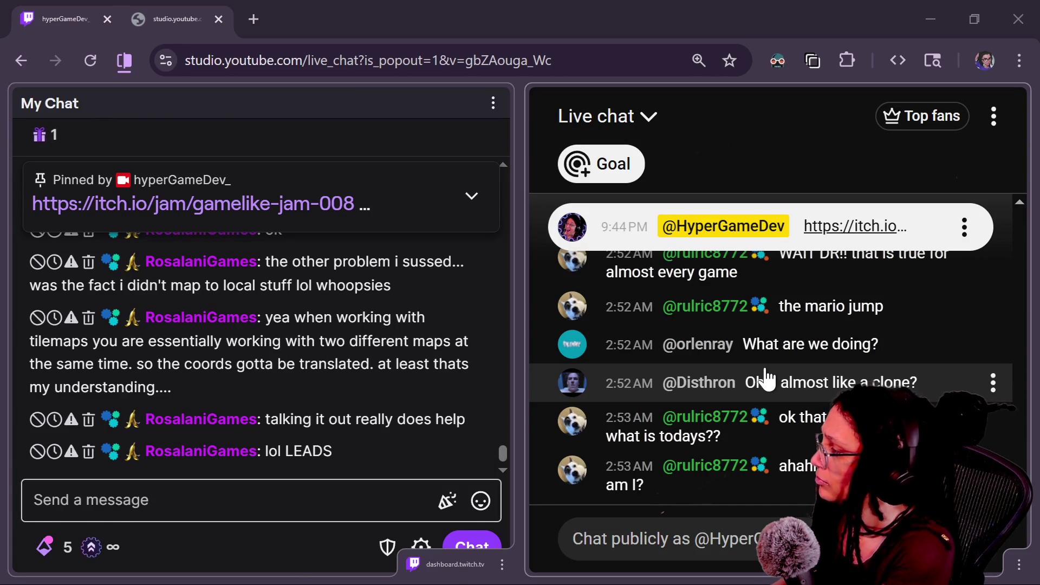
key(alt+Tab)
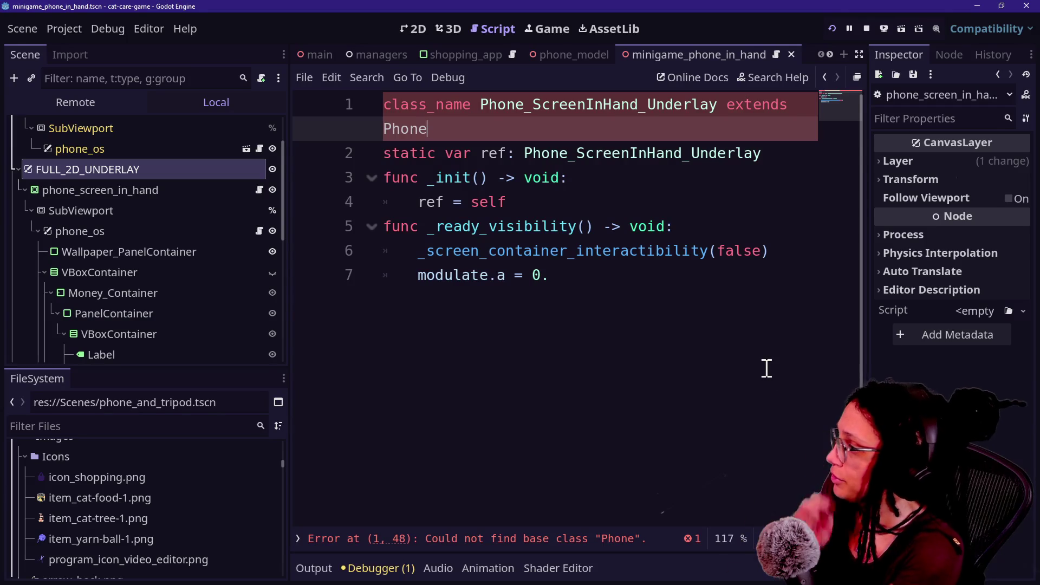
Undo the script back to the SubViewportContainer version and restart the game
click(635, 368)
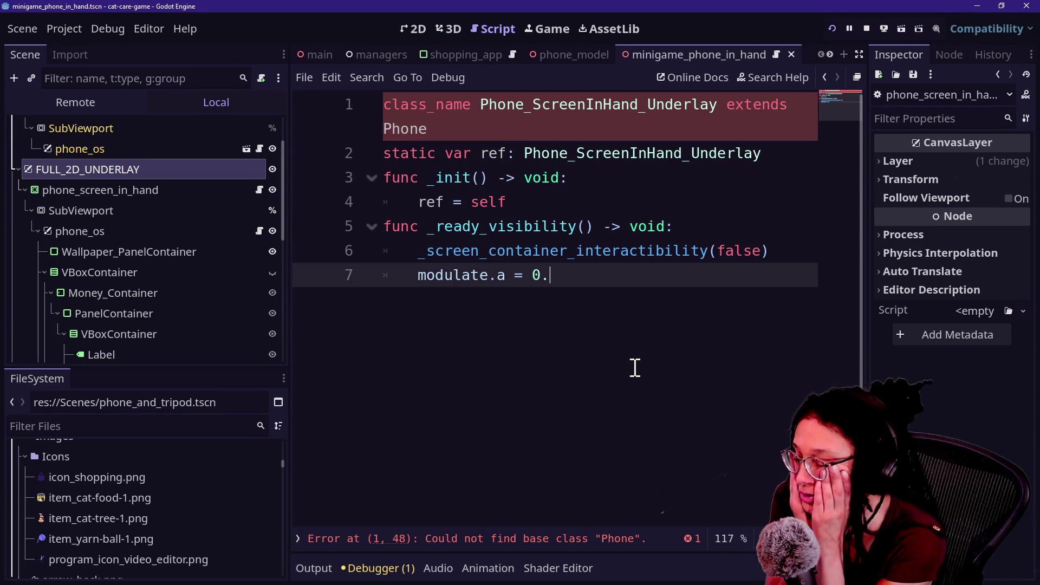
key(ctrl+z)
key(ctrl+z)
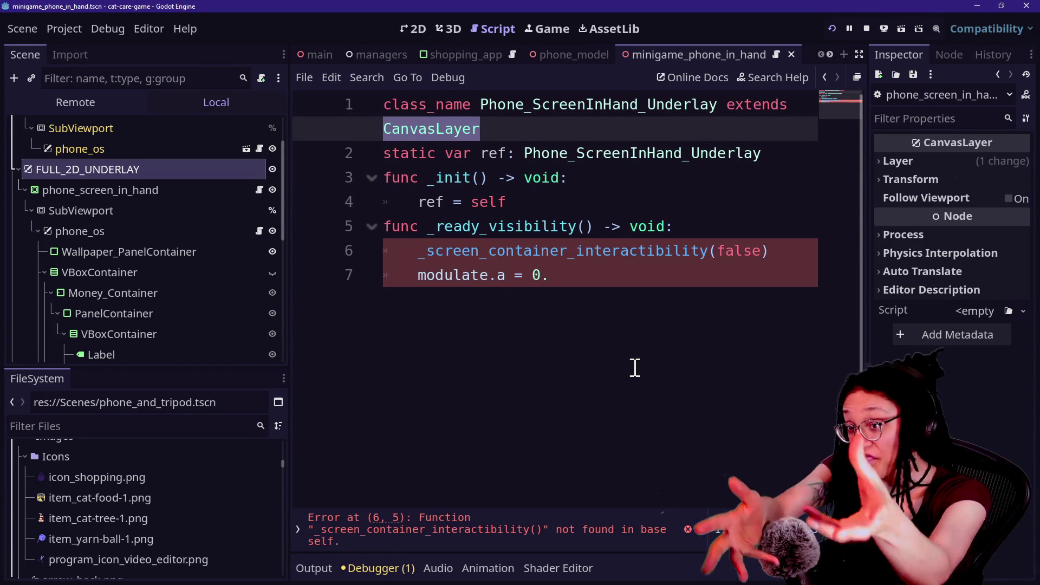
key(ctrl+z)
text(S)
key(BackSpace)
text(Screen)
key(ctrl+z)
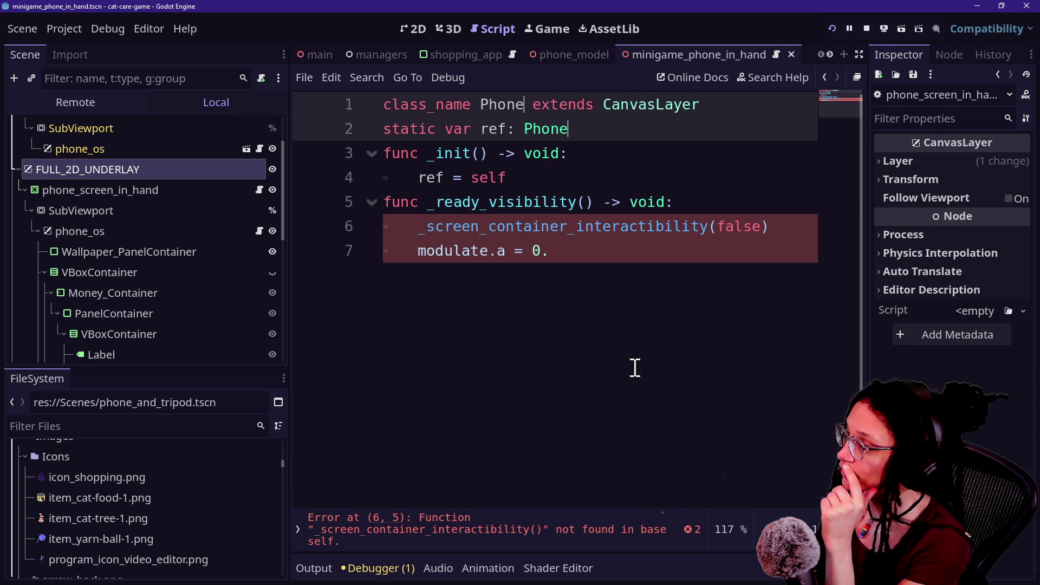
key(ctrl+z)
key(ctrl+z)
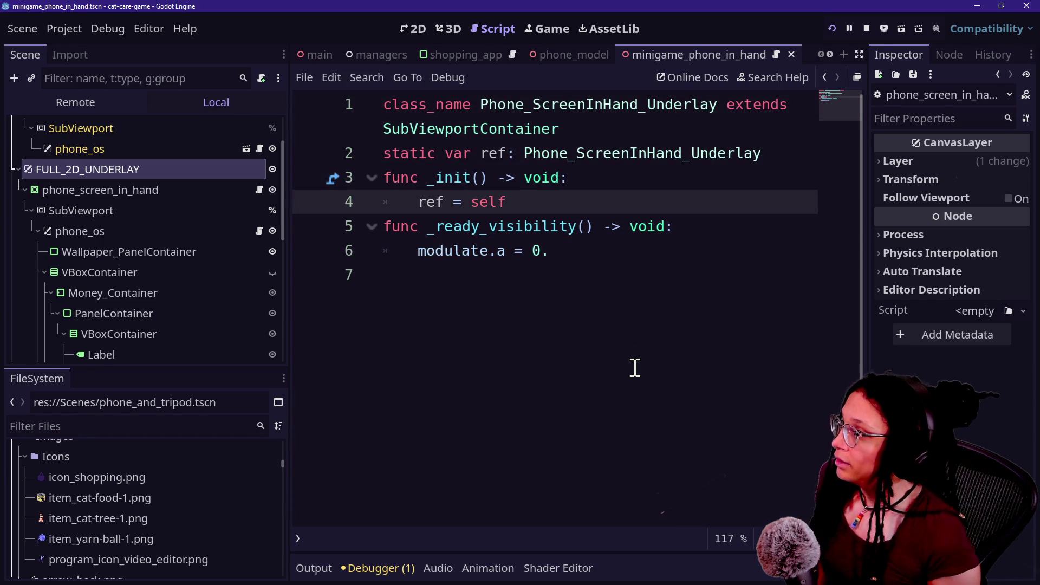
click(830, 30)
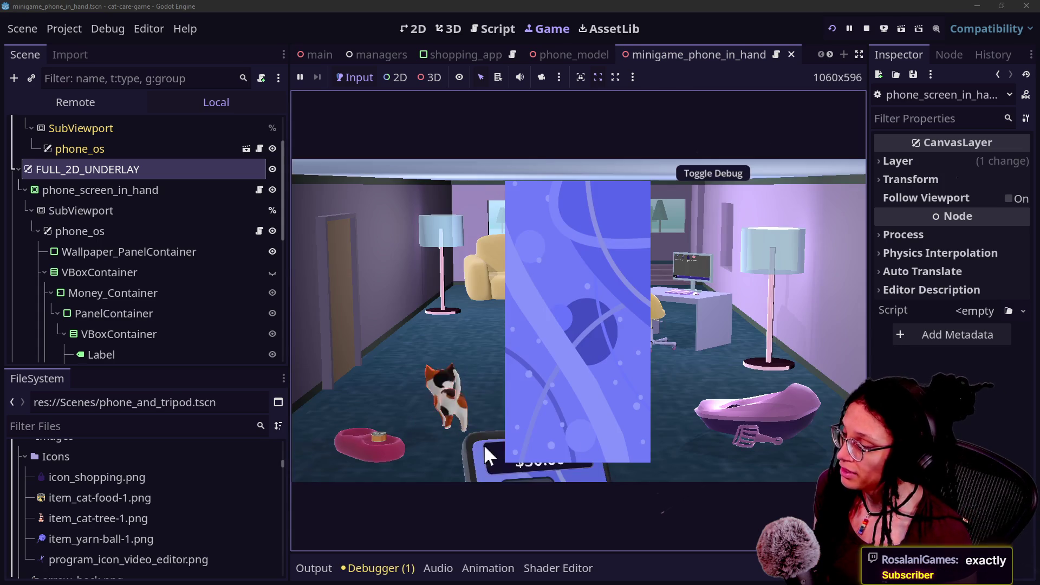
Add a _ready() -> void function that calls _ready_visibility(), then run the game
click(259, 190)
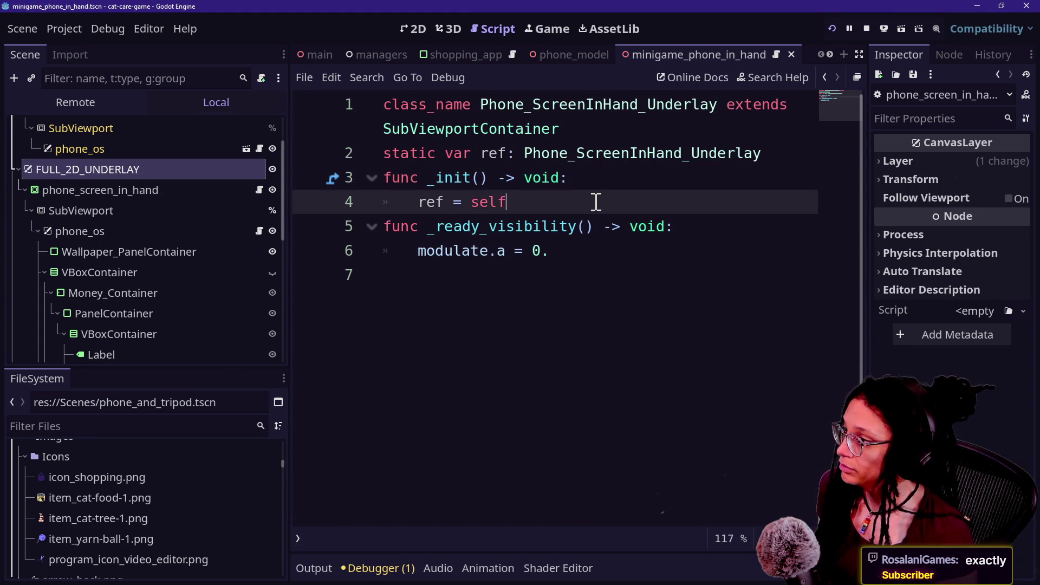
key(Return)
key(Return)
key(BackSpace)
text(y())
key(BackSpace)
key(BackSpace)
key(Return)
text(:)
key(Return)
text(_rea)
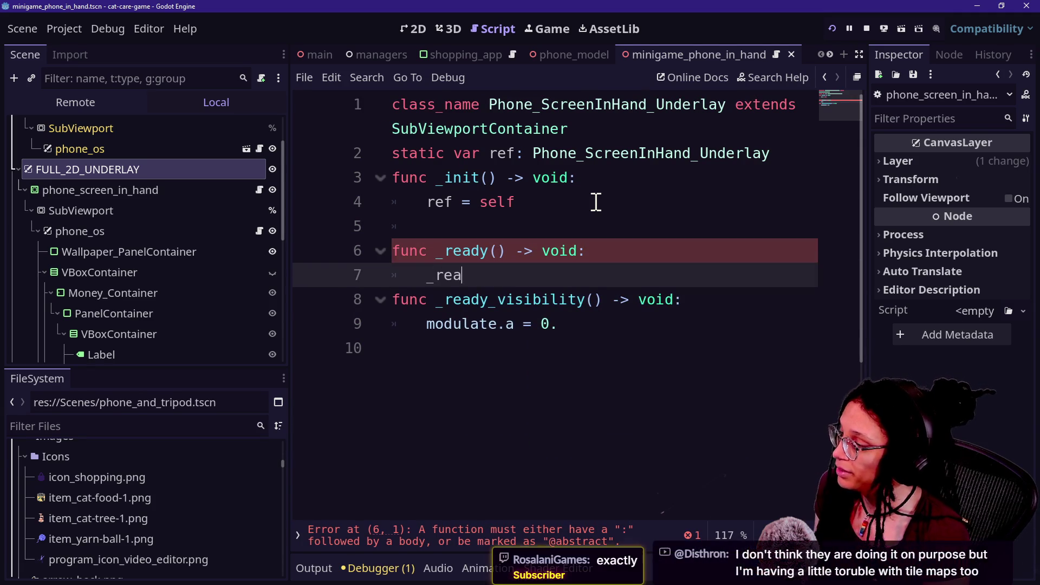
text(dy_v)
key(Return)
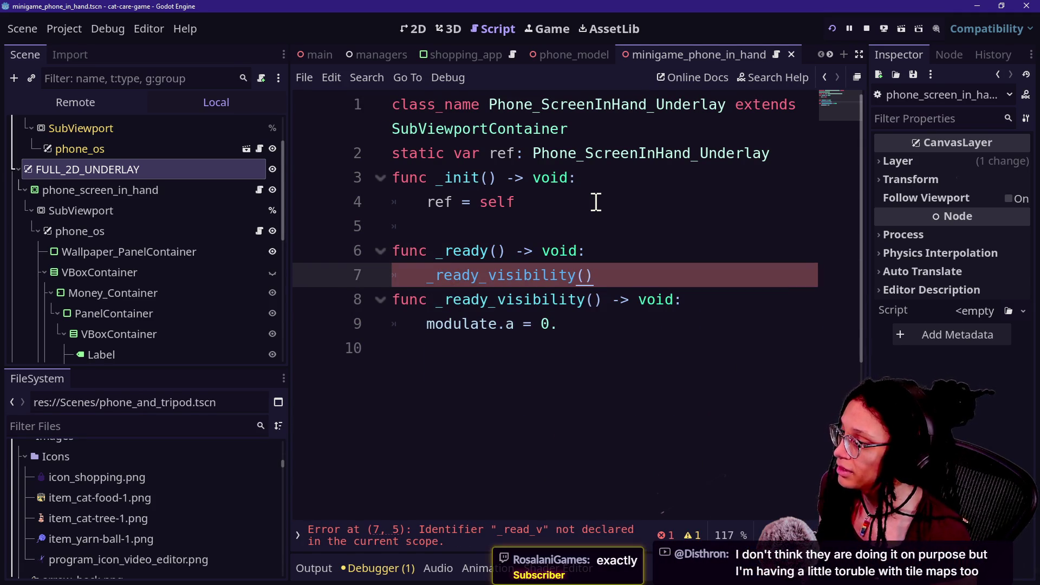
click(832, 28)
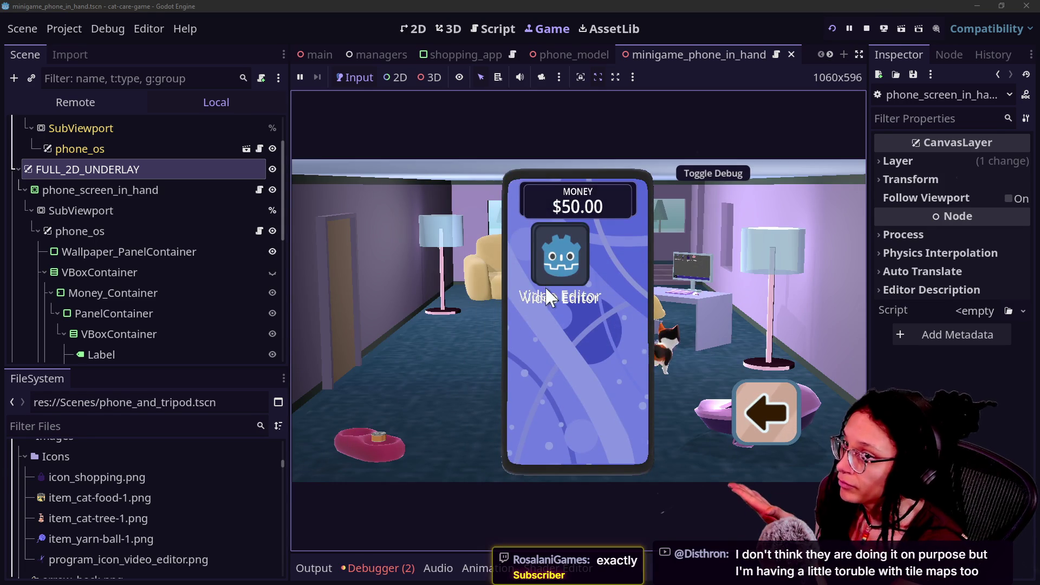
Lower and re-raise the phone in the game, then view the debugger's three errors
click(753, 395)
click(557, 441)
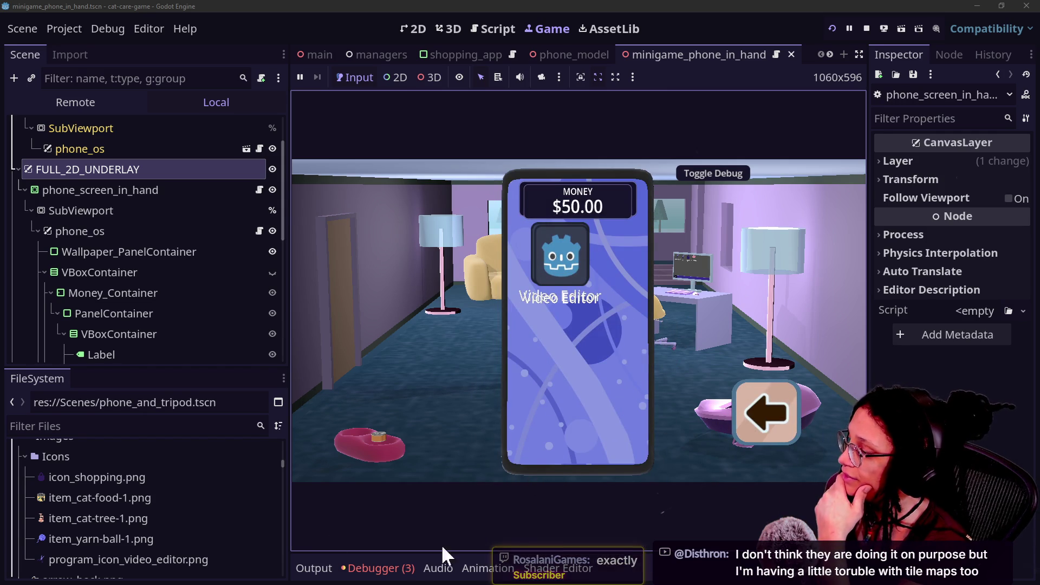
click(379, 568)
mouse_move(708, 531)
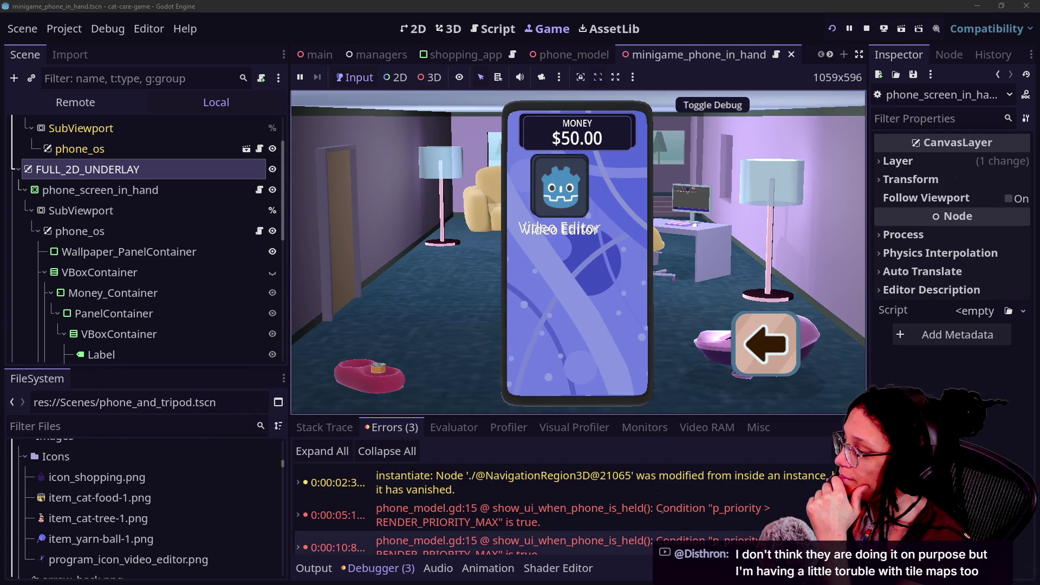
double_click(542, 515)
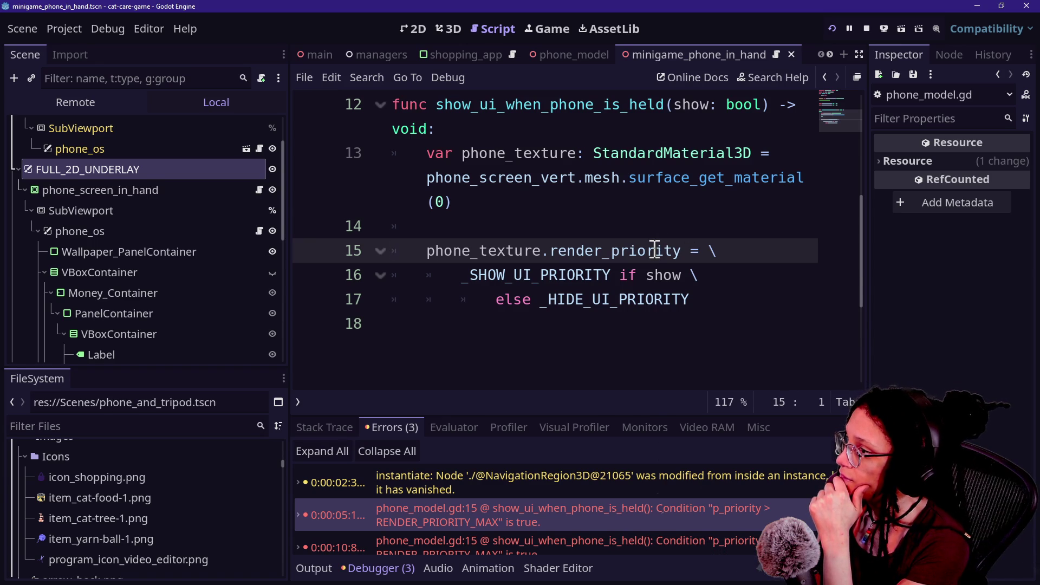
mouse_move(654, 250)
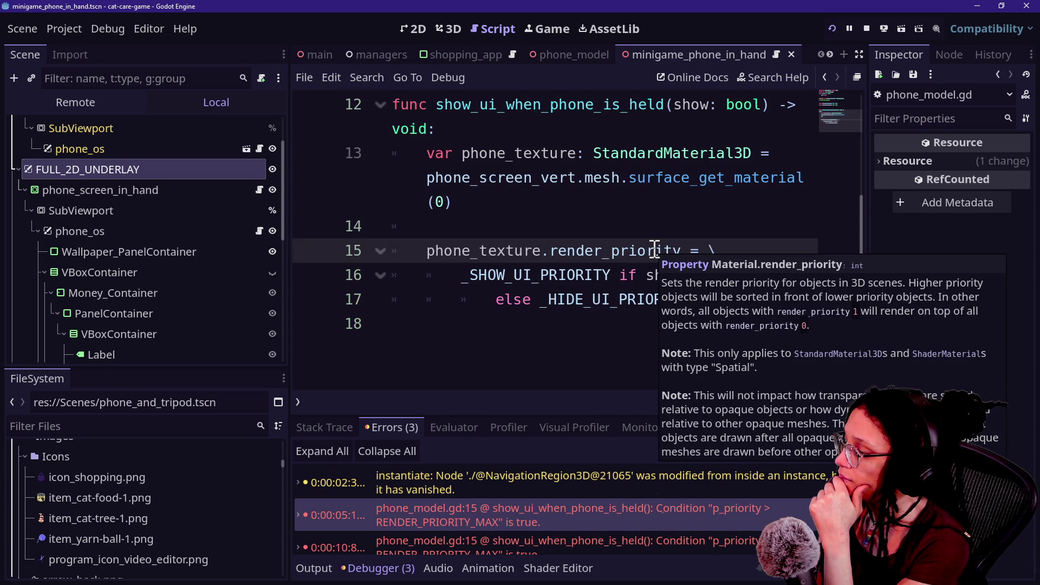
scroll(542, 509, down, 1)
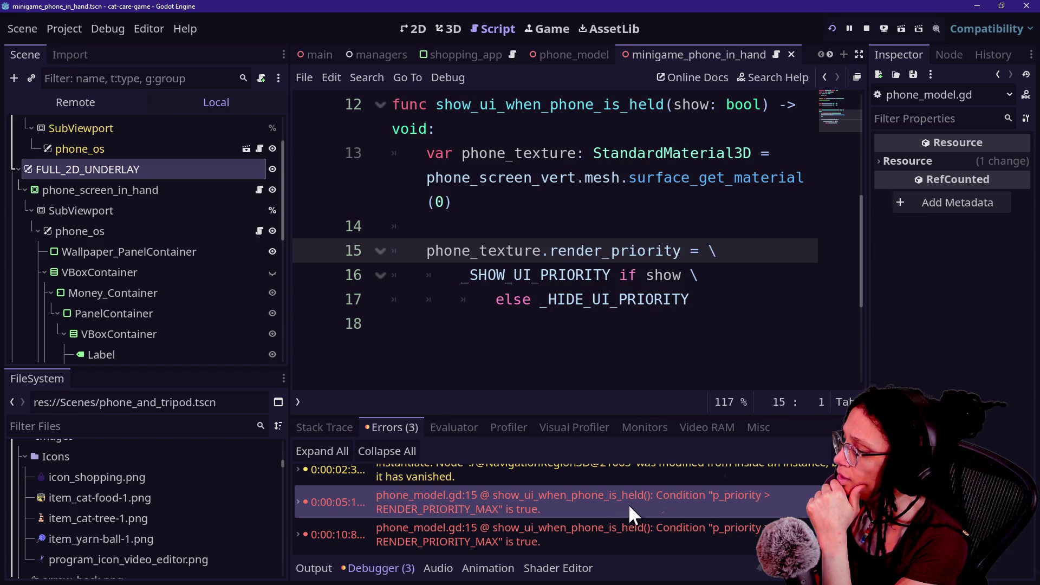
mouse_move(623, 507)
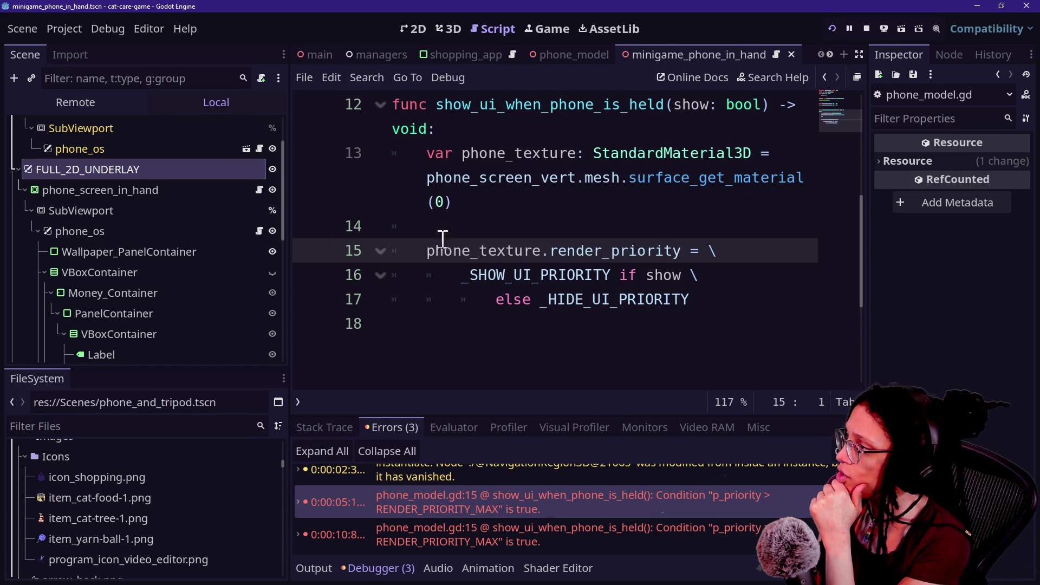
scroll(591, 325, up, 1)
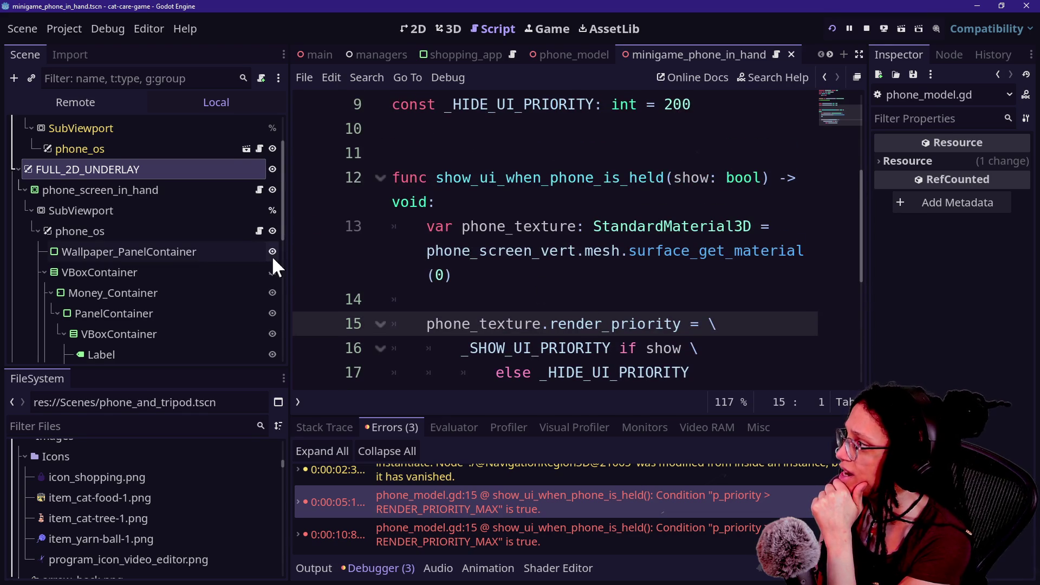
Inspect the phone_screen_in_hand, SubViewport and FULL_2D_UNDERLAY node properties
click(189, 211)
click(196, 190)
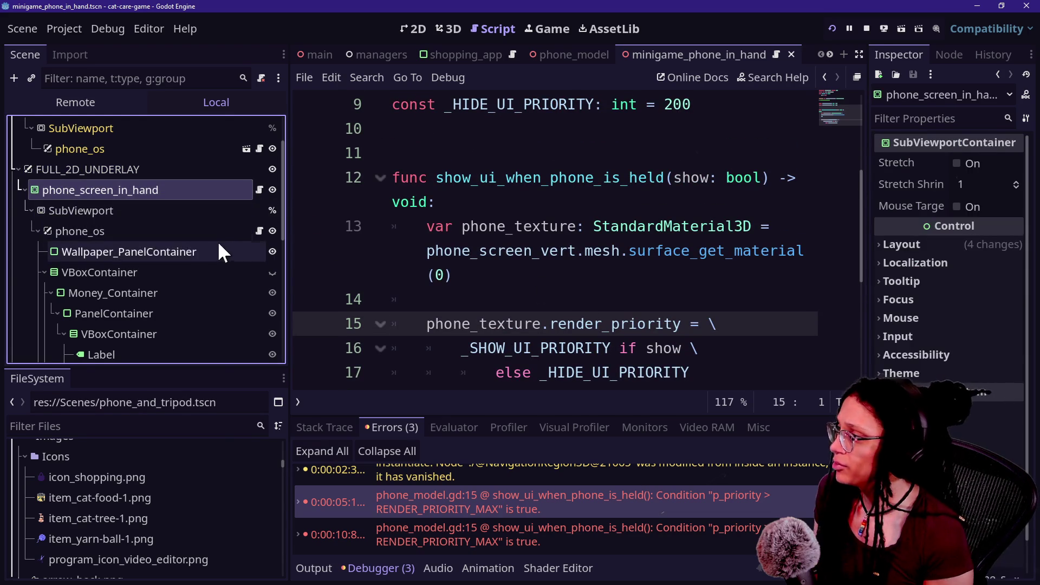
click(196, 212)
click(127, 205)
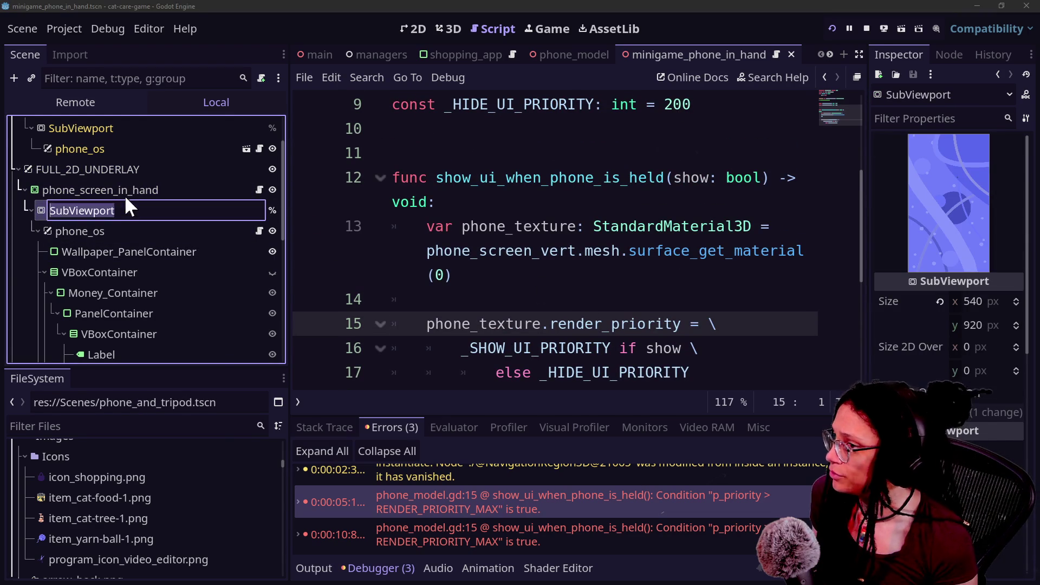
click(136, 170)
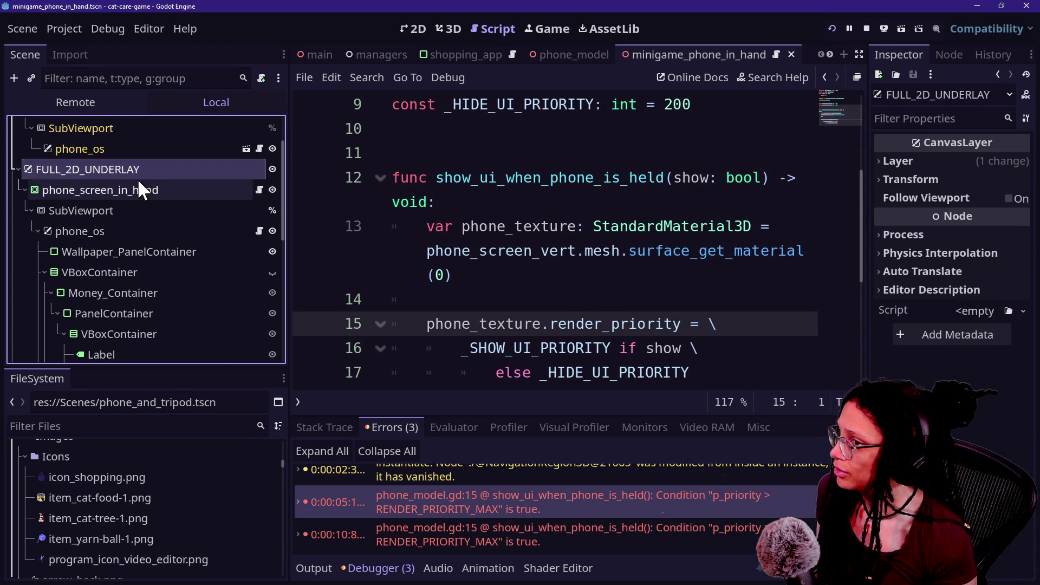
scroll(141, 179, down, 5)
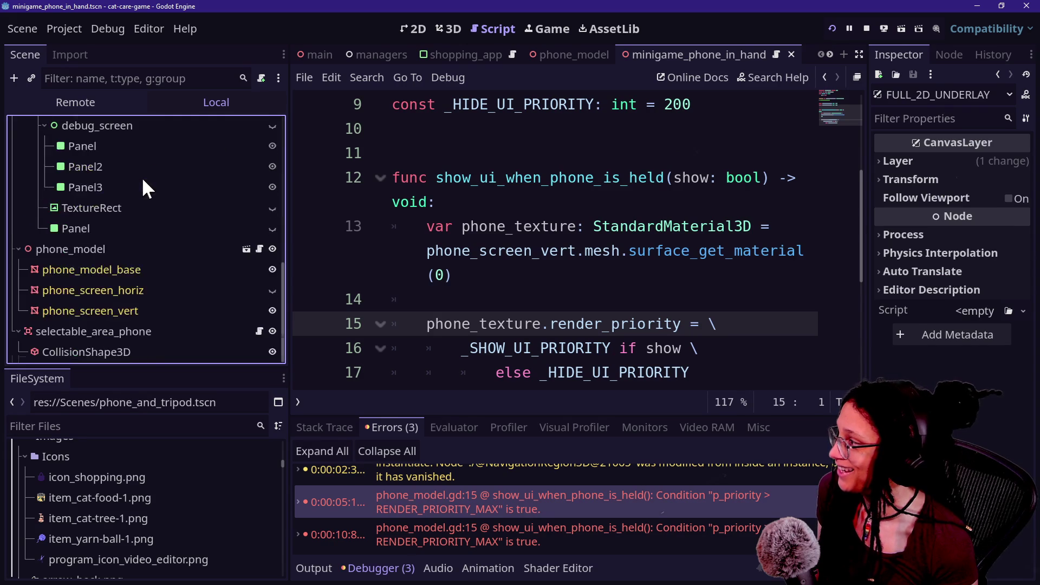
Try a new Render Priority on phone_screen_vert's material, then revert it to 110
click(145, 312)
click(995, 297)
text(0)
key(Return)
key(ctrl+z)
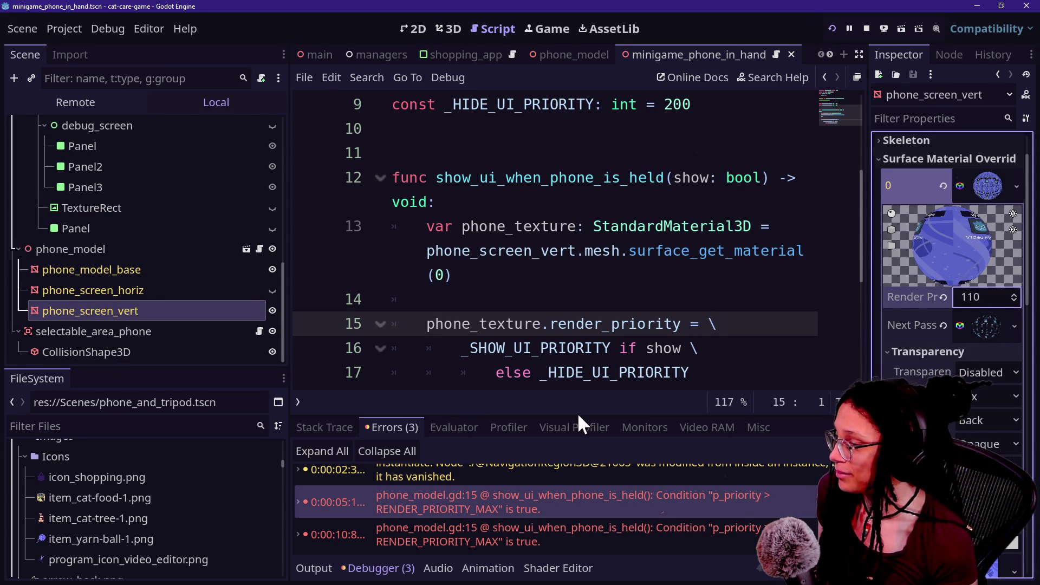
Change _HIDE_UI_PRIORITY in phone_model.gd from 200 to 127
scroll(636, 253, up, 3)
click(722, 325)
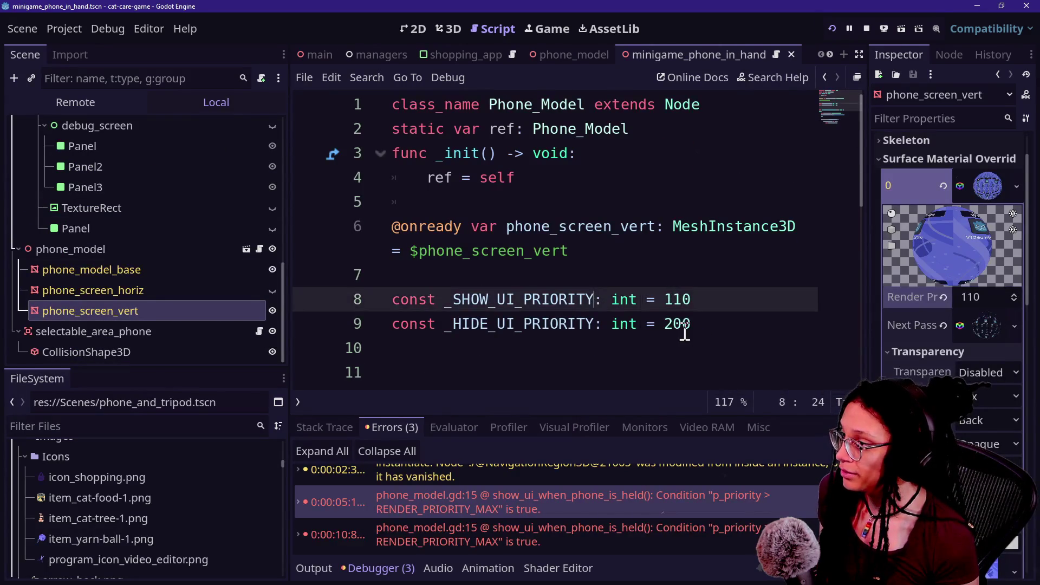
key(BackSpace)
key(BackSpace)
key(BackSpace)
text(1)
Save and run the game, raise the held phone, then stop and return to the script
key(F5)
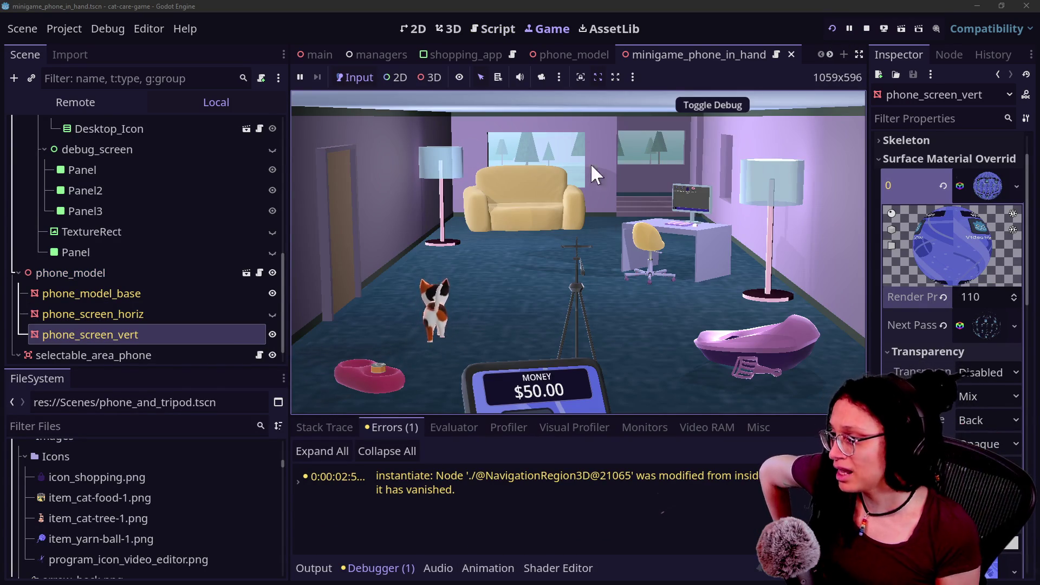
click(470, 372)
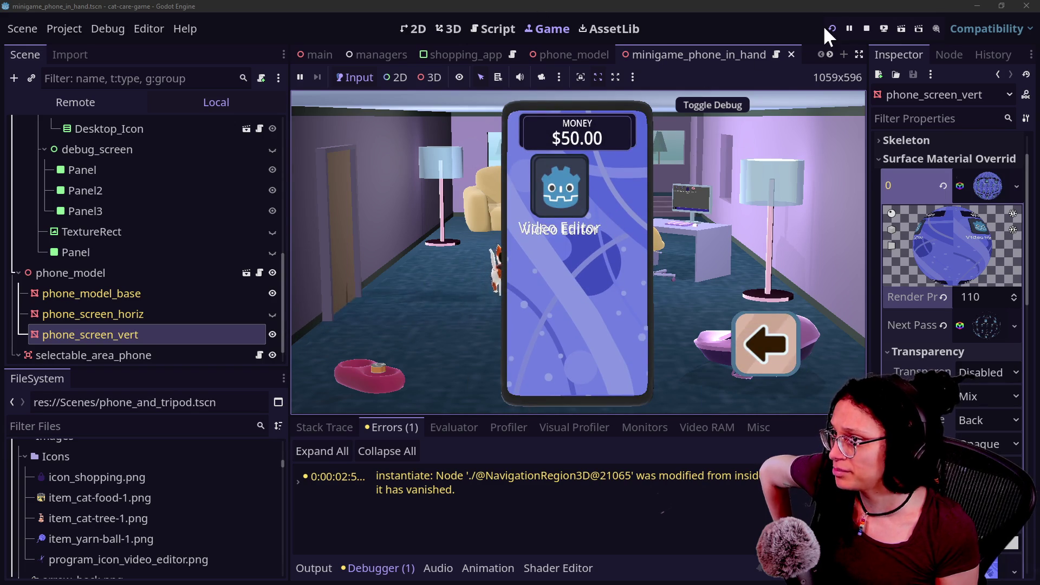
click(867, 27)
click(725, 352)
scroll(725, 352, down, 3)
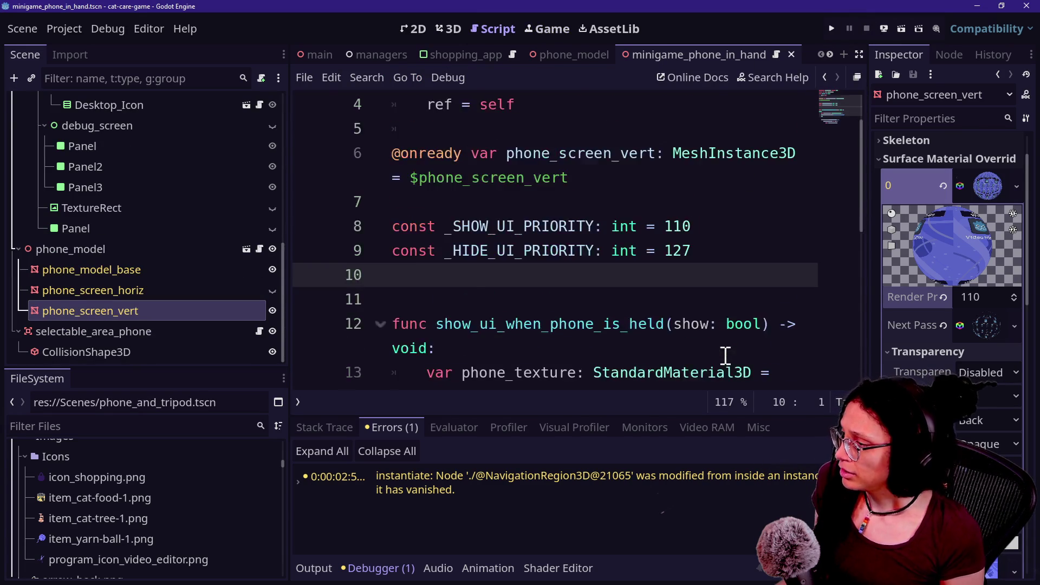
Start a new line 19 referencing phone_screen_vert, with the side docks hidden
key(ctrl+shift+F11)
click(681, 344)
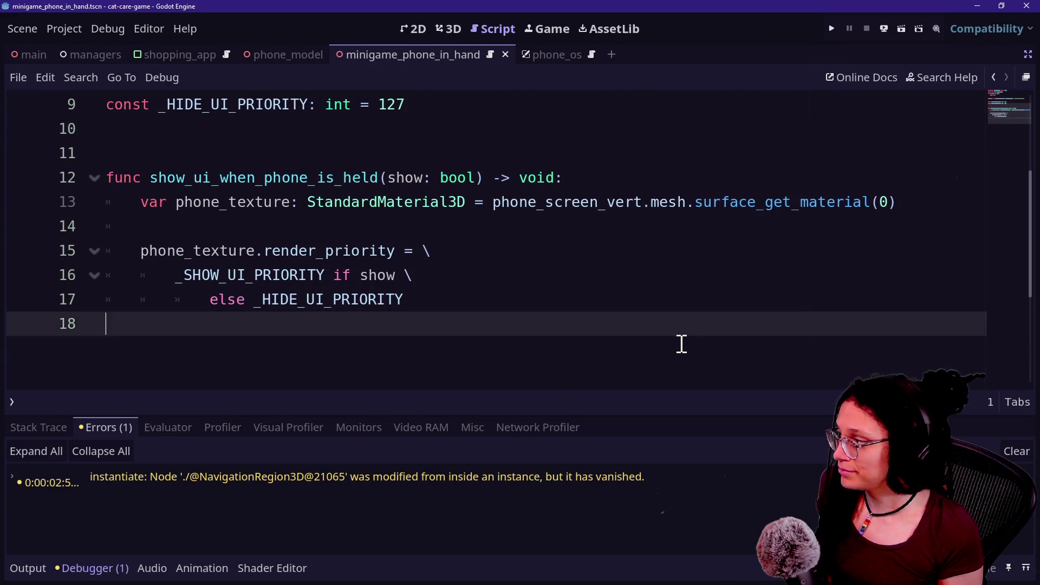
key(Return)
text(v)
key(BackSpace)
text(p)
key(BackSpace)
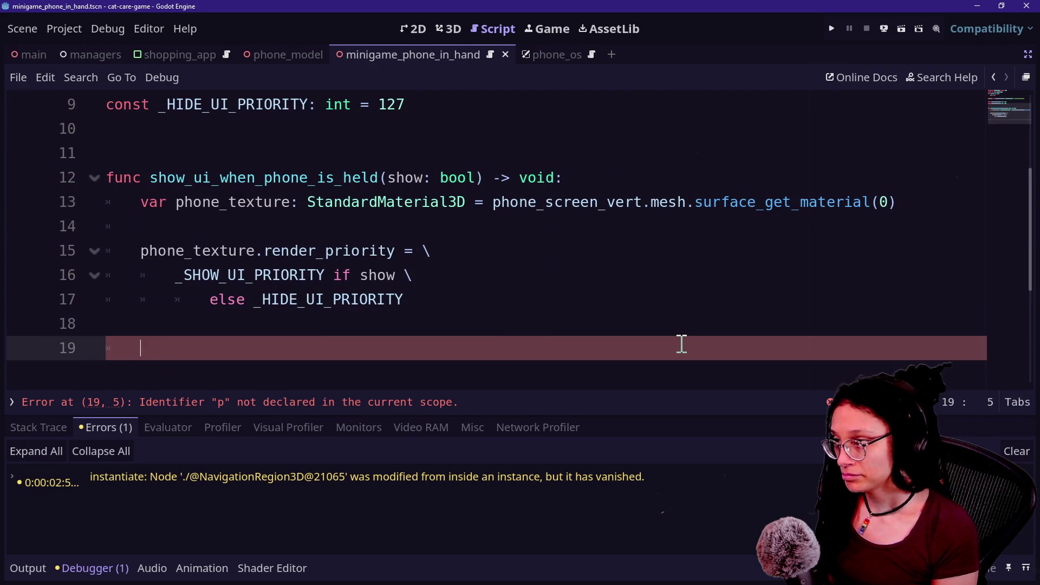
text(phon)
key(Return)
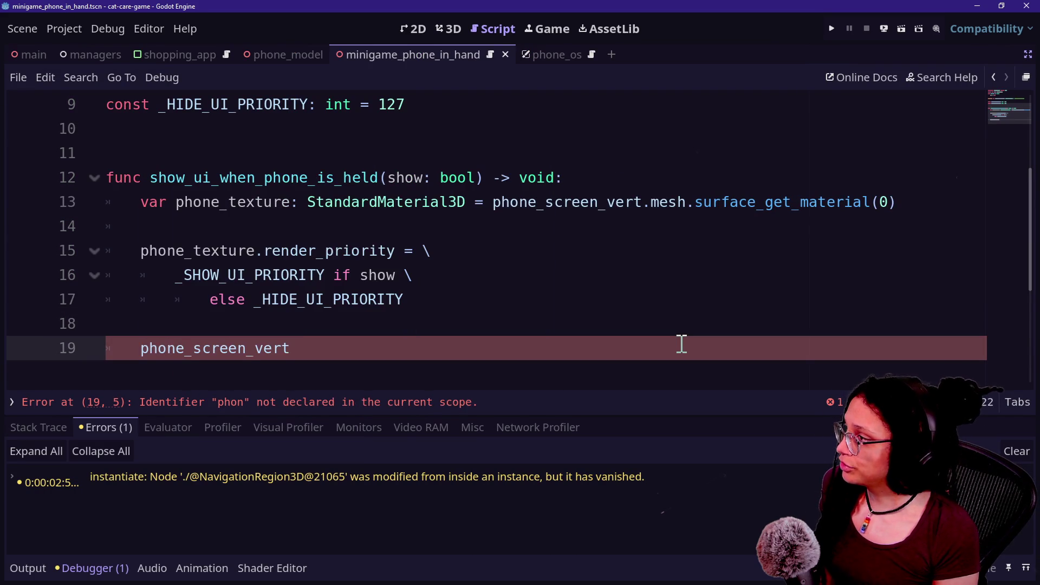
Complete it as .mesh.surface_set_material(0,phone_texture) and run the project
text(e)
key(Return)
text(.get)
key(BackSpace)
key(BackSpace)
key(BackSpace)
text(surface_set)
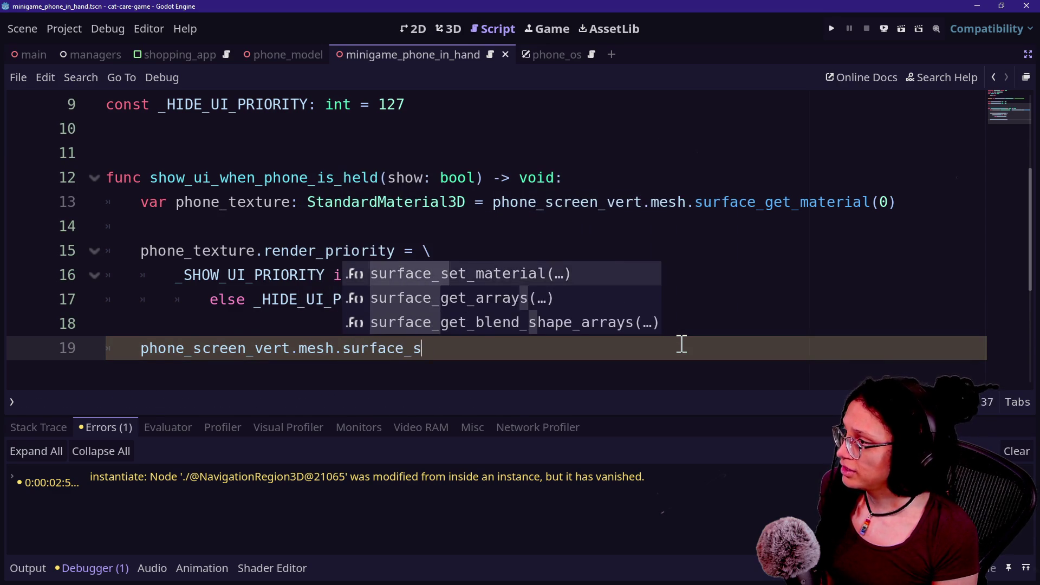
key(Return)
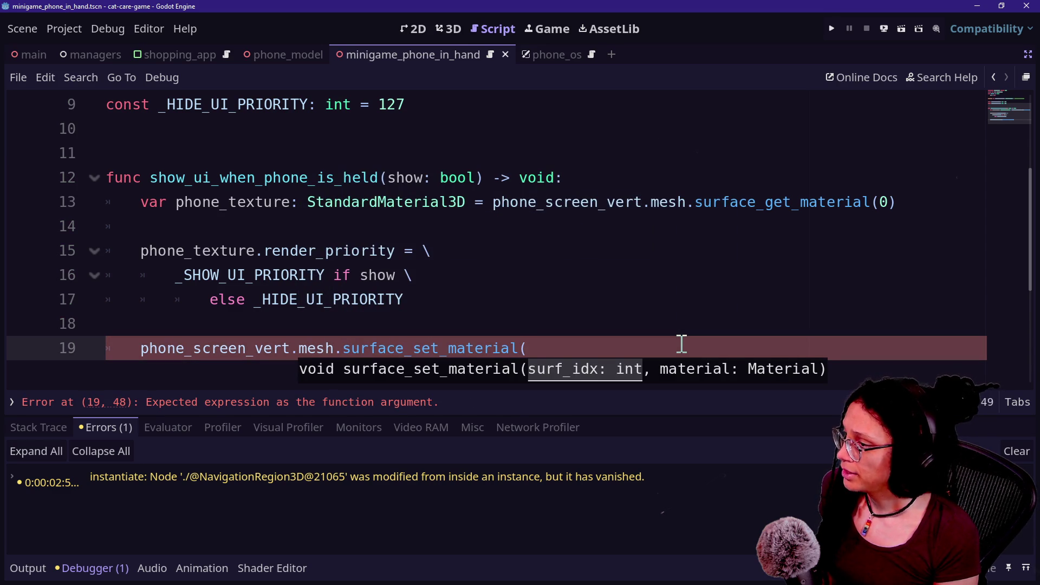
text(,phone_)
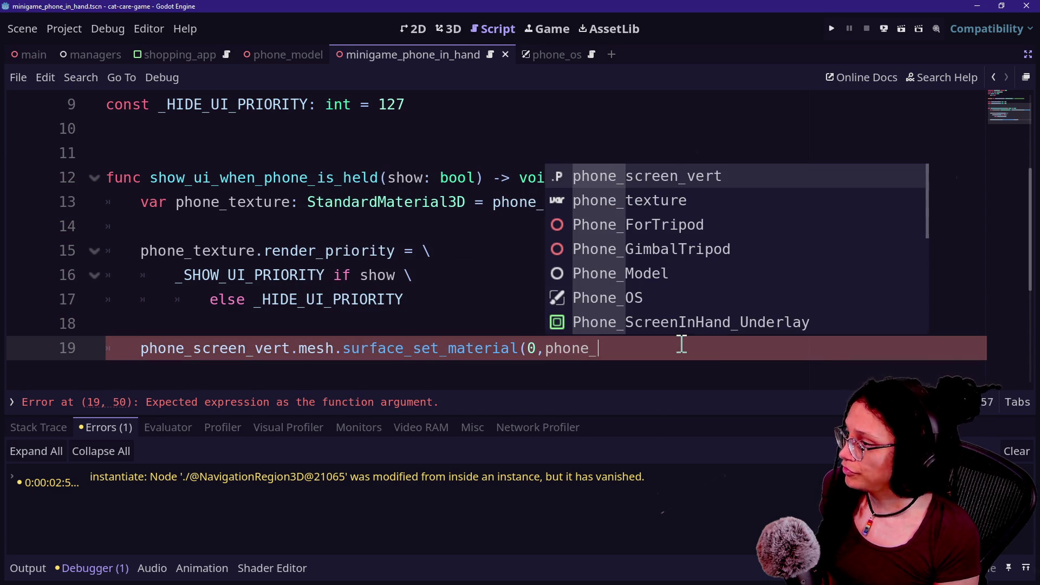
key(Down)
key(Return)
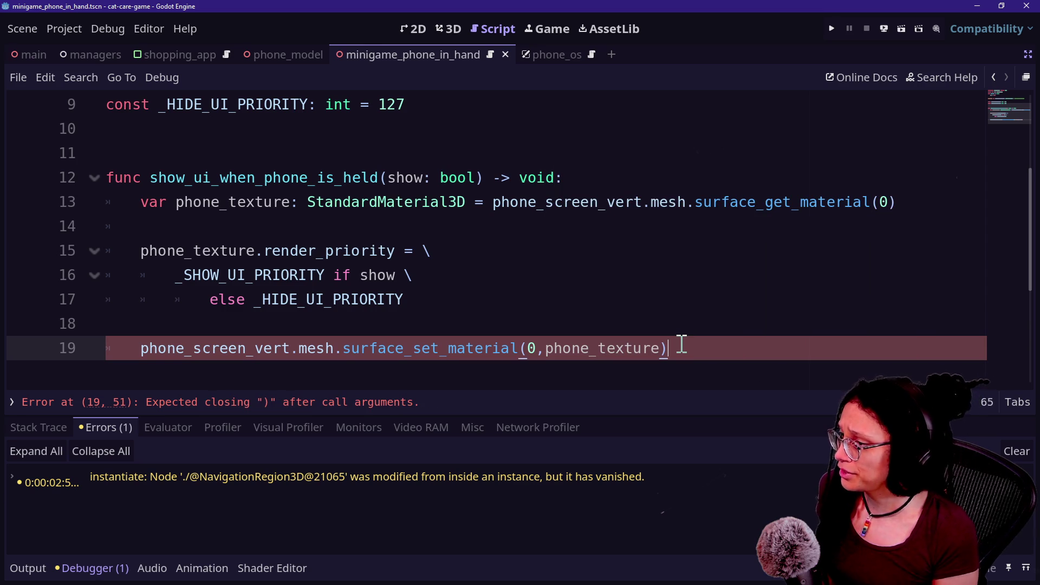
click(836, 28)
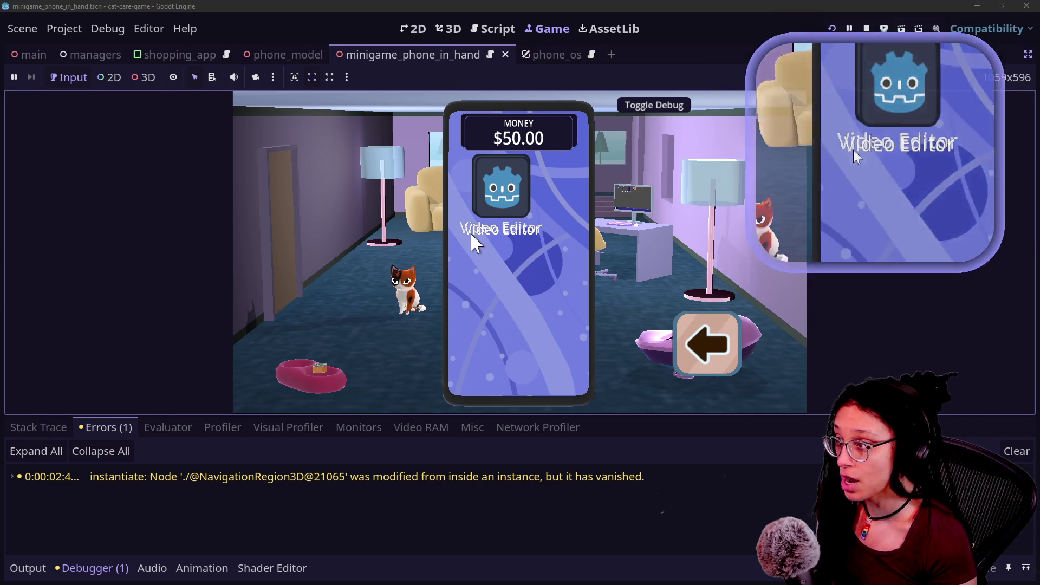
Lower and raise the held phone, view the desk monitor's desktop, then return to the room
click(720, 373)
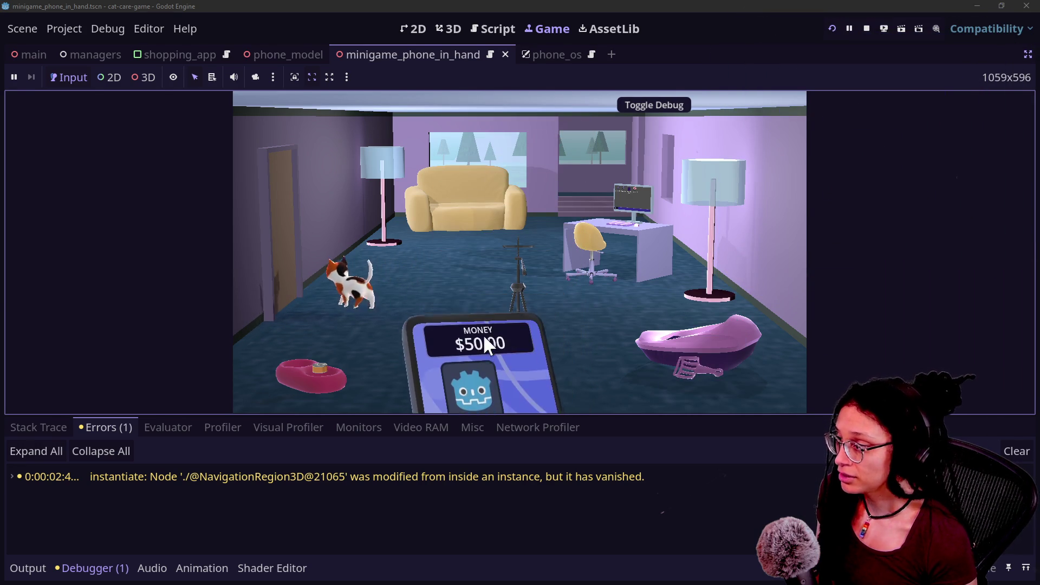
click(502, 362)
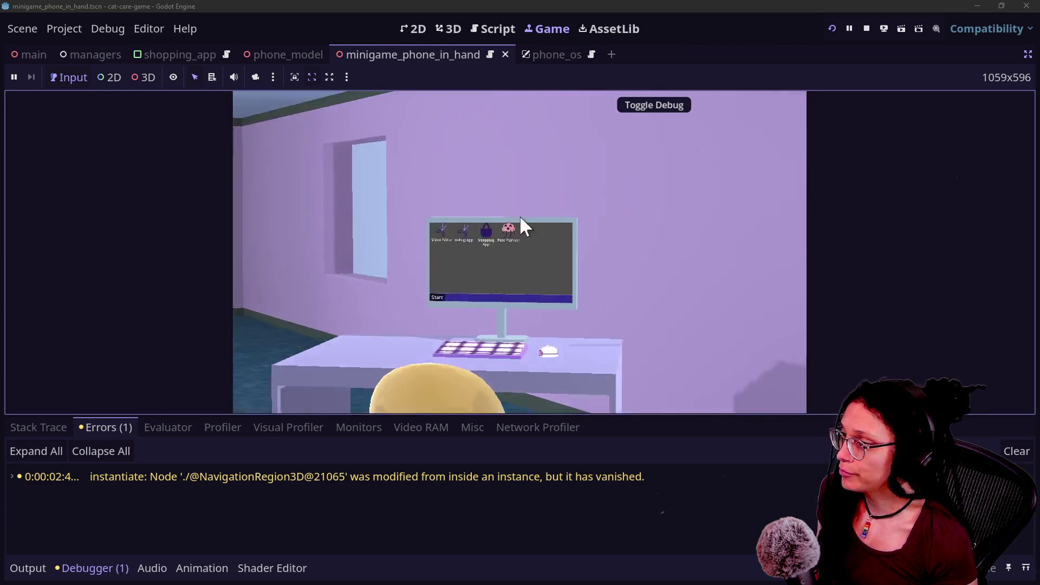
click(548, 255)
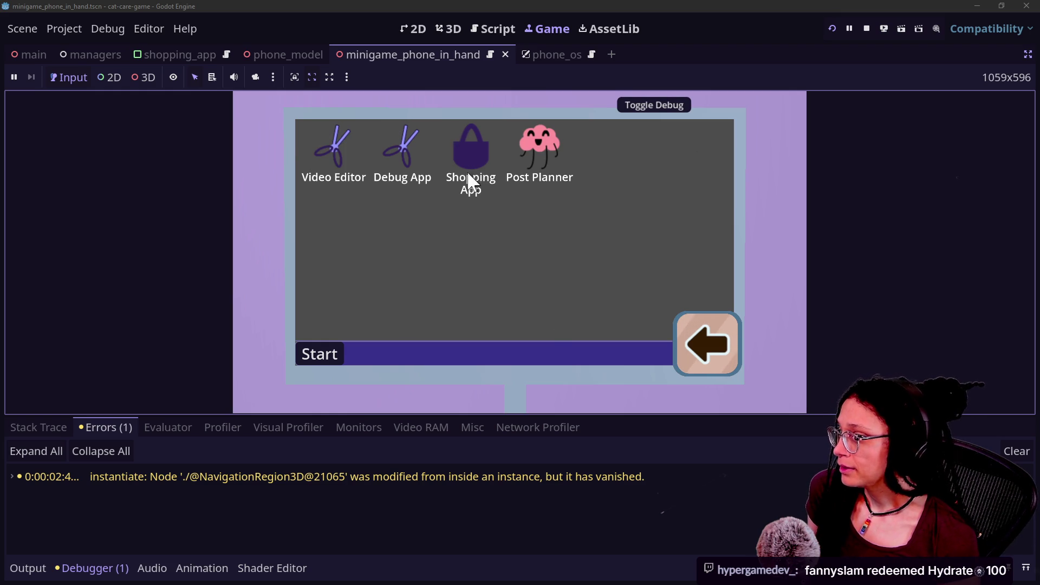
click(698, 343)
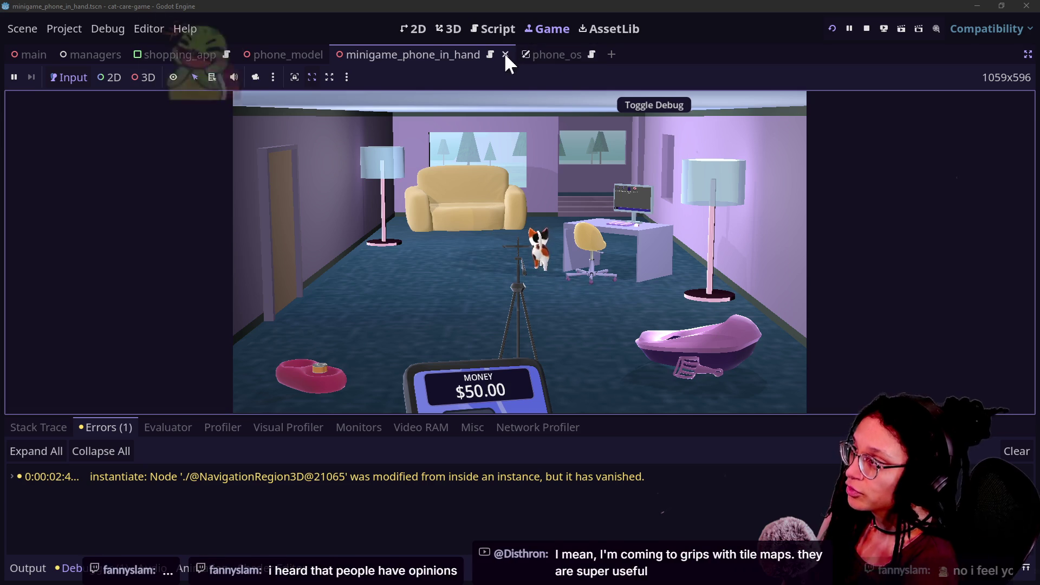
Glance at the phone mesh's 3D view, then return to the script and hide the side docks
click(462, 25)
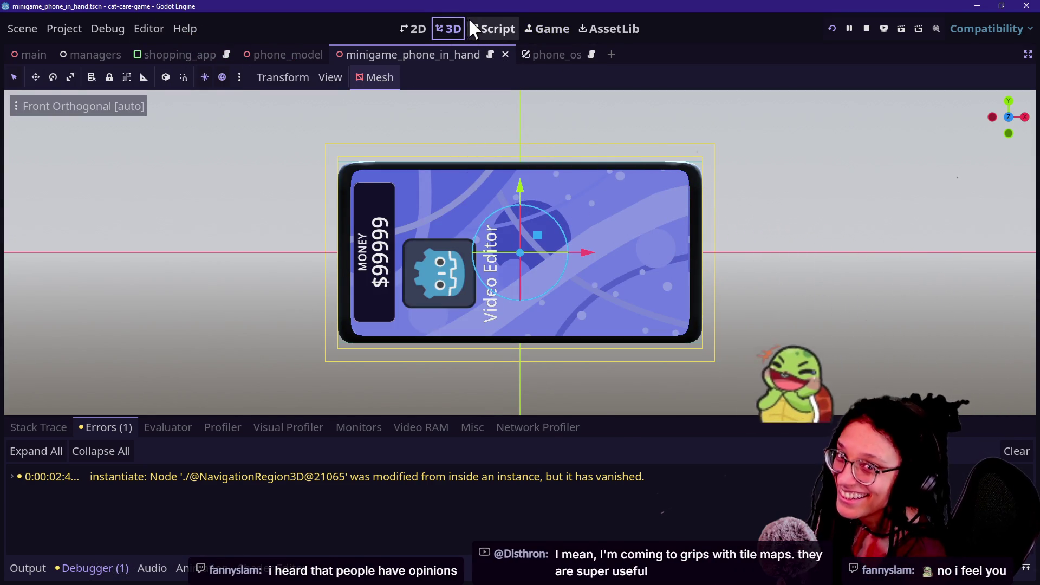
click(475, 21)
click(474, 178)
mouse_move(476, 177)
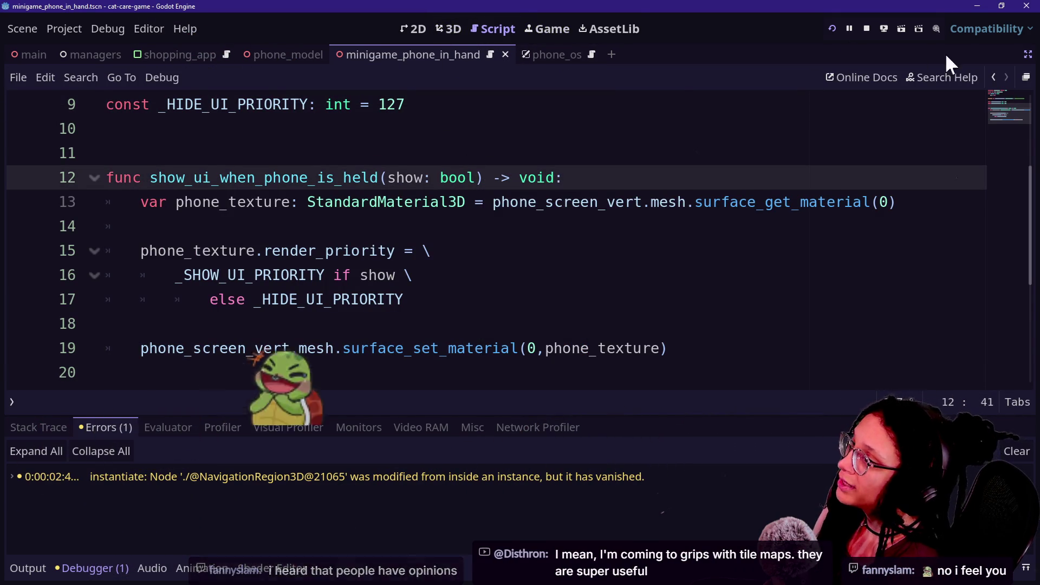
click(1028, 56)
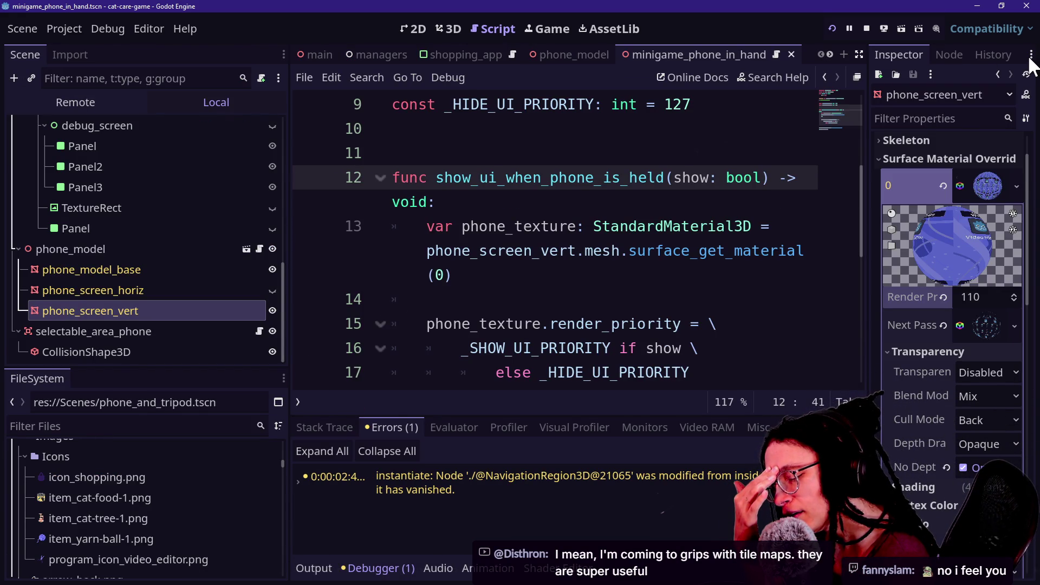
click(680, 296)
key(ctrl+shift+F11)
Open minigame_phone_in_hand.gd via quick search and jump to tween_screen_out's definition
key(shift+alt+o)
text(phone )
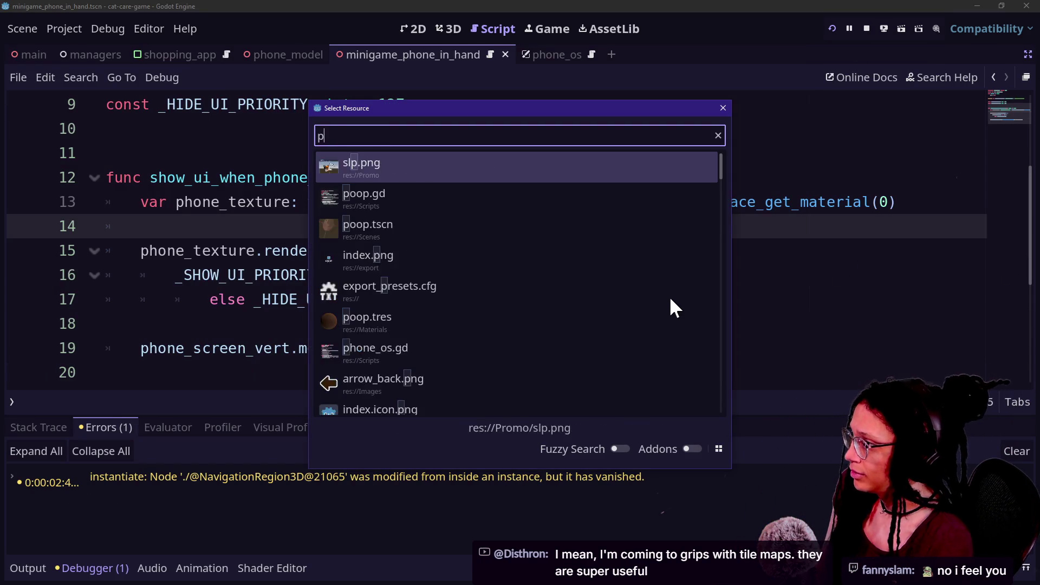
text(in)
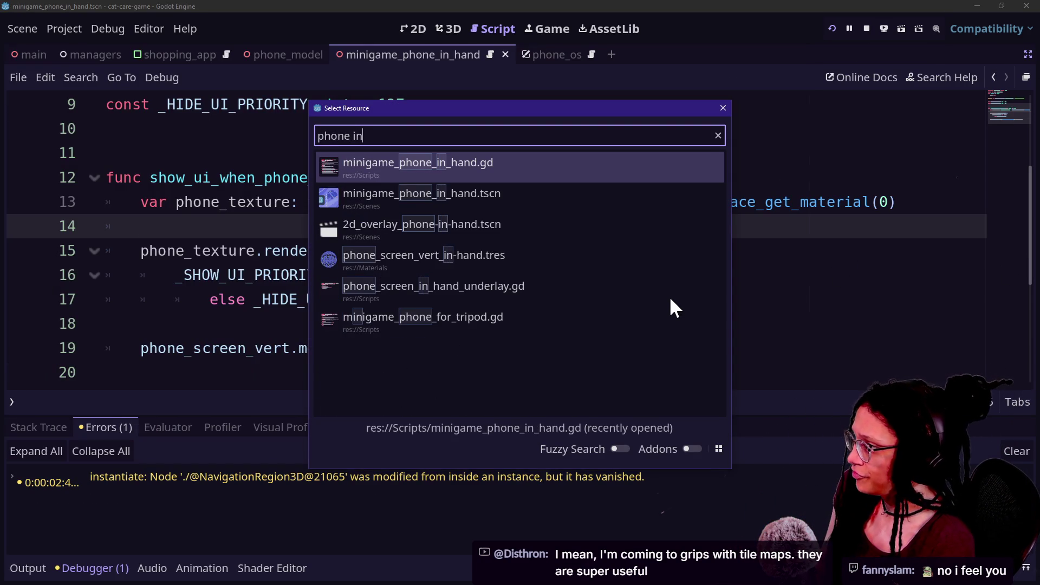
key(Return)
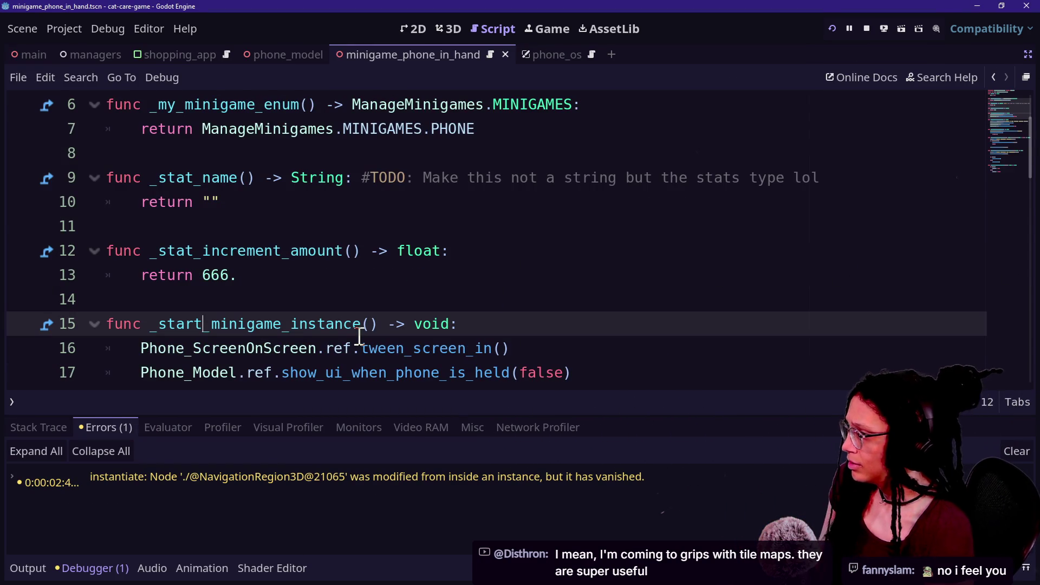
drag(264, 351, 433, 351)
scroll(433, 350, down, 3)
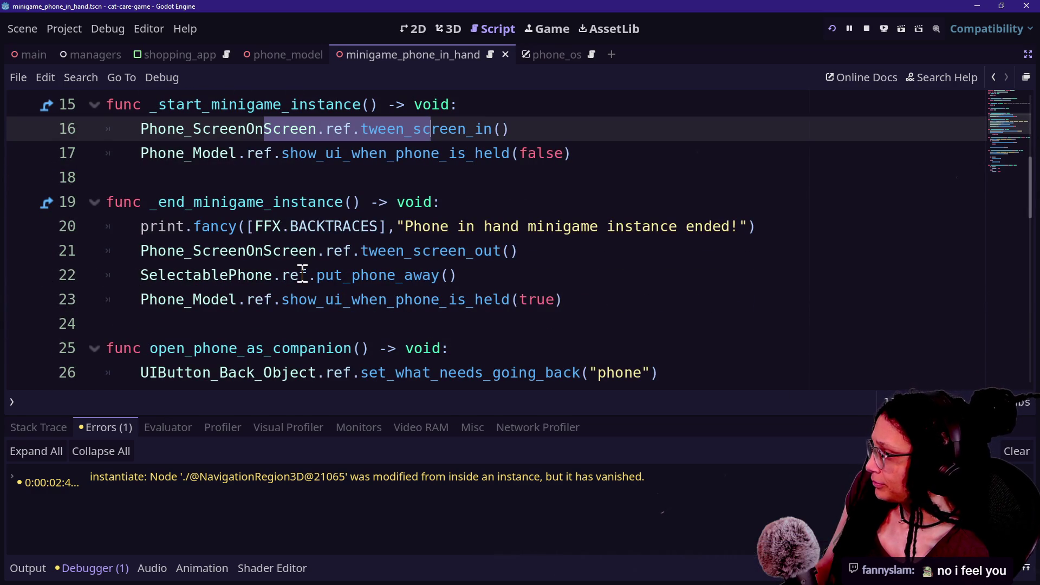
drag(190, 252, 460, 255)
click(460, 255)
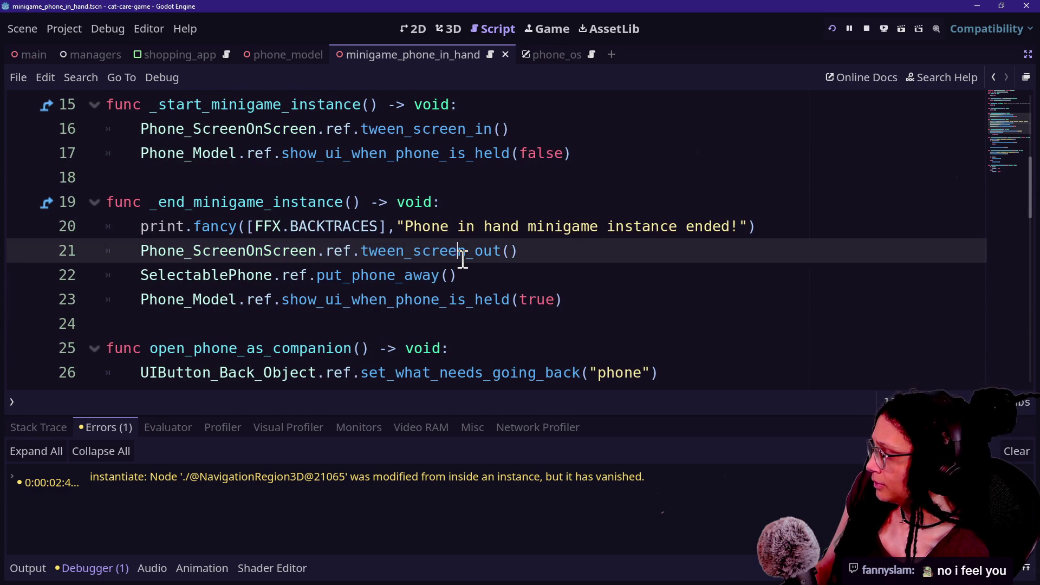
ctrl+click(460, 261)
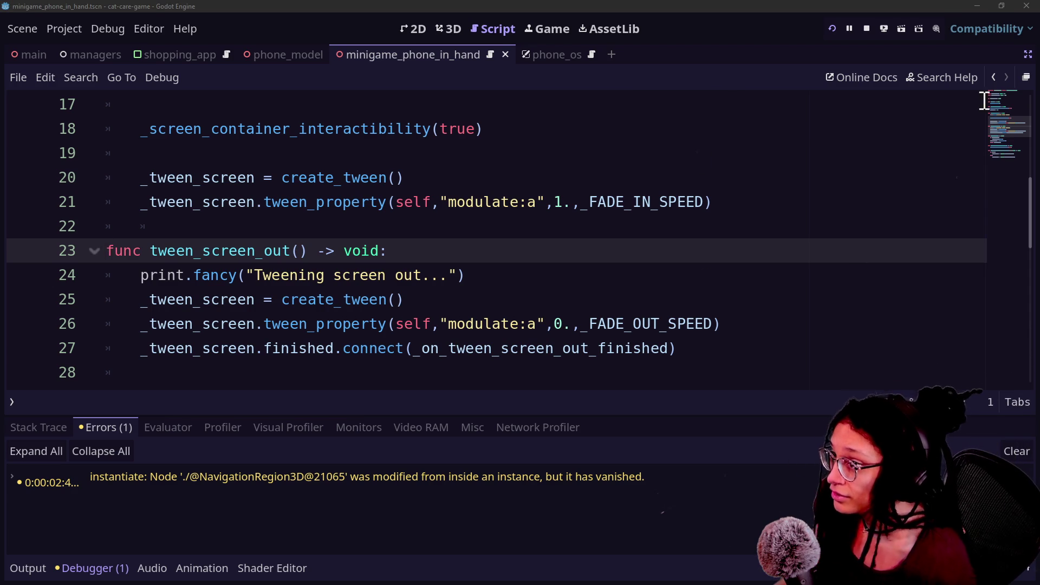
click(1025, 77)
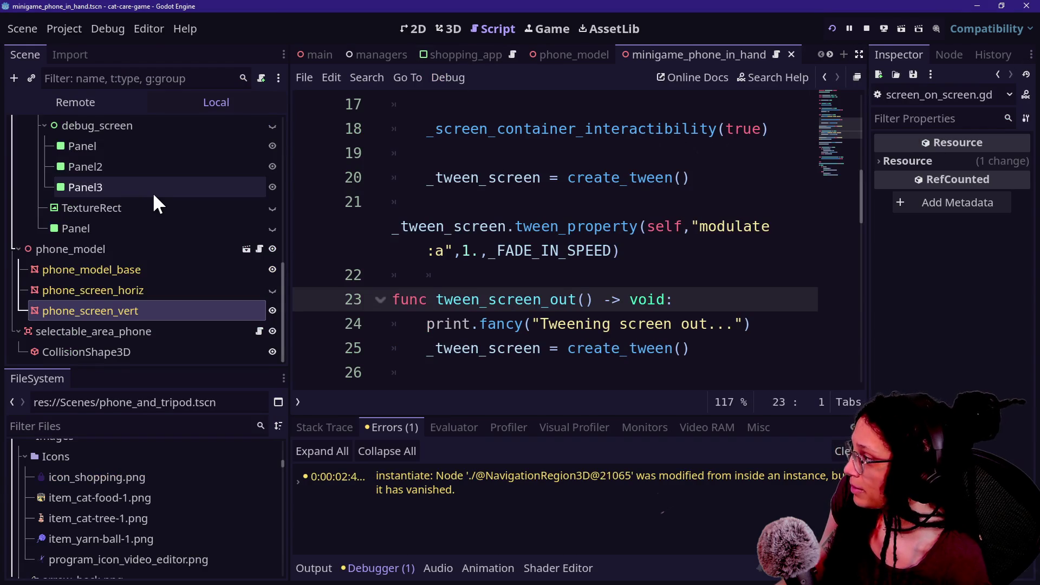
Inspect the overlay and underlay phone_screen_in_hand and phone_os nodes and the 2D canvas
scroll(153, 196, up, 3)
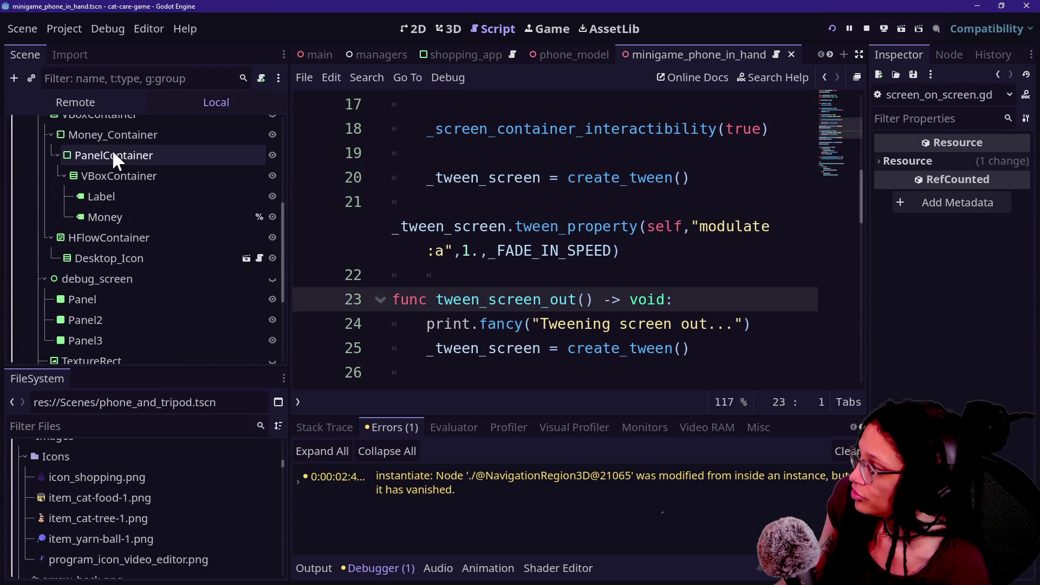
scroll(112, 150, up, 5)
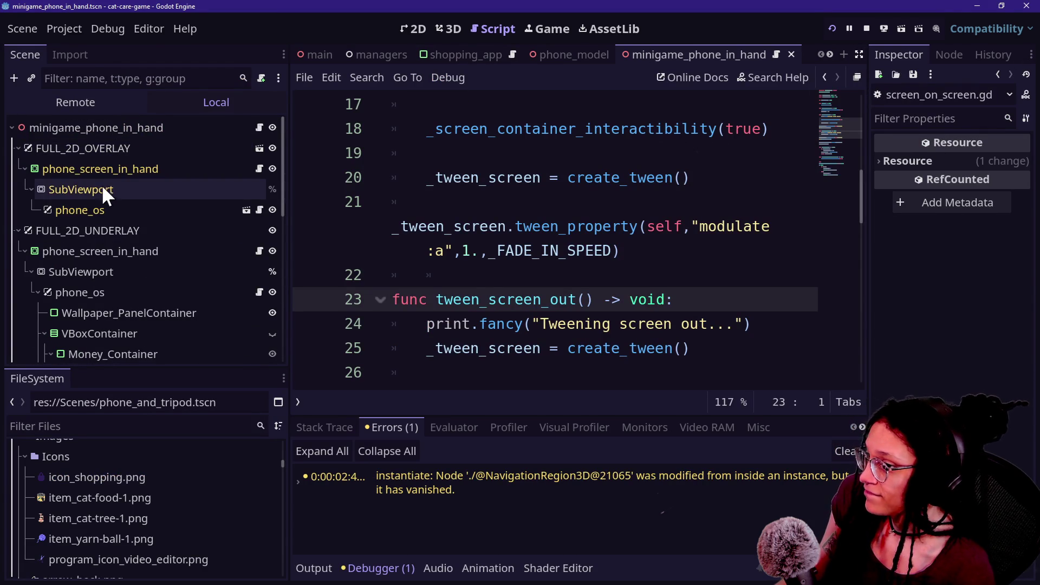
click(112, 171)
click(108, 206)
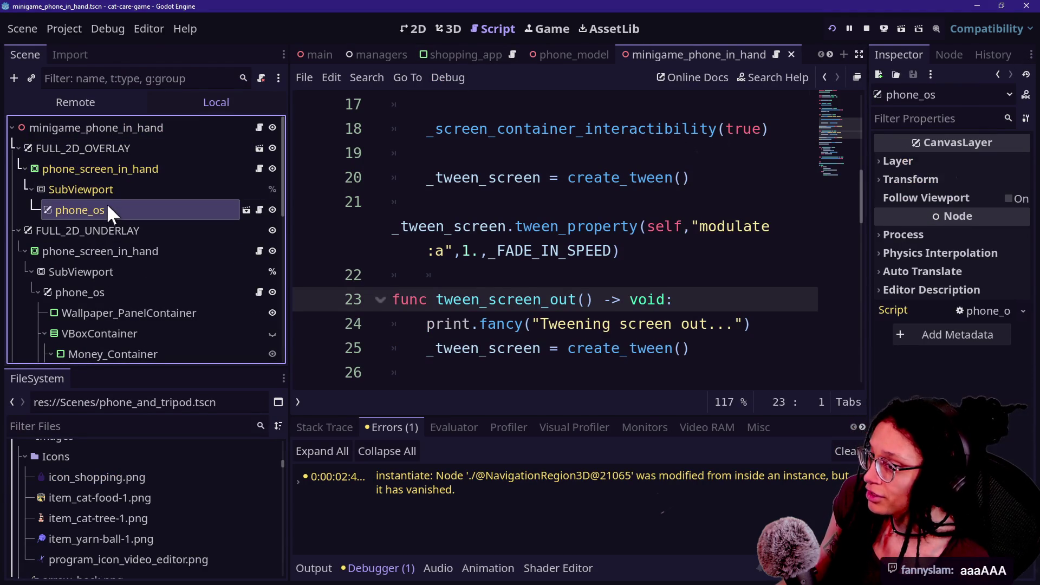
click(103, 173)
click(99, 251)
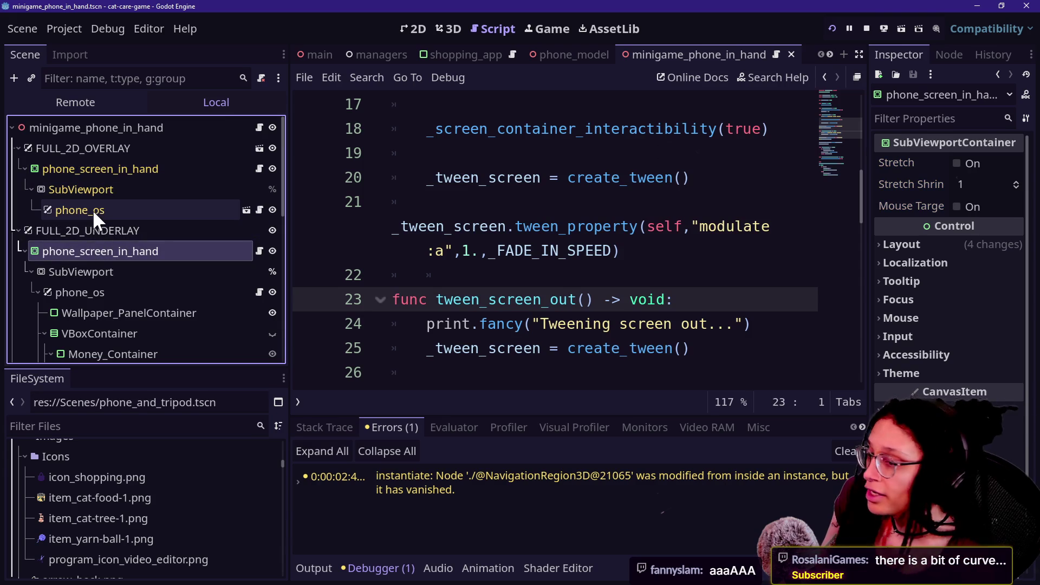
click(95, 165)
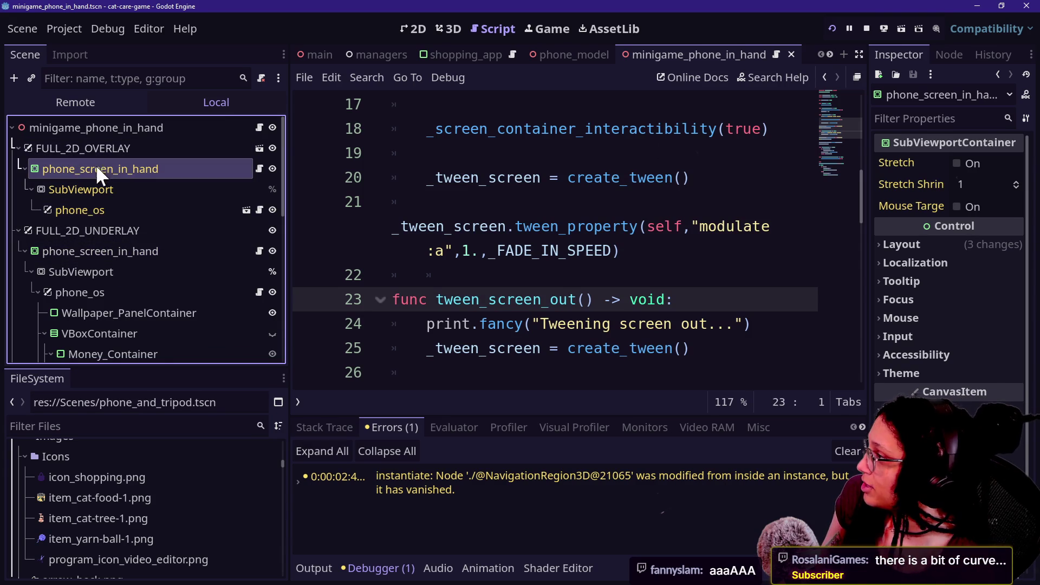
click(412, 26)
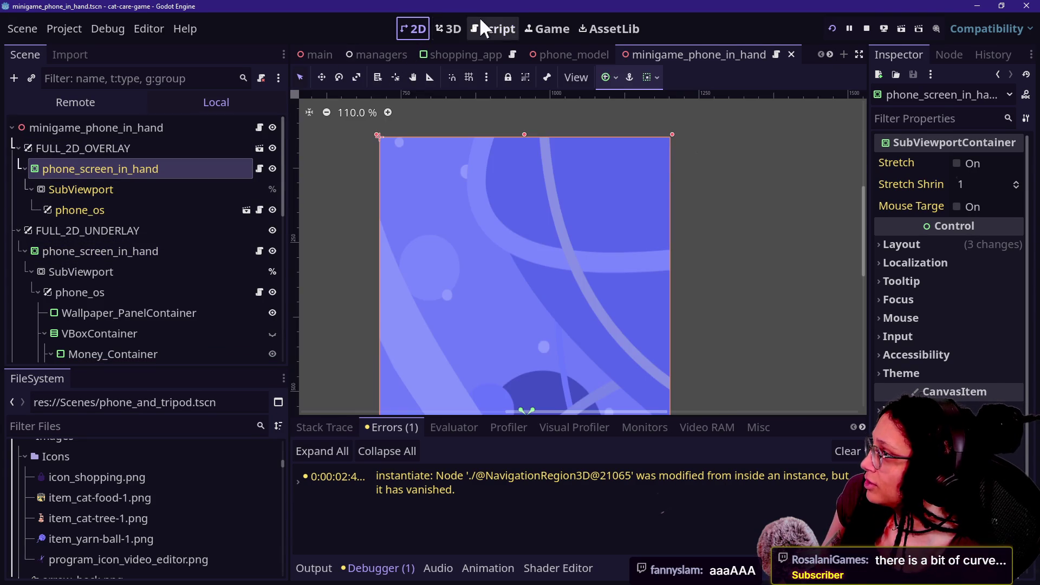
click(487, 28)
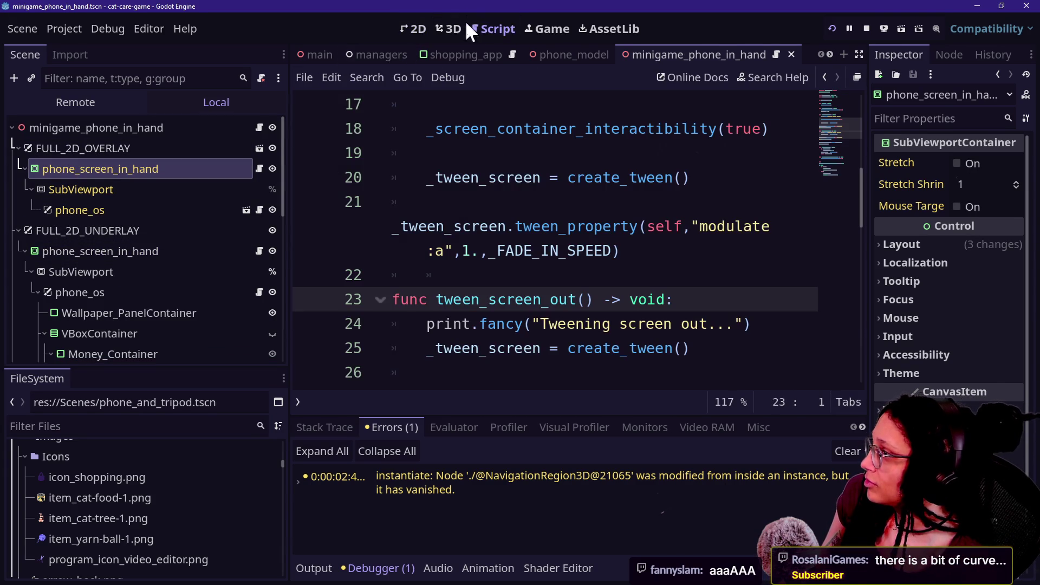
Recheck the overlay's phone_os and SubViewport nodes and the phone screen on the 2D canvas
click(60, 202)
click(61, 188)
click(76, 215)
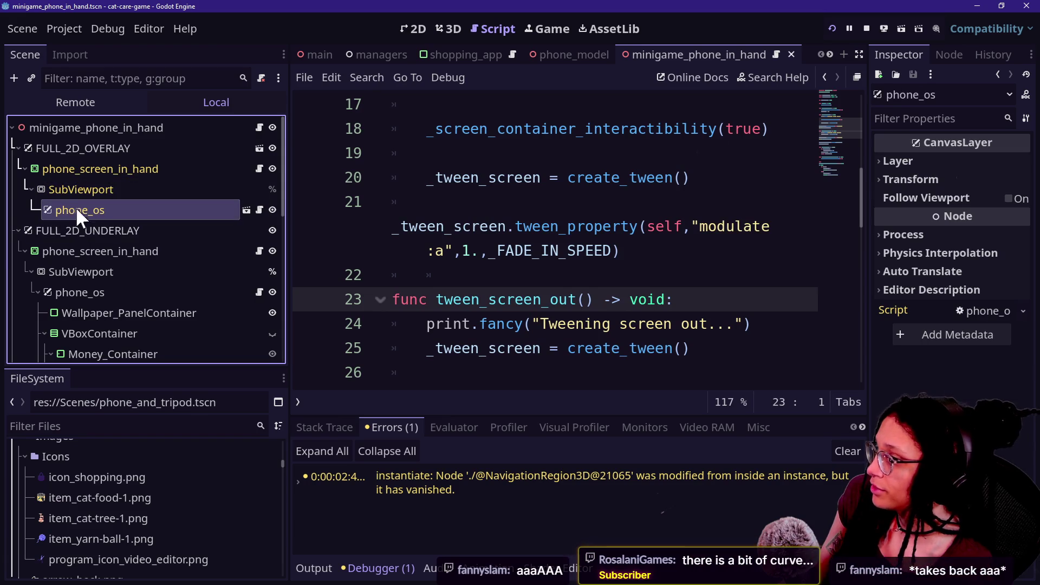
click(412, 28)
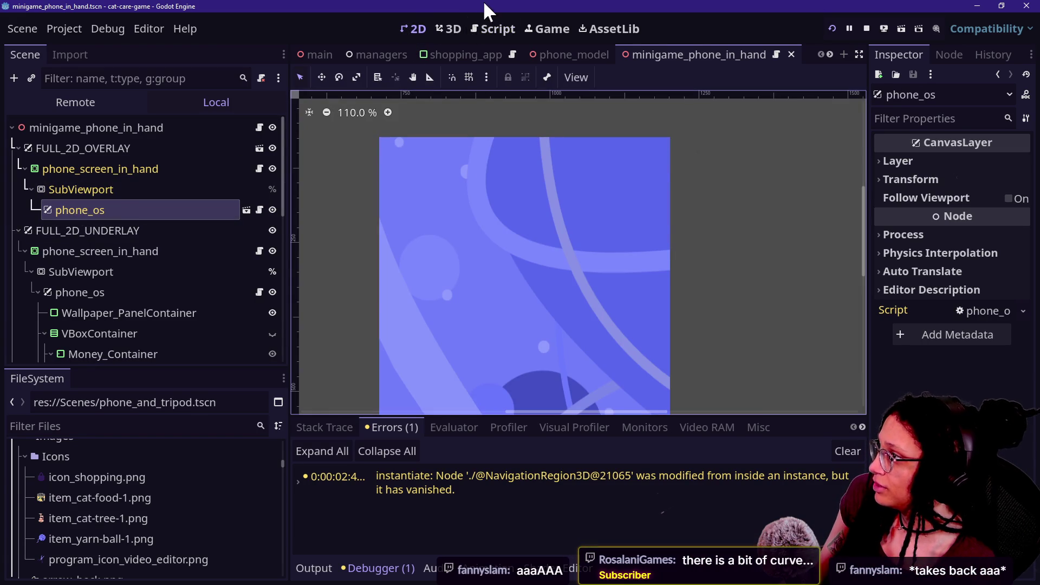
click(490, 27)
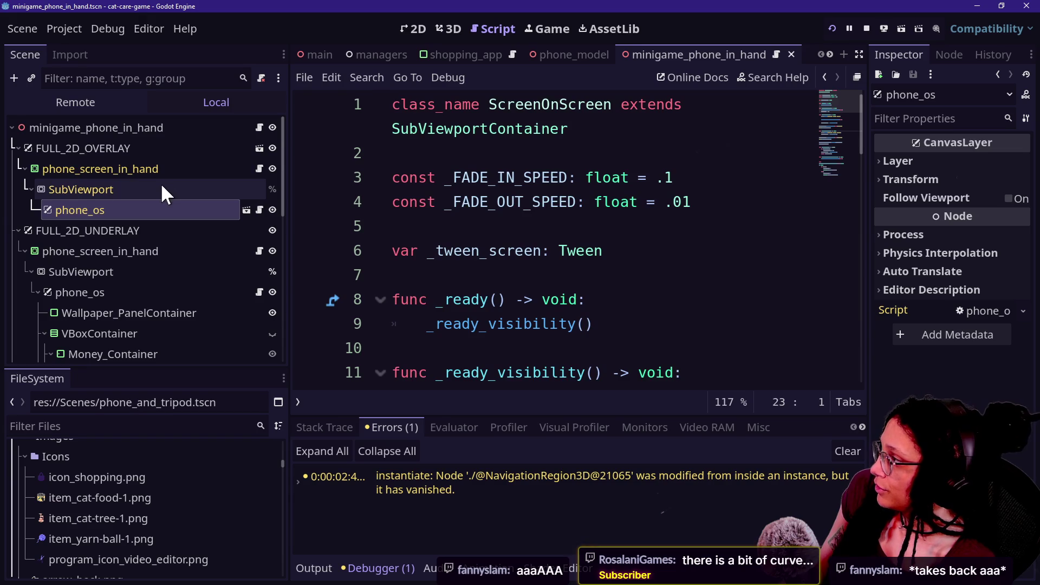
Hide the FULL_2D_UNDERLAY layer, save the scene and relaunch the game
click(153, 228)
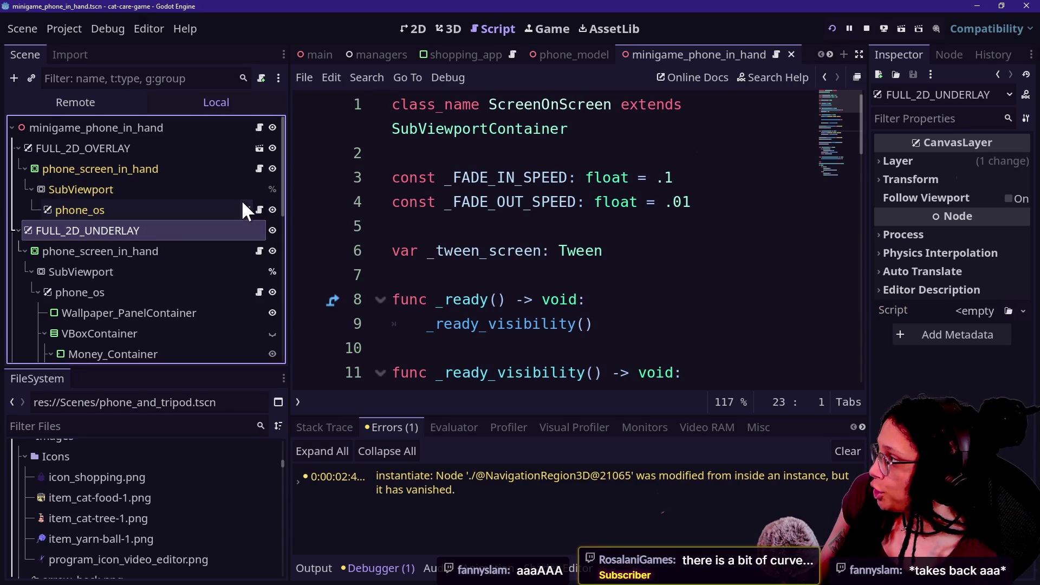
click(271, 230)
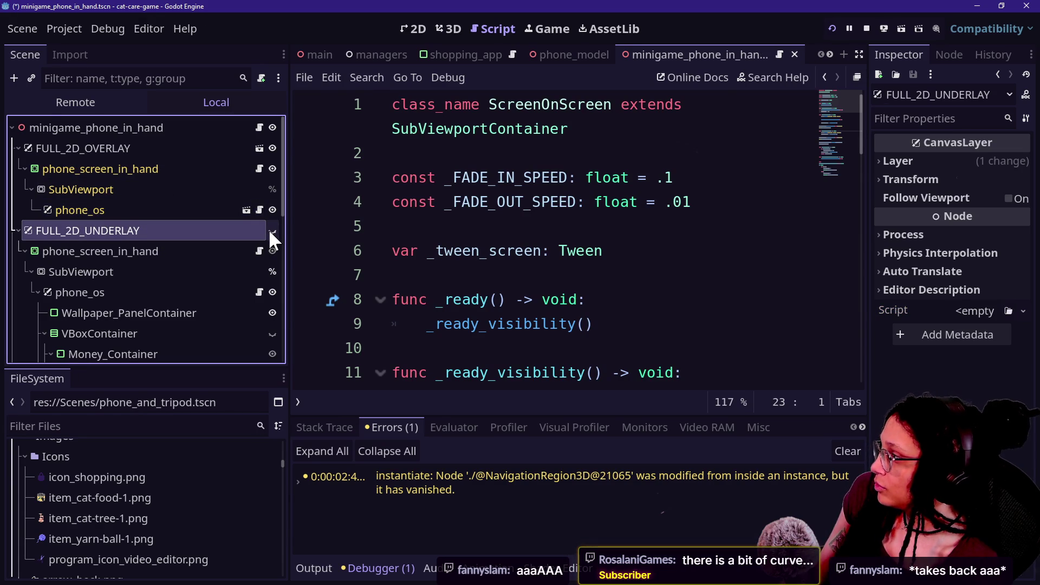
click(829, 28)
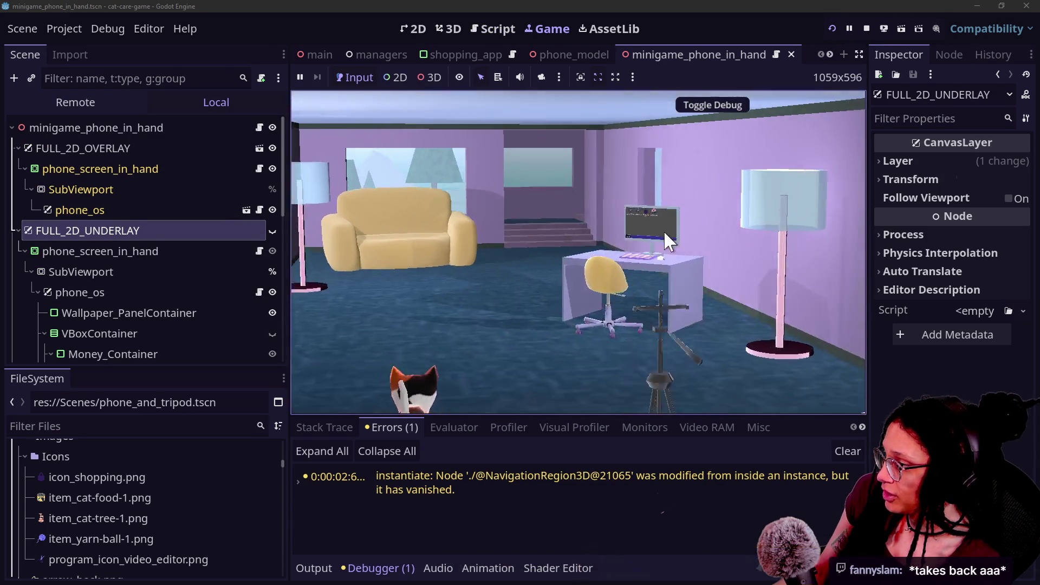
Zoom in on the desk computer, toggle FULL_2D_UNDERLAY visibility on and off, then back out
click(525, 267)
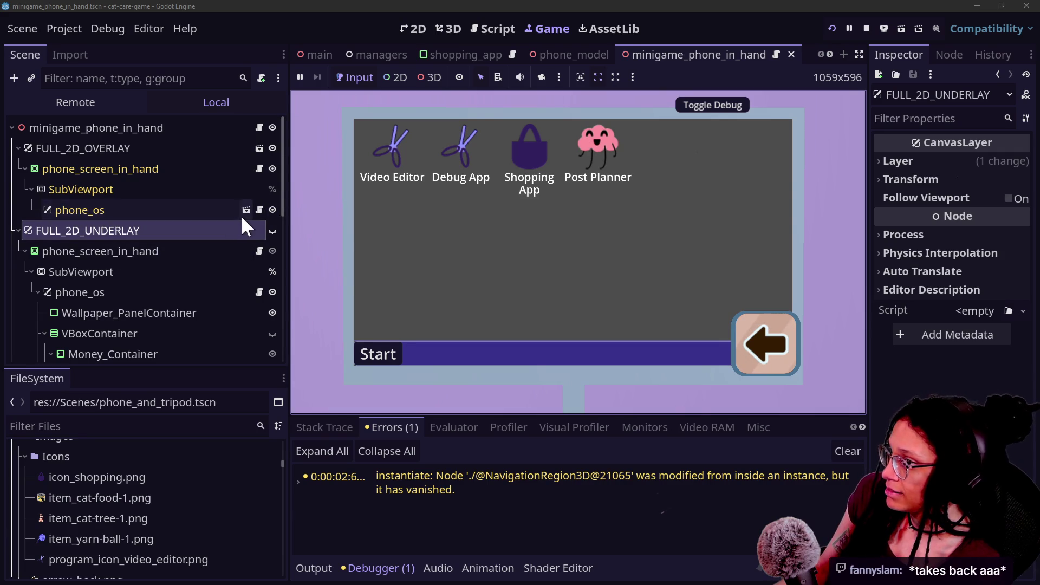
click(271, 230)
click(271, 230)
click(774, 330)
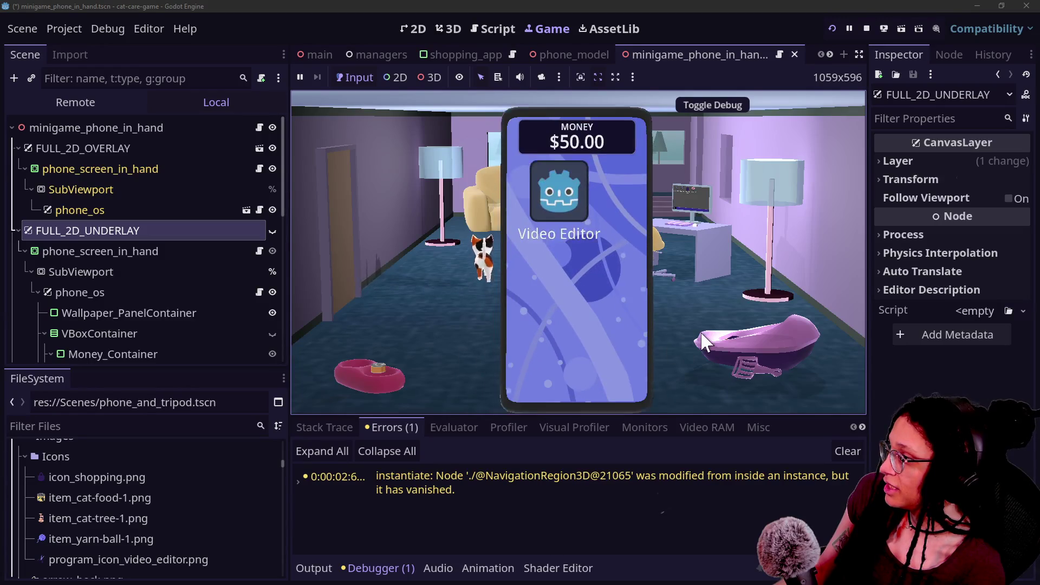
Open and close the Shopping App on the desk computer twice, then return to the room
click(683, 234)
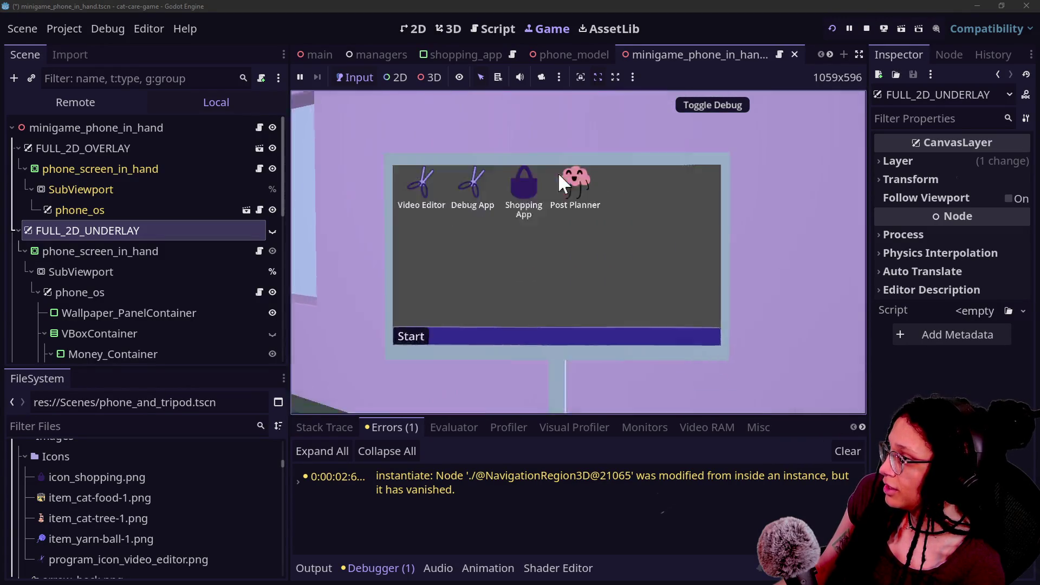
click(536, 149)
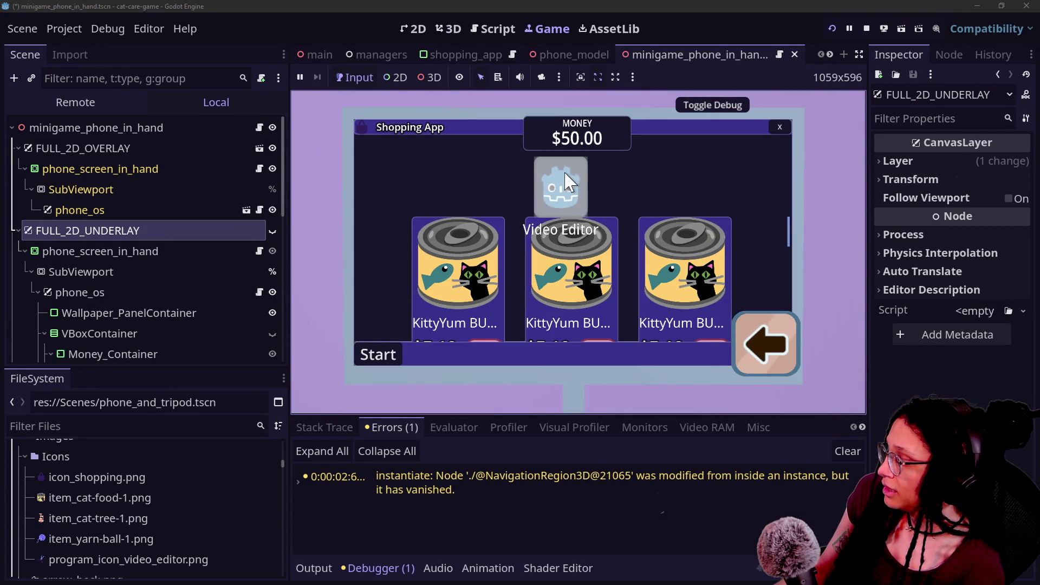
click(778, 129)
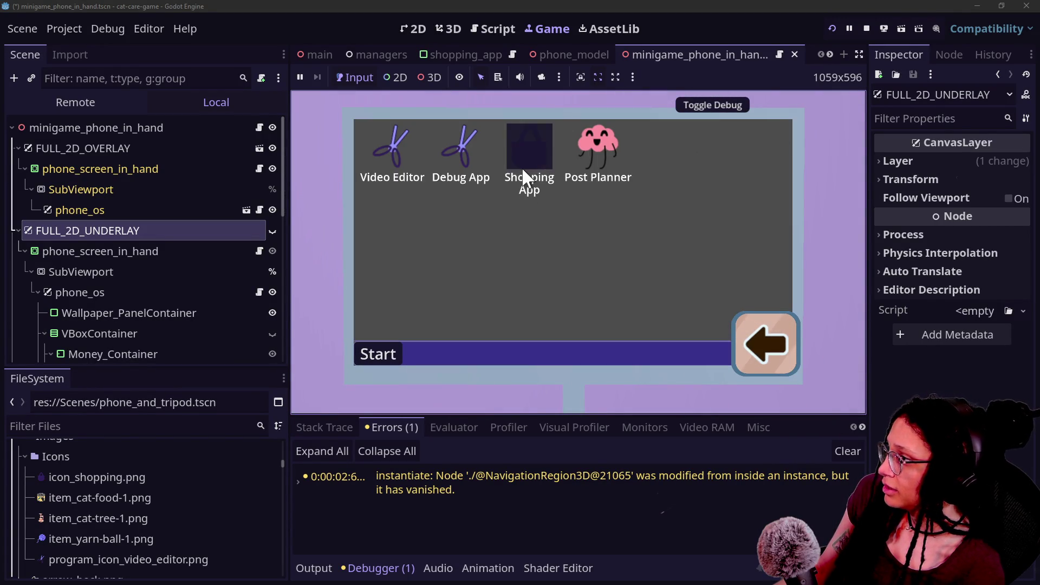
click(518, 154)
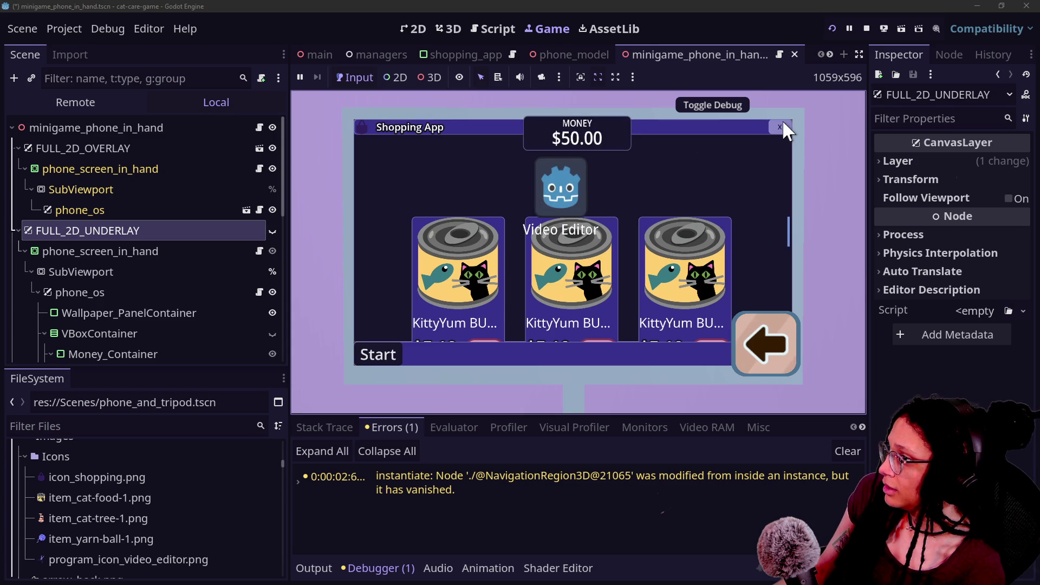
click(783, 125)
click(758, 339)
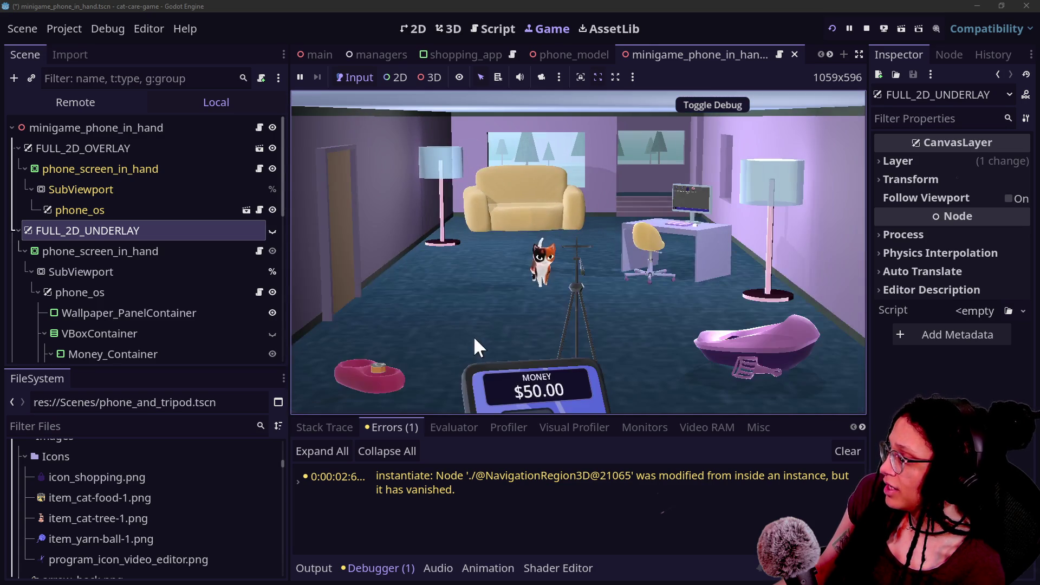
Raise and lower the held phone, then reopen the Shopping App on the desk computer
click(523, 371)
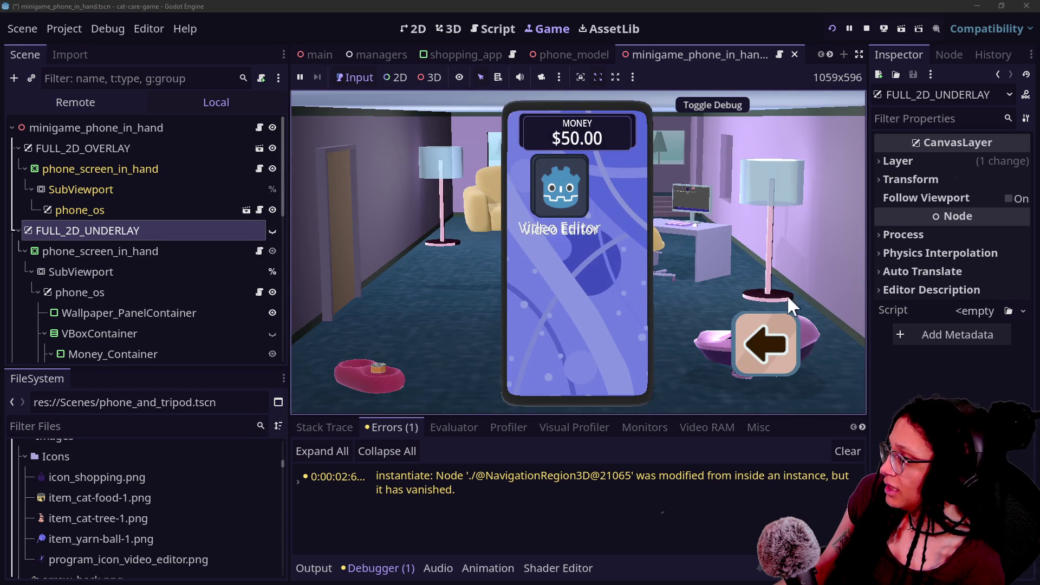
click(753, 373)
click(673, 178)
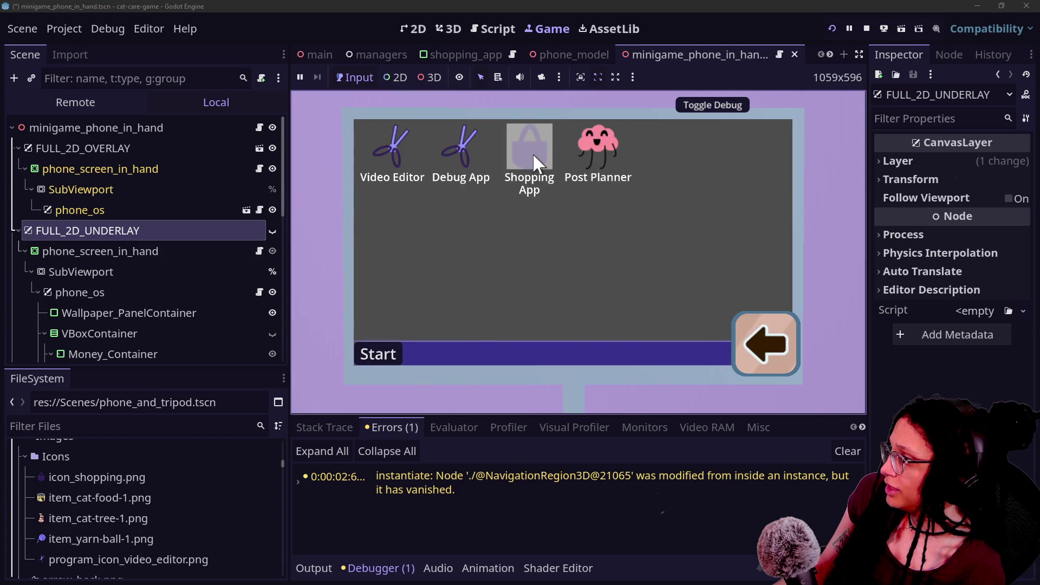
click(531, 153)
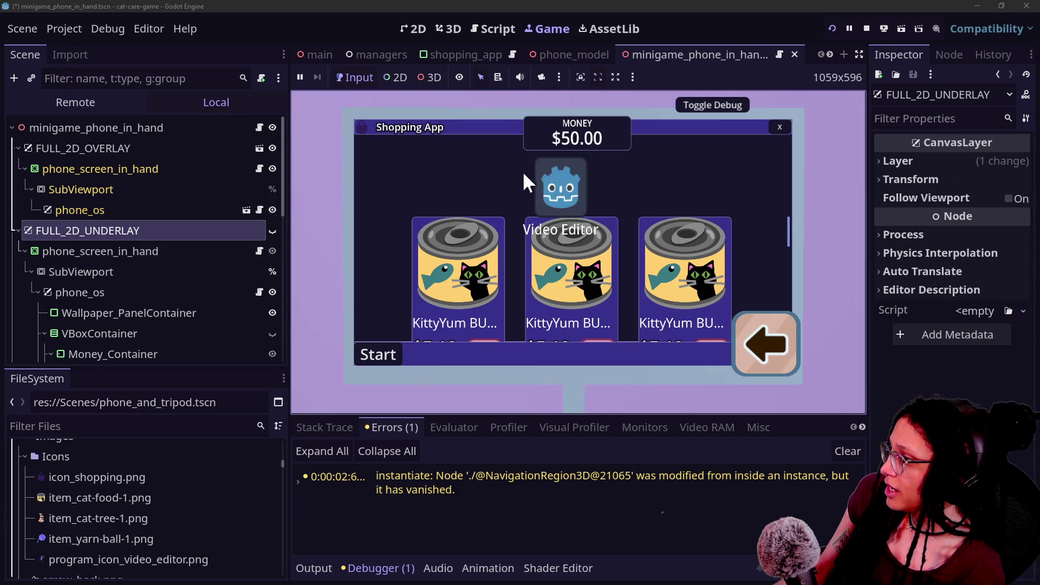
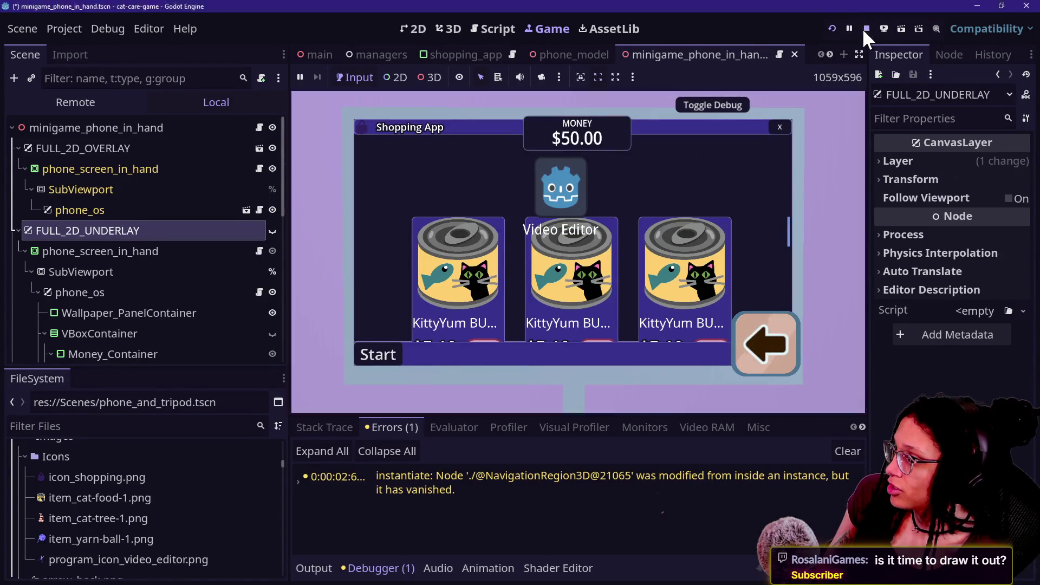
Stop the running game, show the FULL_2D_UNDERLAY layer, and open the phone-in-hand minigame script
click(865, 28)
click(275, 205)
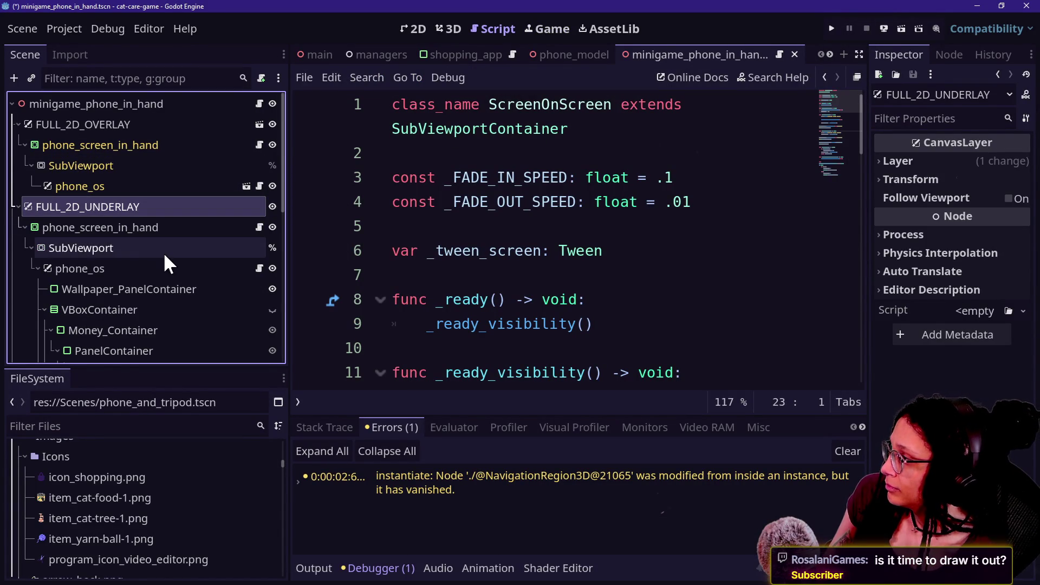
click(254, 102)
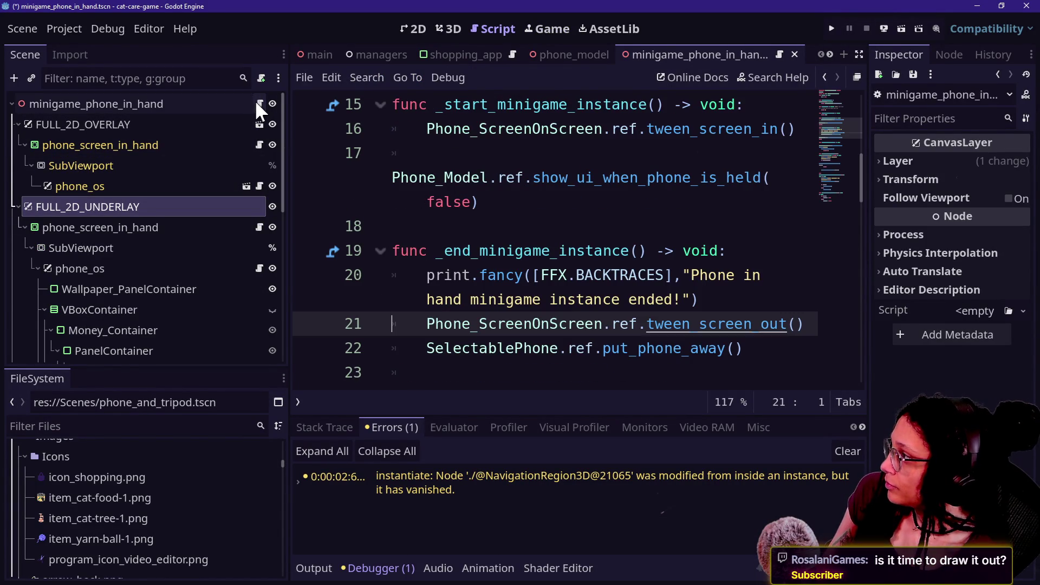
click(594, 195)
Read the minigame script in distraction-free mode, then switch to GitHub Desktop's repository list
key(ctrl+shift+F11)
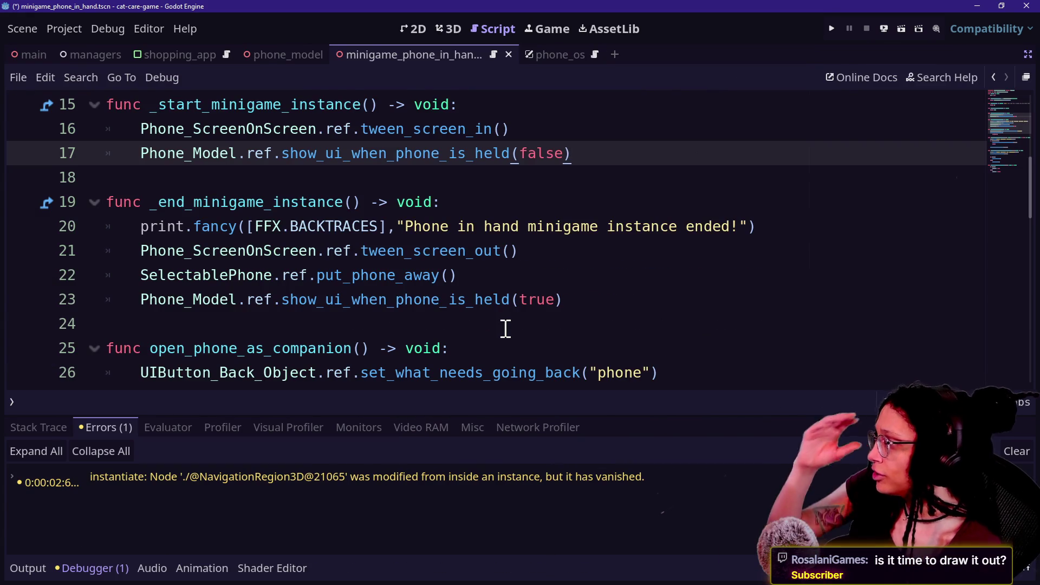
scroll(506, 329, up, 1)
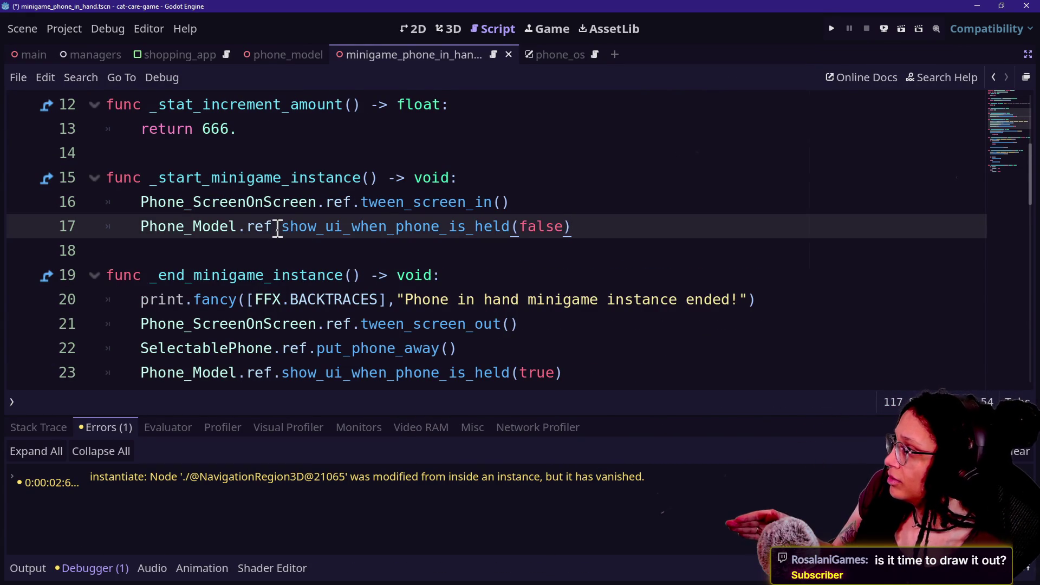
scroll(454, 207, down, 4)
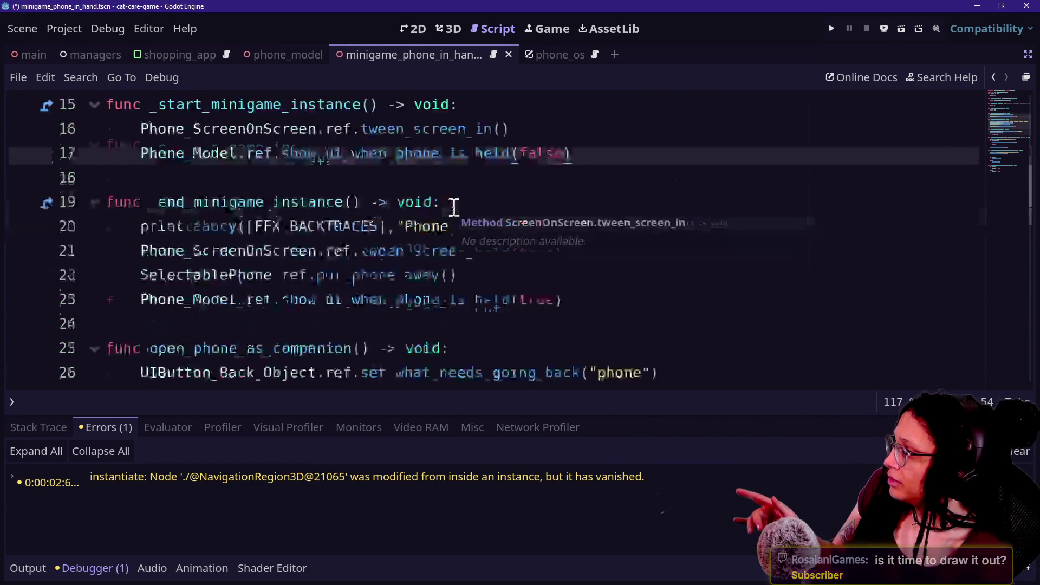
scroll(453, 207, up, 7)
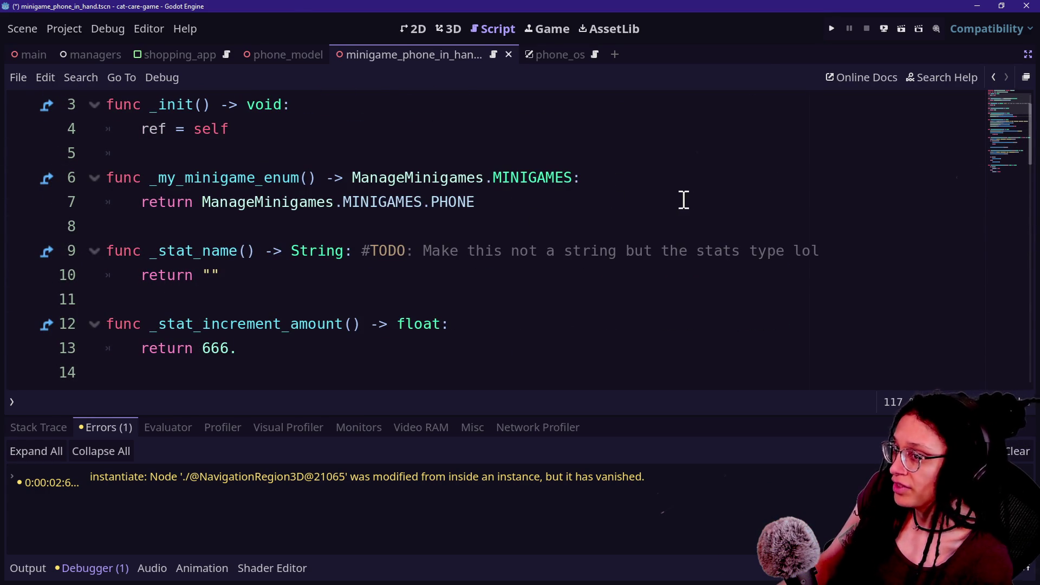
key(alt+Tab)
click(203, 69)
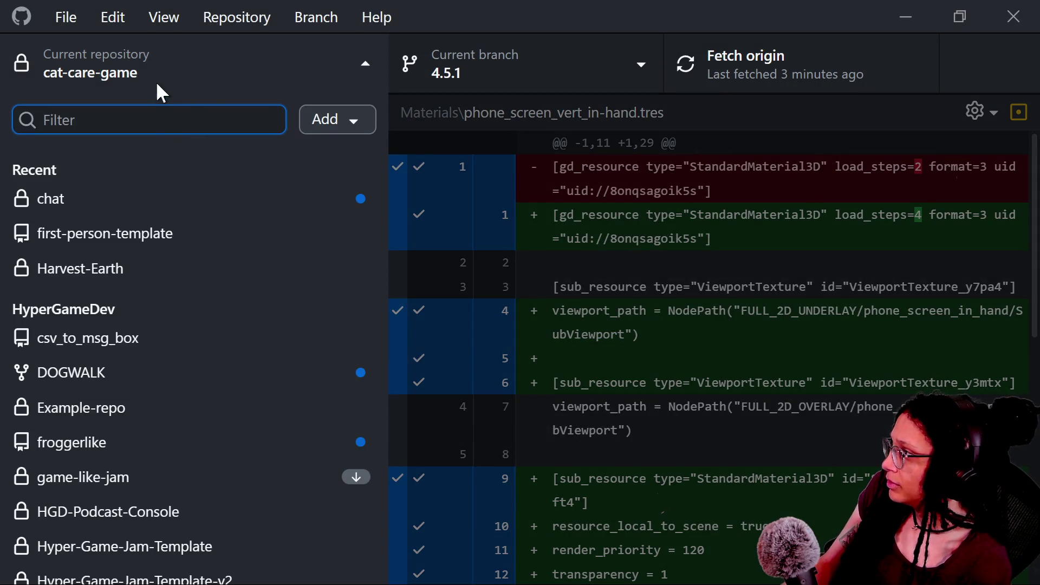
In History, select the 'ScreensonScreens now only interactible when active' commit listing its 7 changed files
click(158, 86)
click(254, 111)
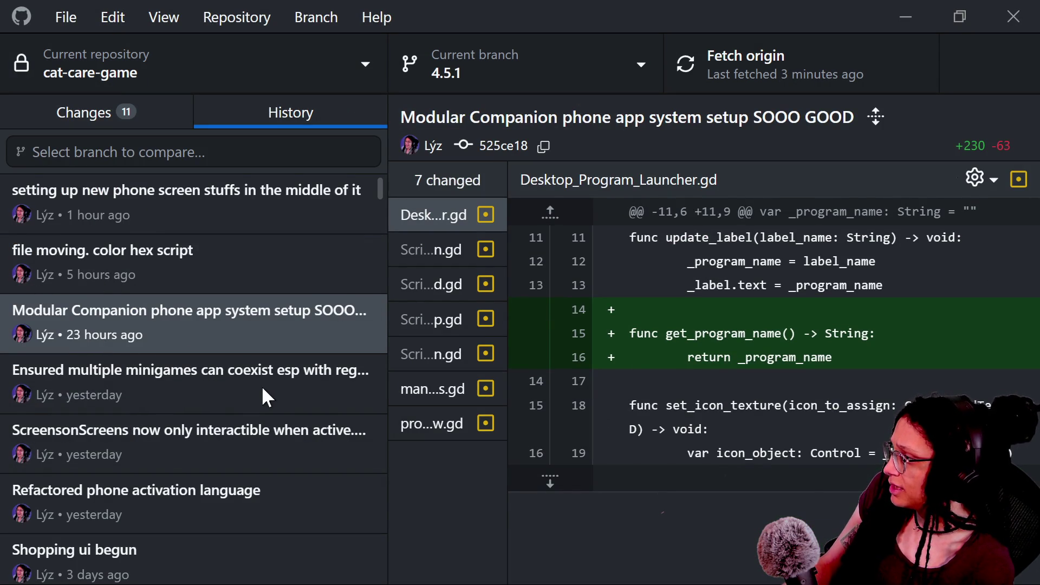
click(277, 433)
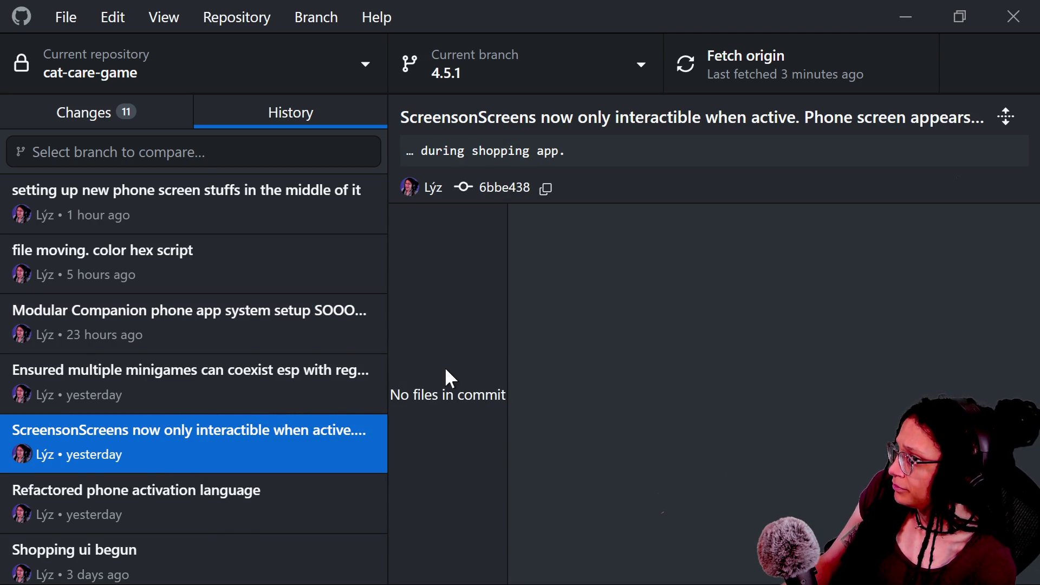
click(1005, 116)
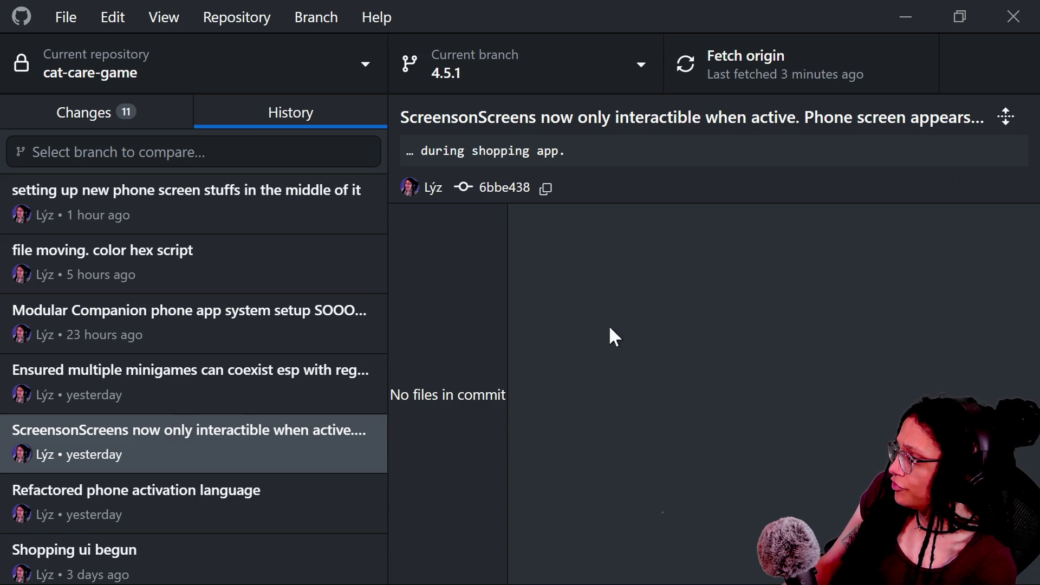
click(237, 383)
click(231, 430)
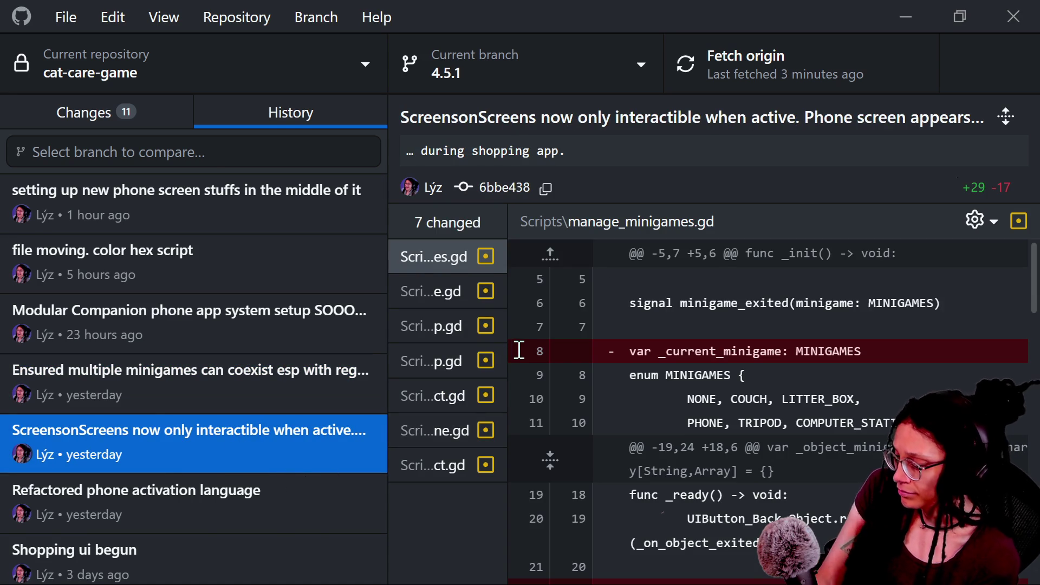
Resize the commit and file panes so full paths show, and review the minigame.gd diff
drag(506, 347, 607, 347)
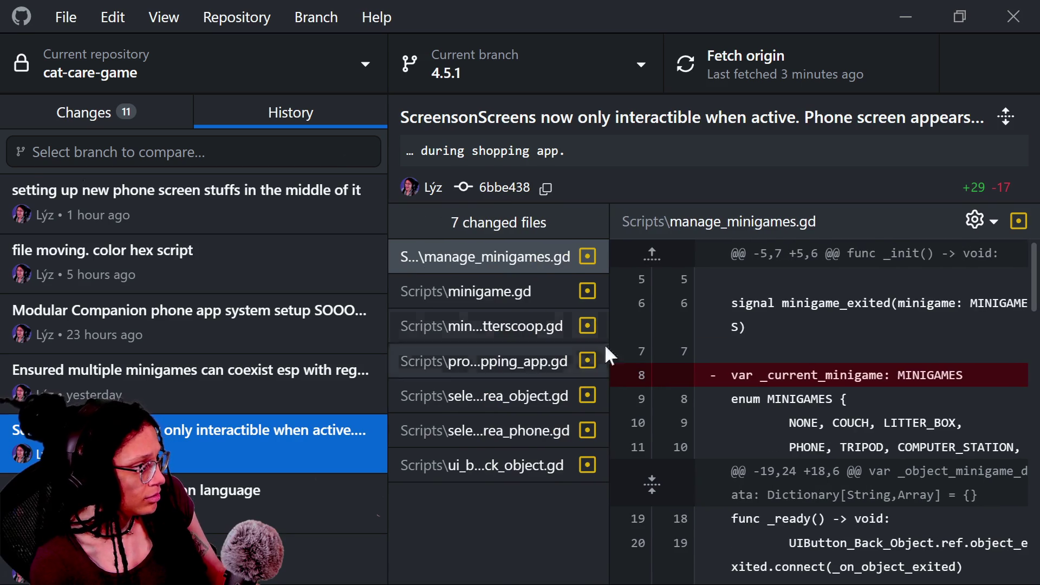
drag(387, 325, 230, 329)
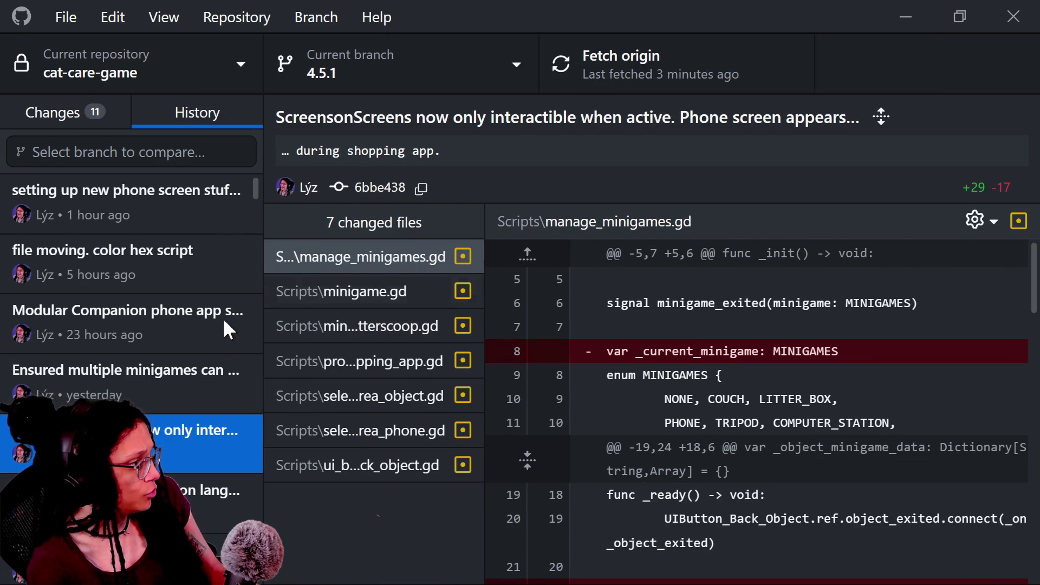
mouse_move(490, 263)
mouse_down()
mouse_move(657, 262)
mouse_move(552, 278)
mouse_up()
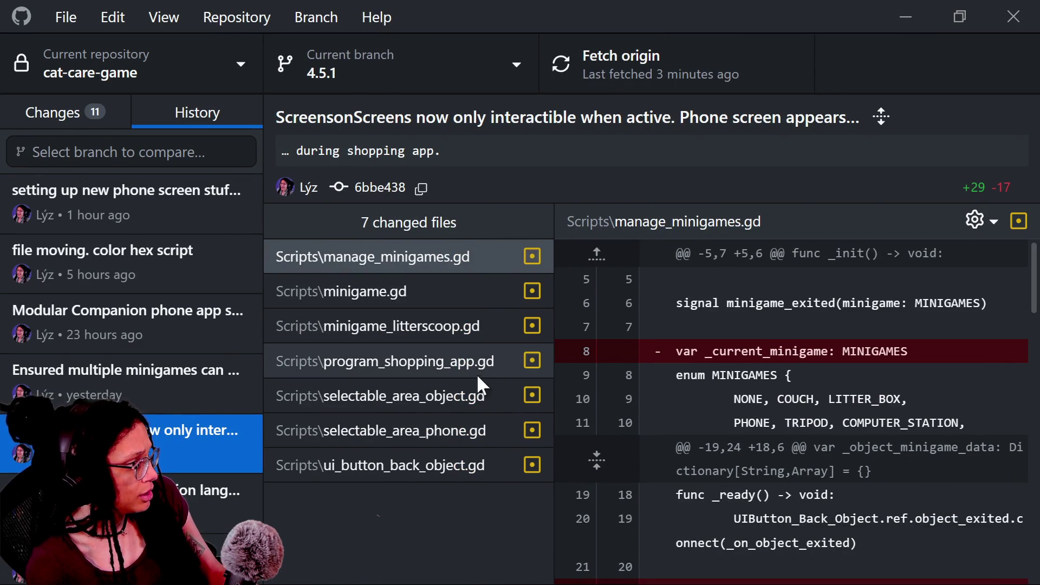
click(413, 292)
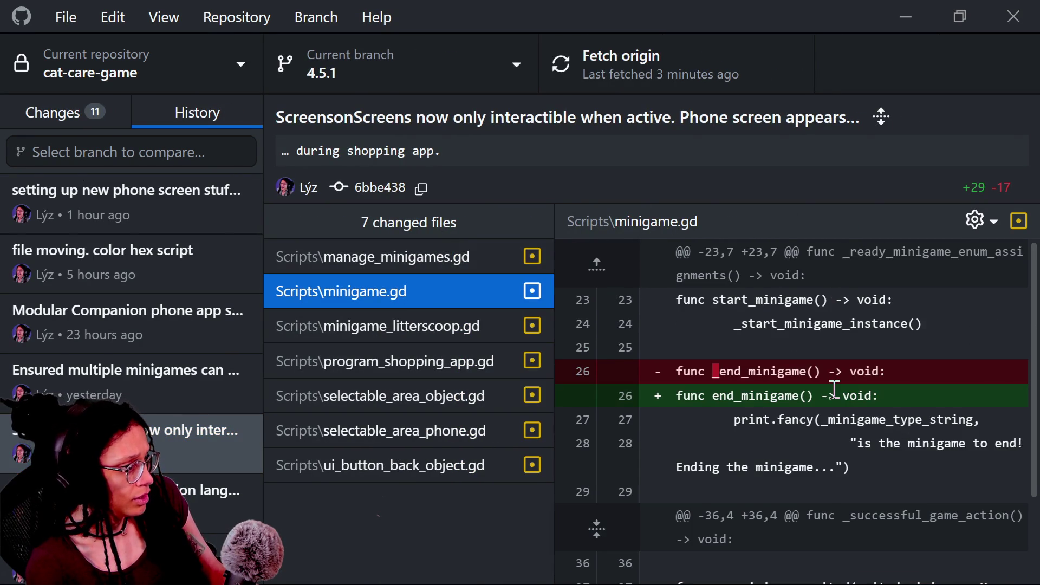
scroll(834, 389, down, 2)
drag(1032, 351, 1021, 309)
scroll(1006, 276, up, 1)
scroll(991, 335, down, 2)
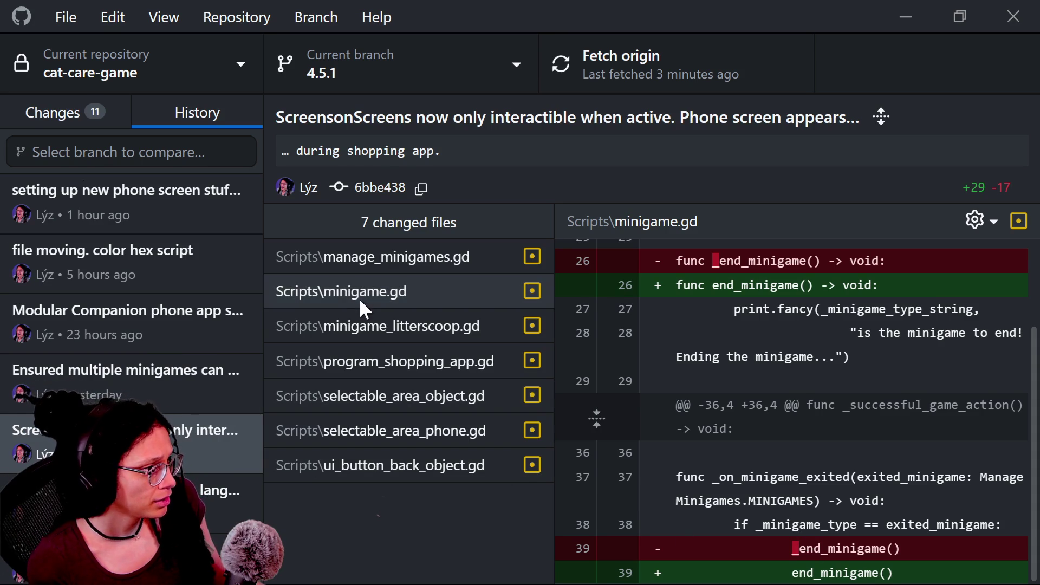
Review the diffs of minigame_litterscoop.gd, program_shopping_app.gd, selectable_area_object.gd and selectable_area_phone.gd
click(379, 328)
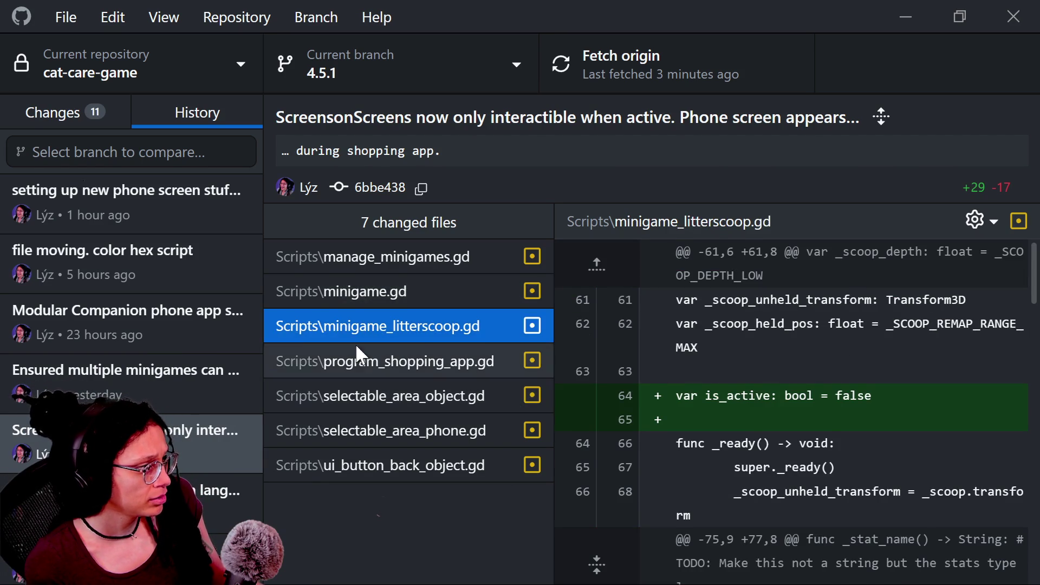
click(368, 360)
click(391, 403)
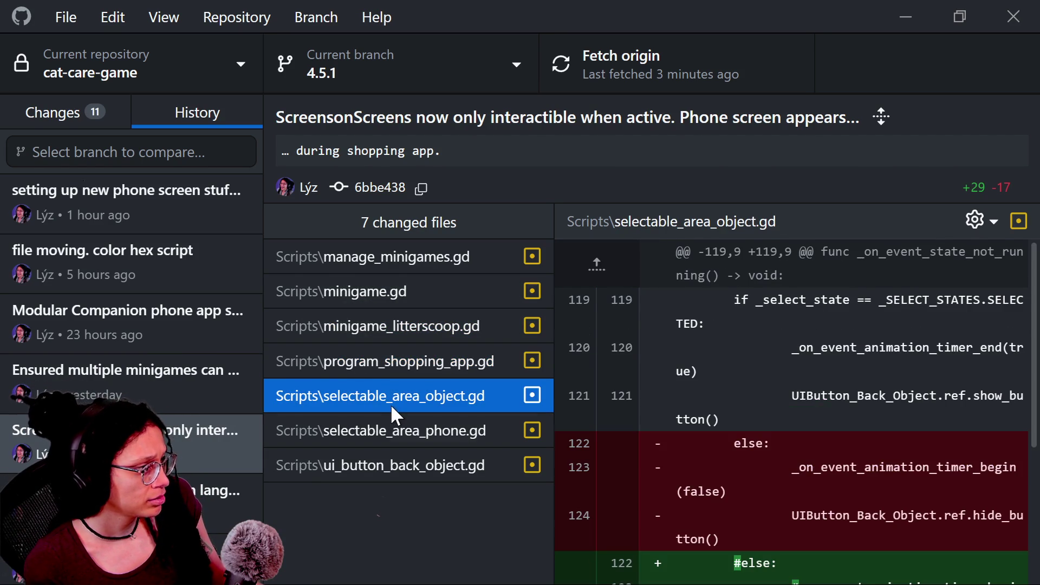
scroll(766, 421, down, 3)
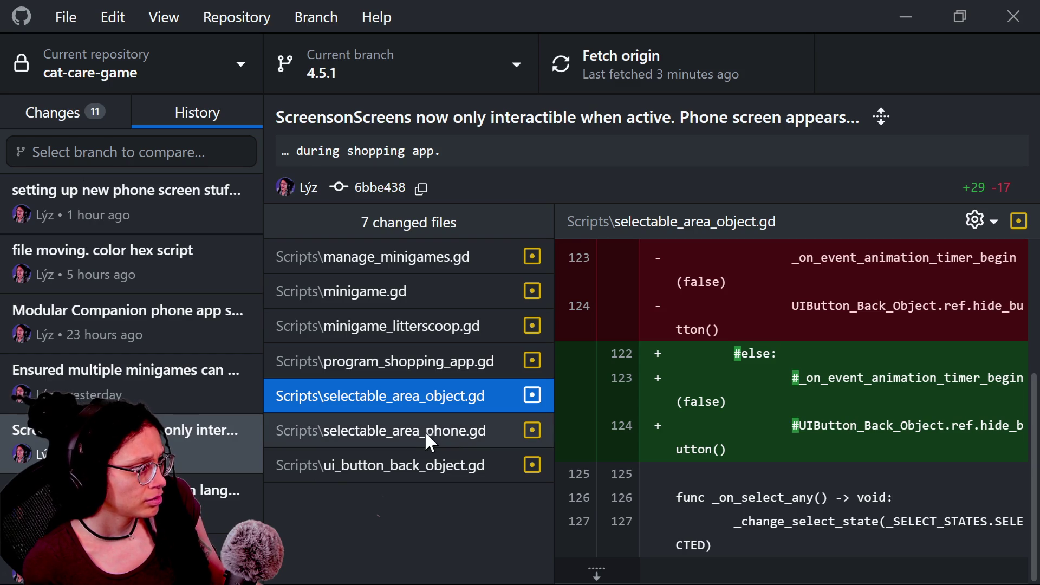
click(765, 452)
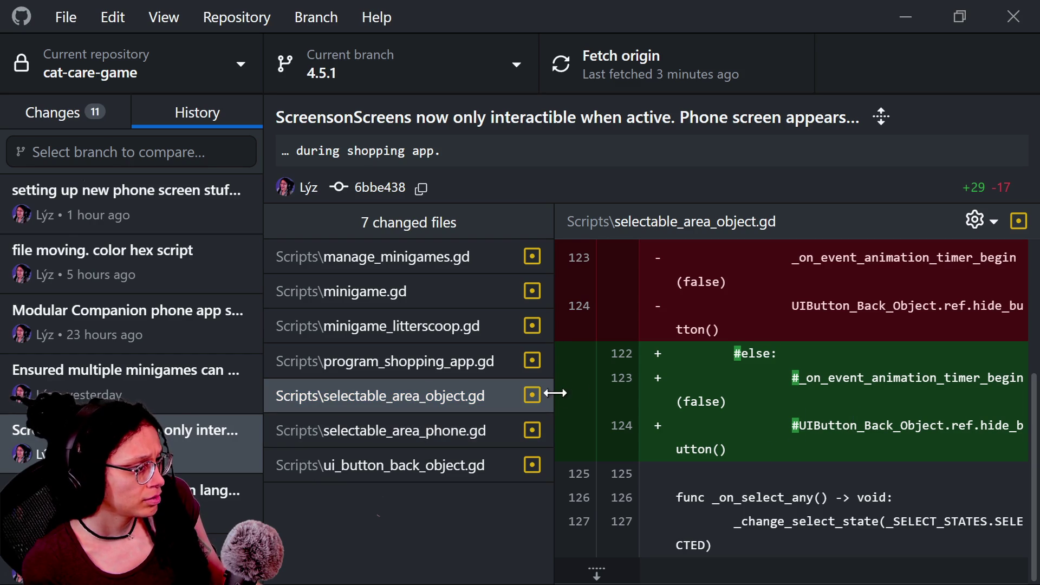
click(477, 432)
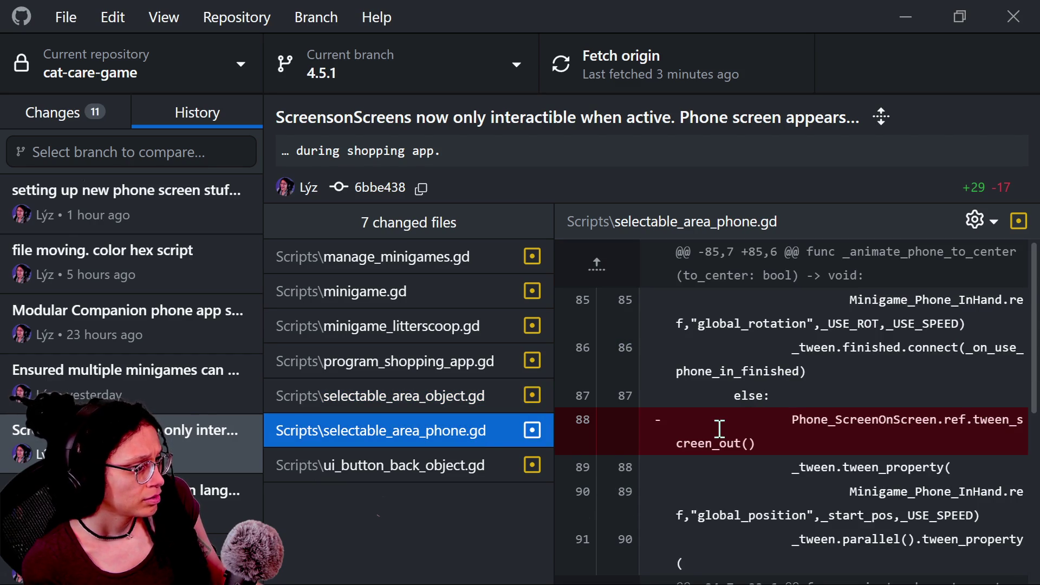
scroll(719, 429, down, 4)
scroll(669, 427, up, 4)
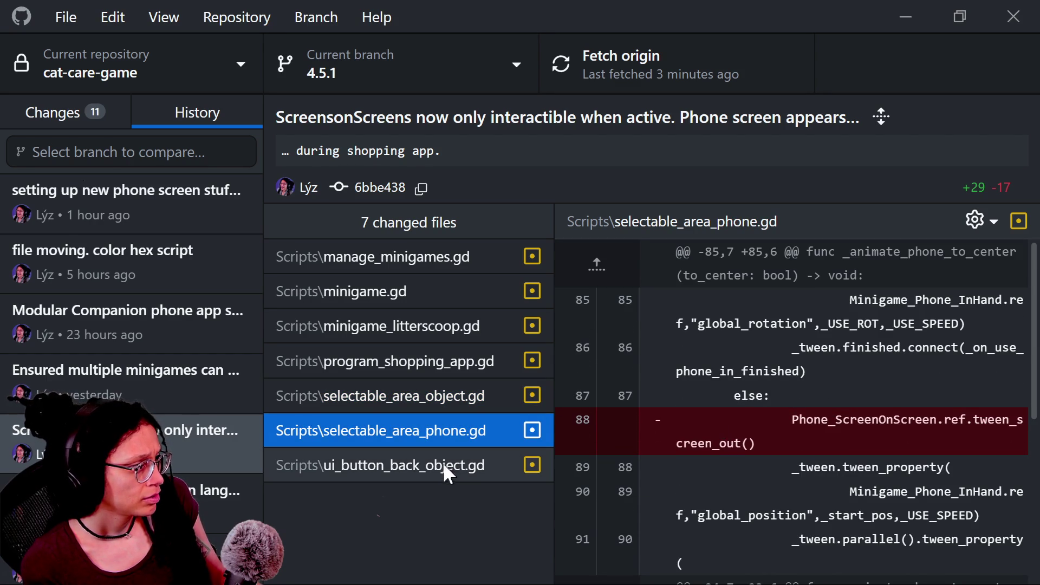
Step back through the manage_minigames.gd to selectable_area_object.gd diffs and adjust the file list width
click(435, 262)
click(438, 292)
click(447, 327)
click(460, 359)
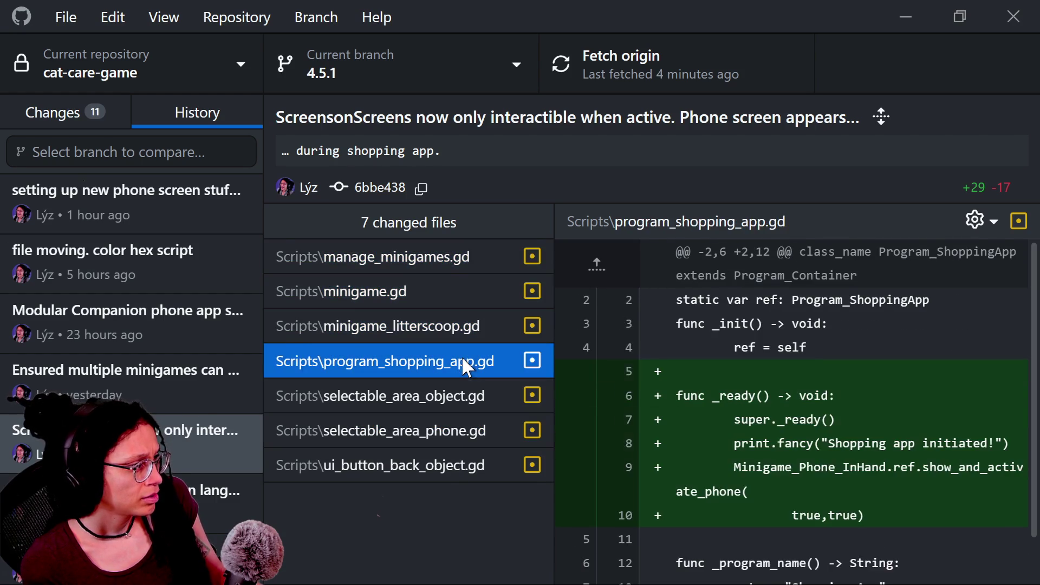
click(459, 395)
scroll(733, 362, down, 4)
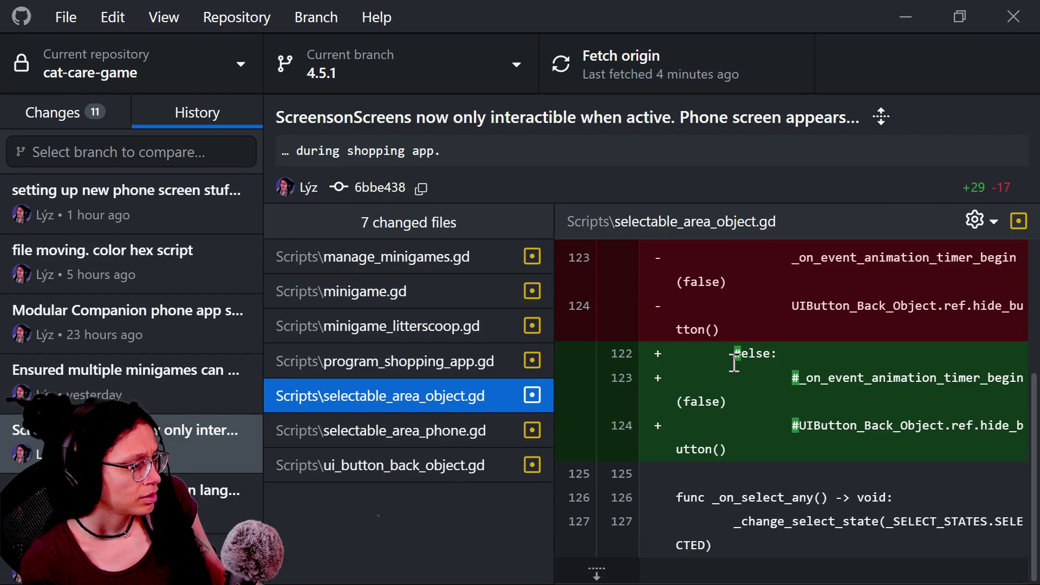
drag(555, 345, 359, 358)
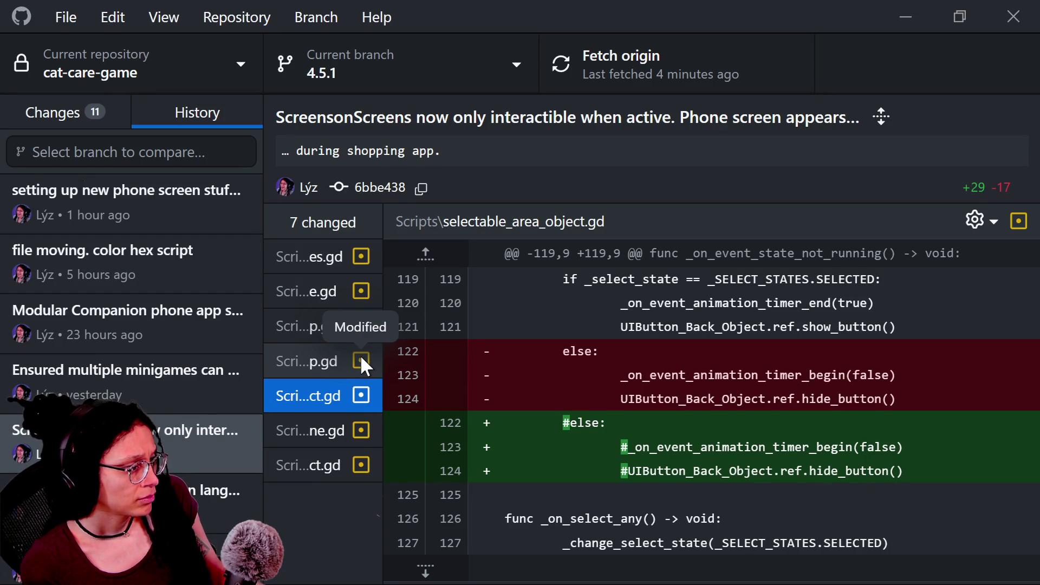
mouse_move(383, 357)
mouse_down()
mouse_move(638, 357)
mouse_move(529, 363)
mouse_up()
Read the program_shopping_app.gd diff and highlight its show_and_activate_phone call
click(447, 369)
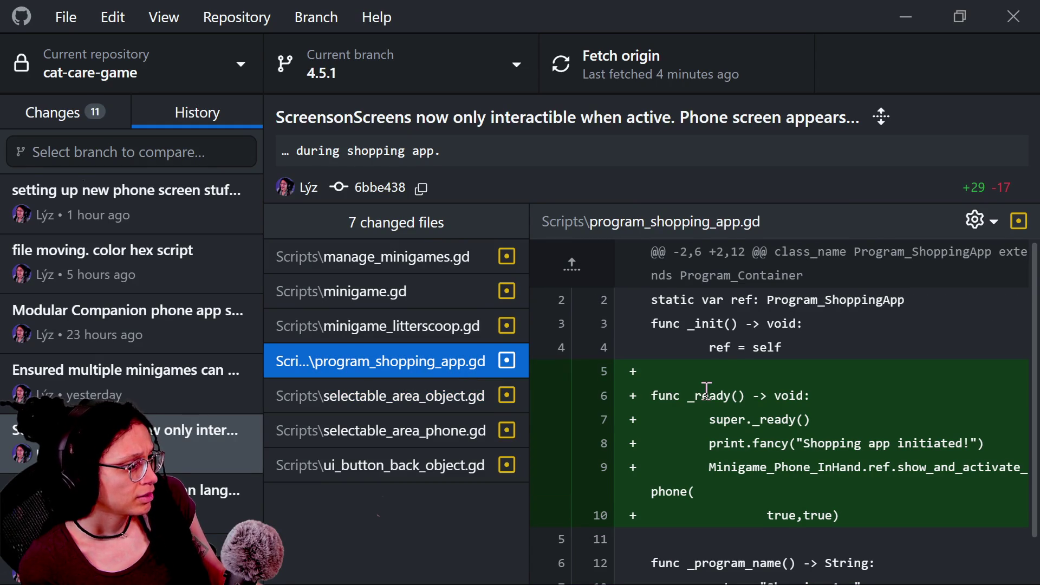
scroll(706, 389, down, 1)
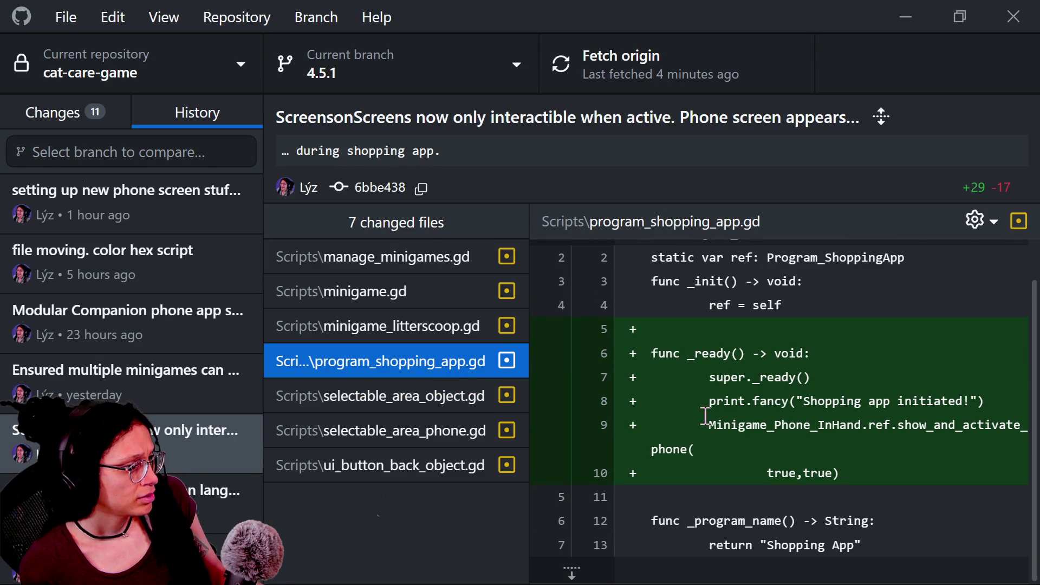
mouse_move(705, 427)
mouse_down()
mouse_move(738, 446)
mouse_move(742, 462)
mouse_move(739, 450)
mouse_up()
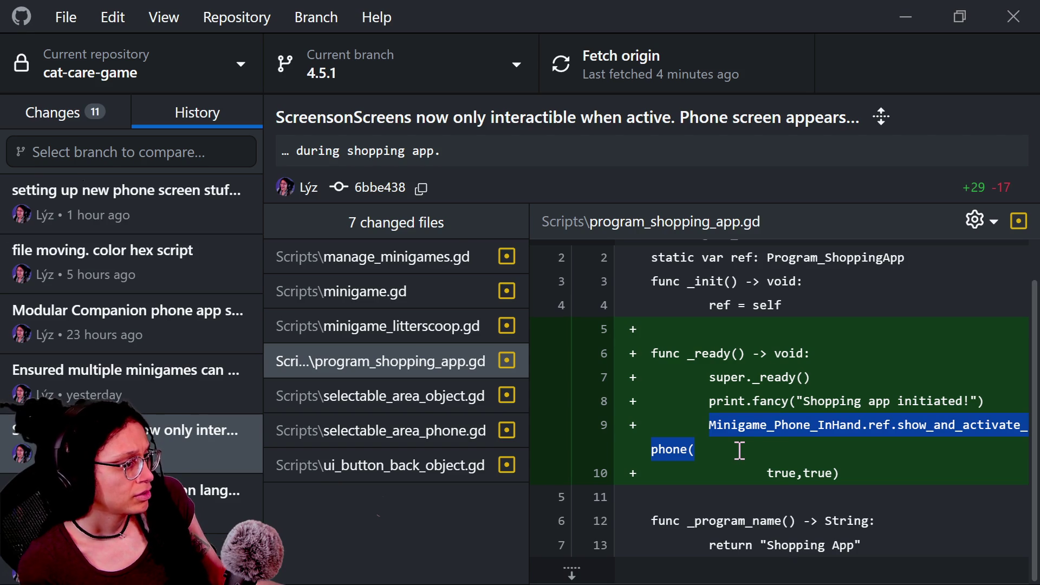
key(alt+Tab)
key(alt+Tab)
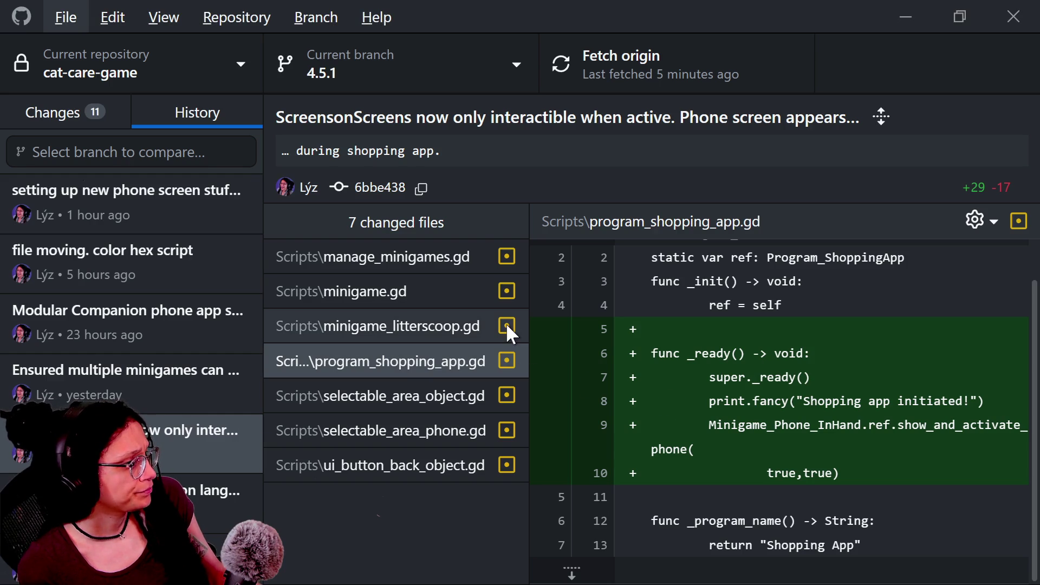
Recheck the litterscoop and shopping app diffs, then start a Find in Files search in Godot
click(457, 328)
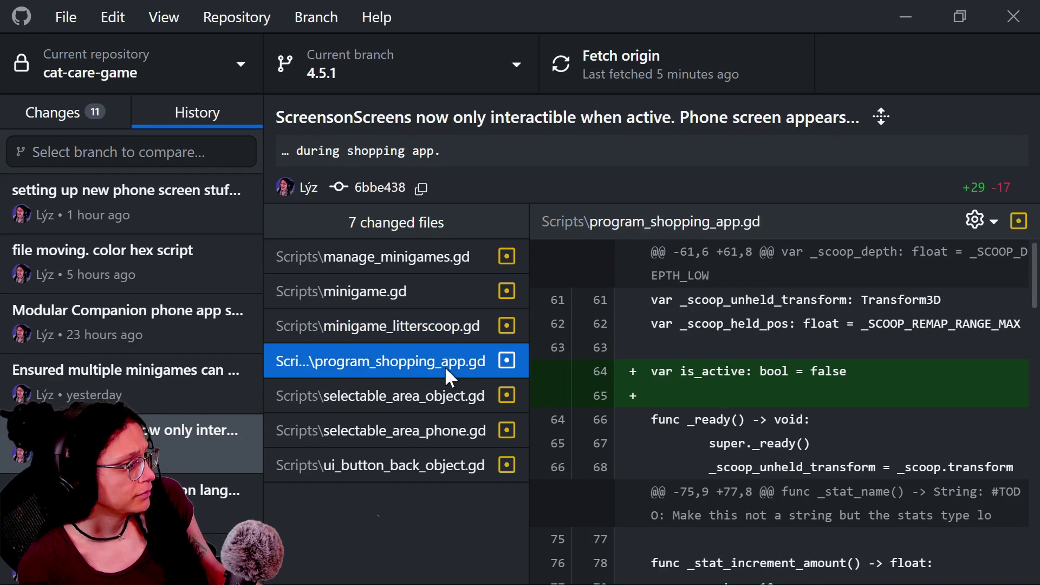
click(455, 363)
key(alt+Tab)
key(ctrl+shift+f)
Search the project for activate_phone and open the tripod script's line 28 match
text(activate_phon)
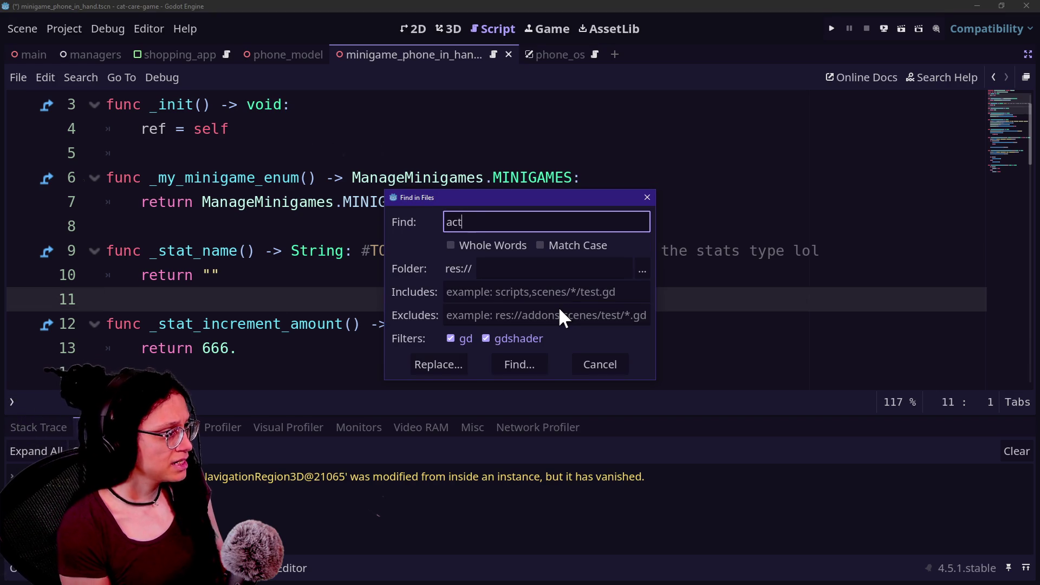
text(e)
key(Return)
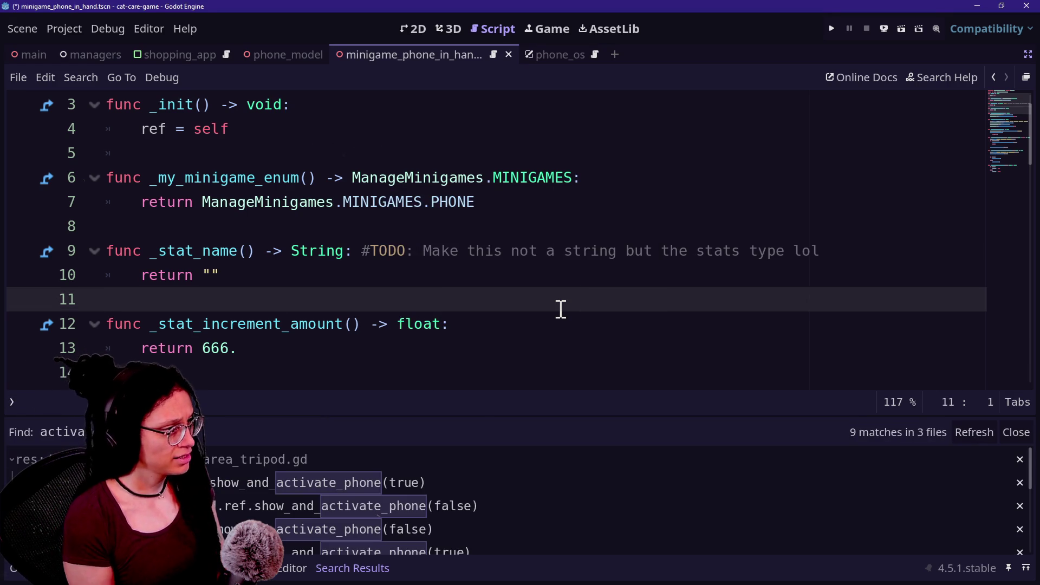
drag(559, 307, 552, 220)
click(552, 222)
click(163, 505)
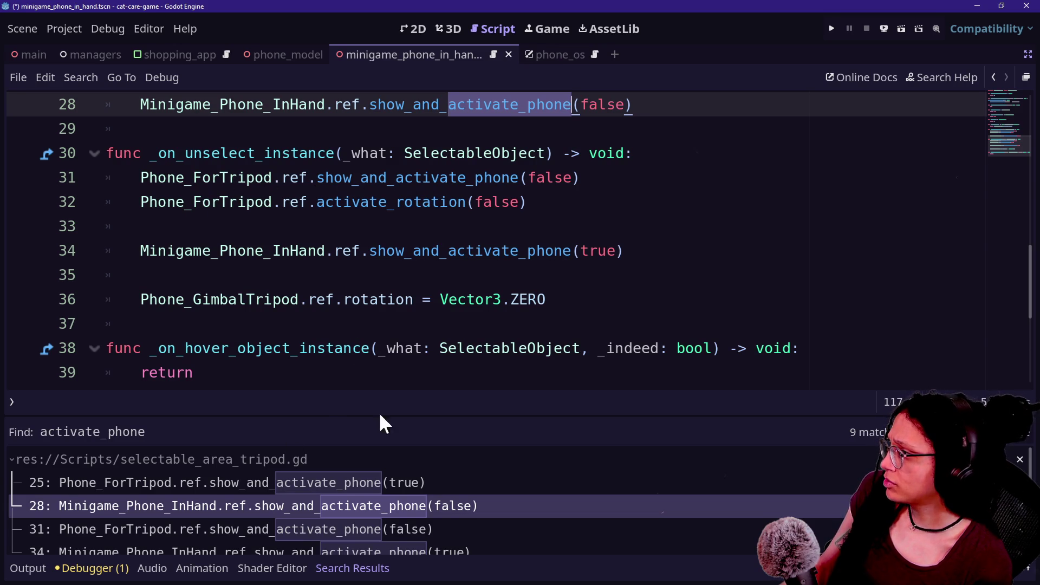
Jump to the show_and_activate_phone function definition and read it
ctrl+click(442, 253)
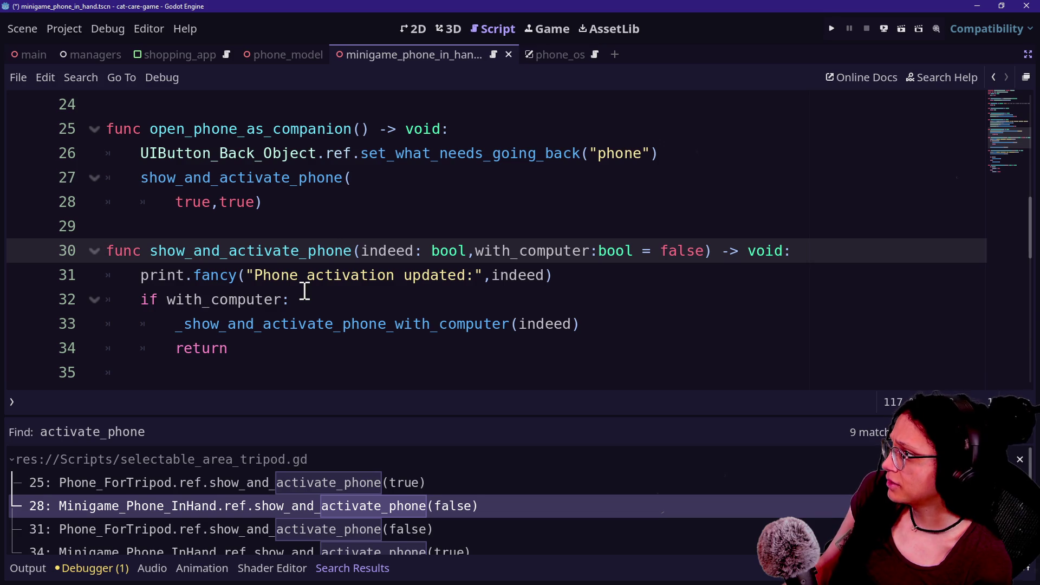
scroll(275, 308, down, 1)
click(388, 259)
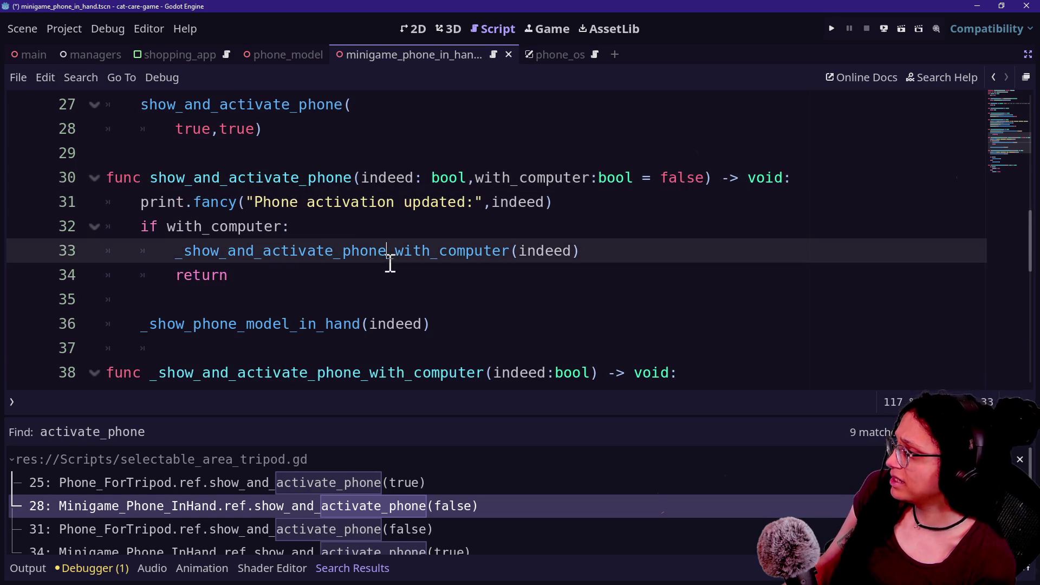
key(ctrl+shift+f)
Search for 'interacti' and open _screen_container_interactibility in screen_on_screen.gd, highlighting MOUSE_FILTER_PASS
text(interac)
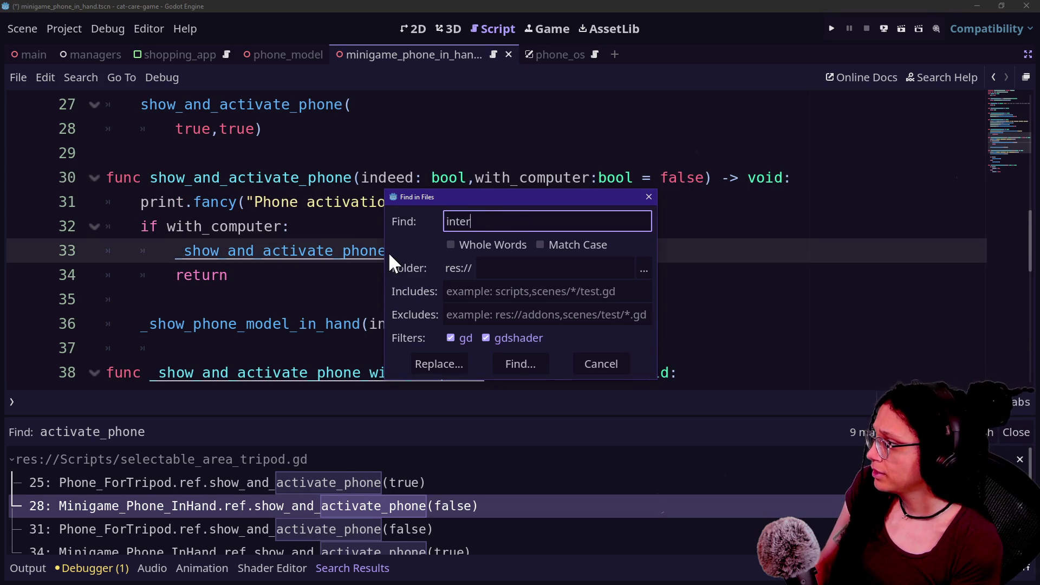
text(ti)
key(Return)
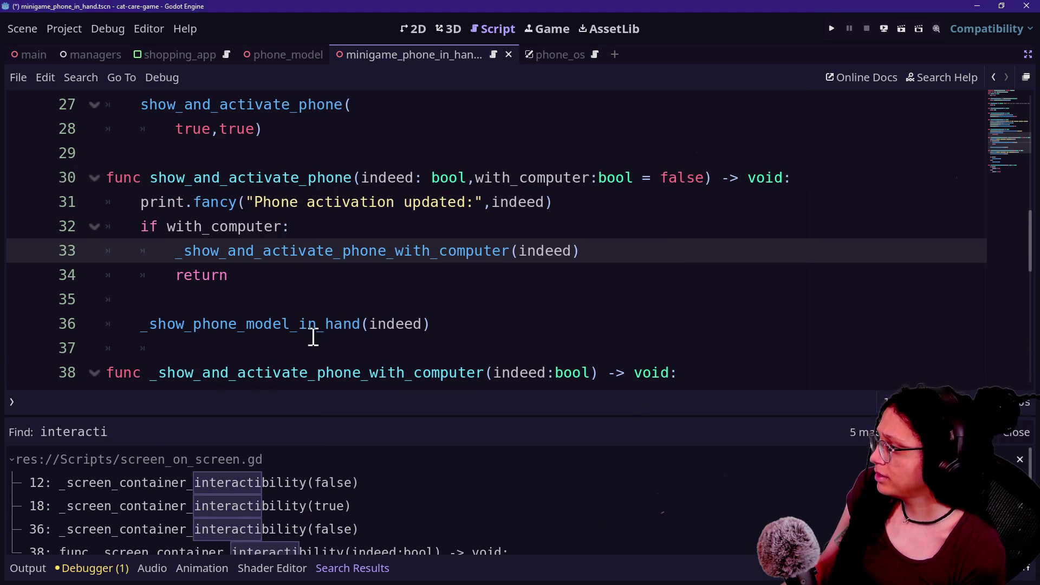
click(194, 486)
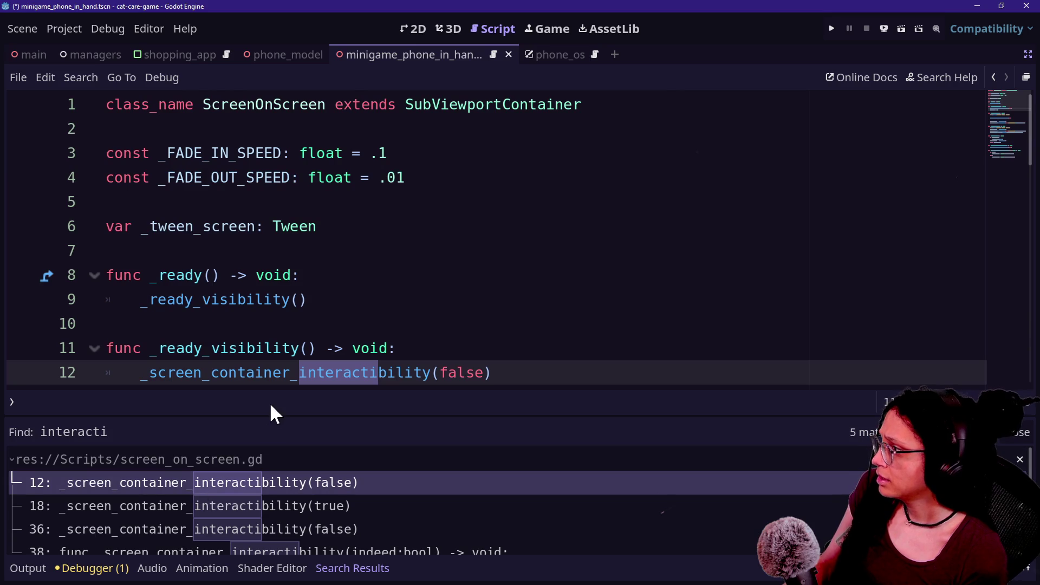
ctrl+click(250, 379)
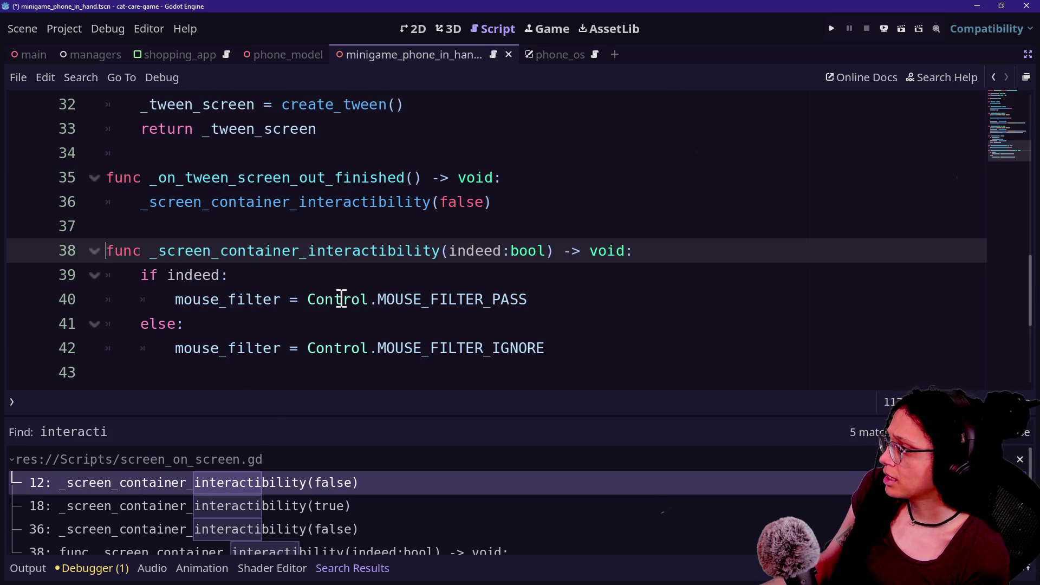
mouse_move(129, 310)
mouse_down()
mouse_move(153, 294)
mouse_move(619, 281)
mouse_move(608, 302)
mouse_move(201, 290)
mouse_up()
double_click(610, 303)
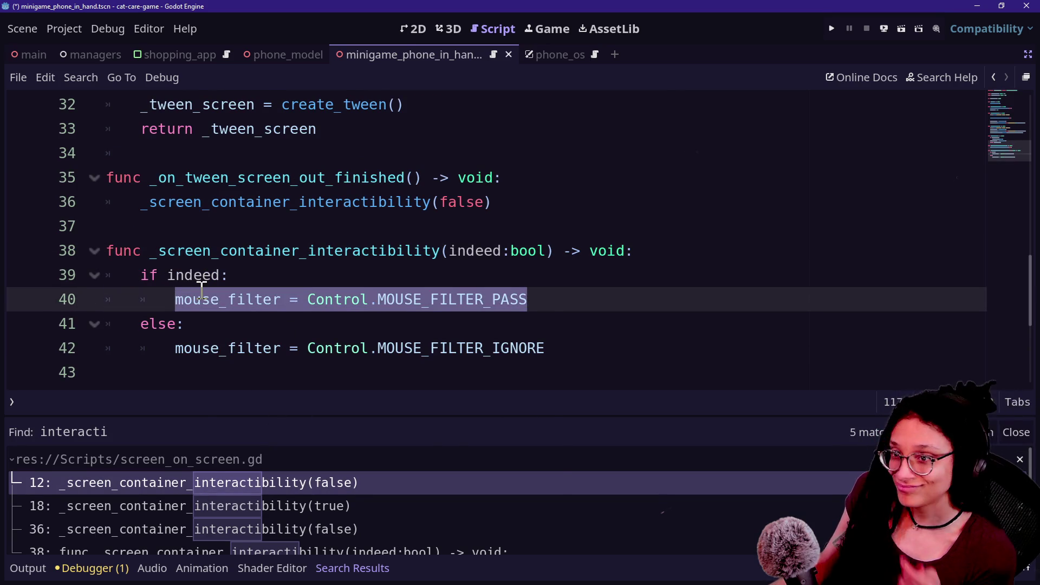
mouse_move(202, 291)
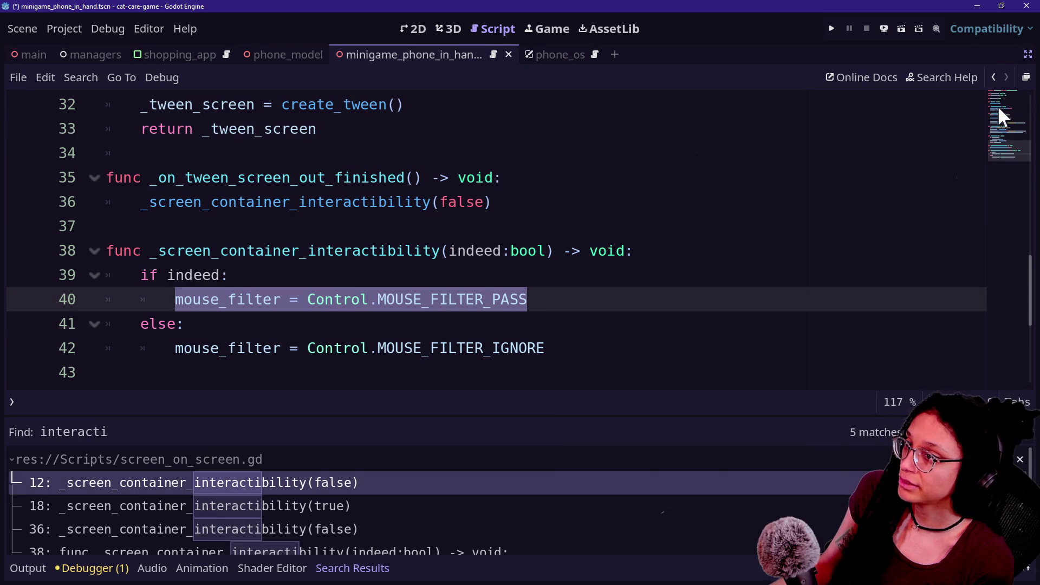
Restore the scene, file and inspector docks and move to the function's else branch
click(1026, 55)
scroll(546, 257, down, 2)
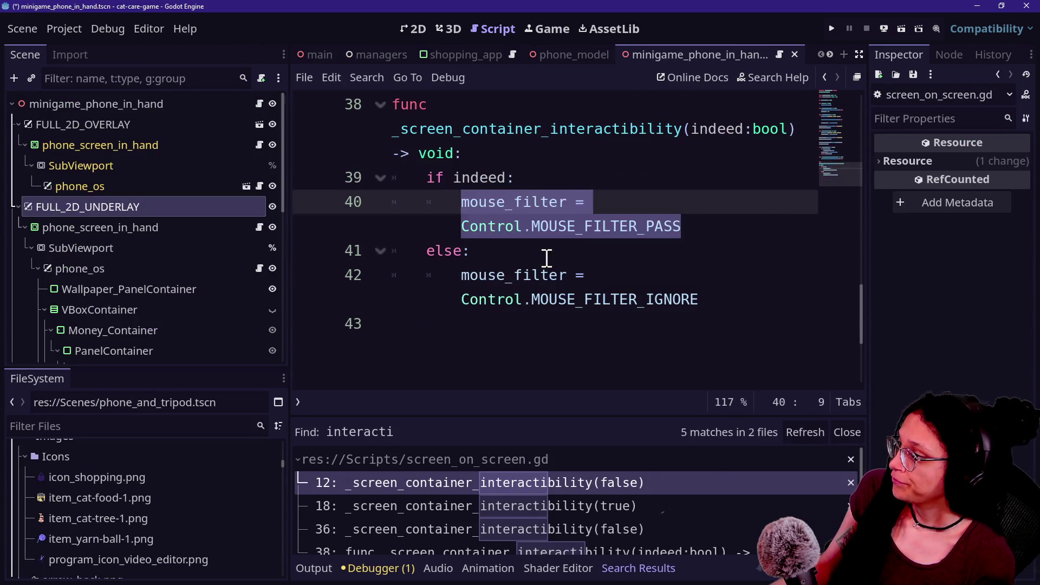
key(Down)
key(End)
click(515, 226)
click(631, 300)
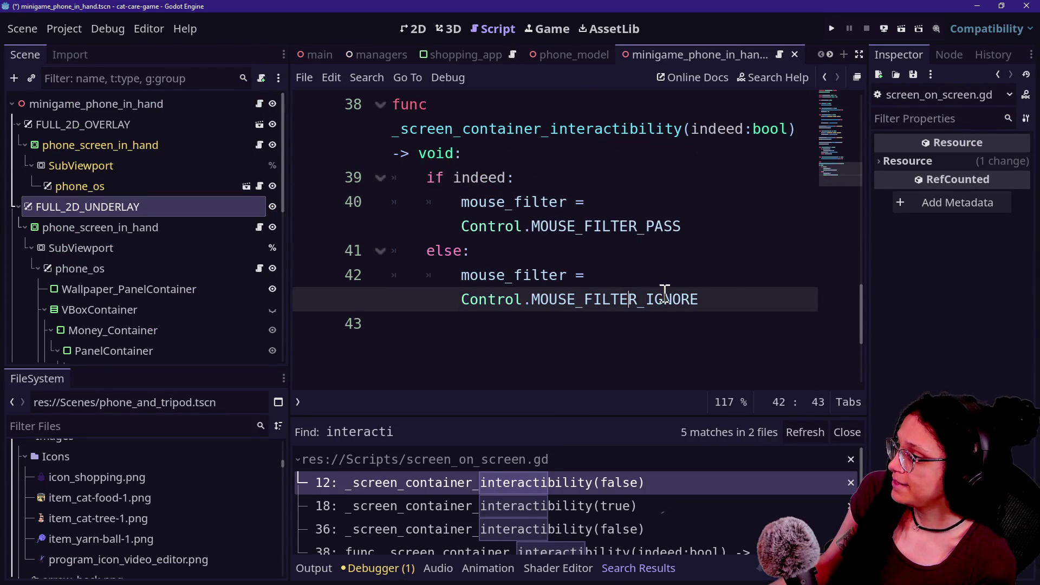
click(458, 178)
click(635, 284)
click(522, 202)
click(708, 256)
Select and review both mouse-filter branches of the interactibility function
mouse_move(704, 299)
mouse_down()
mouse_move(394, 153)
mouse_move(735, 278)
mouse_up()
click(504, 154)
click(627, 313)
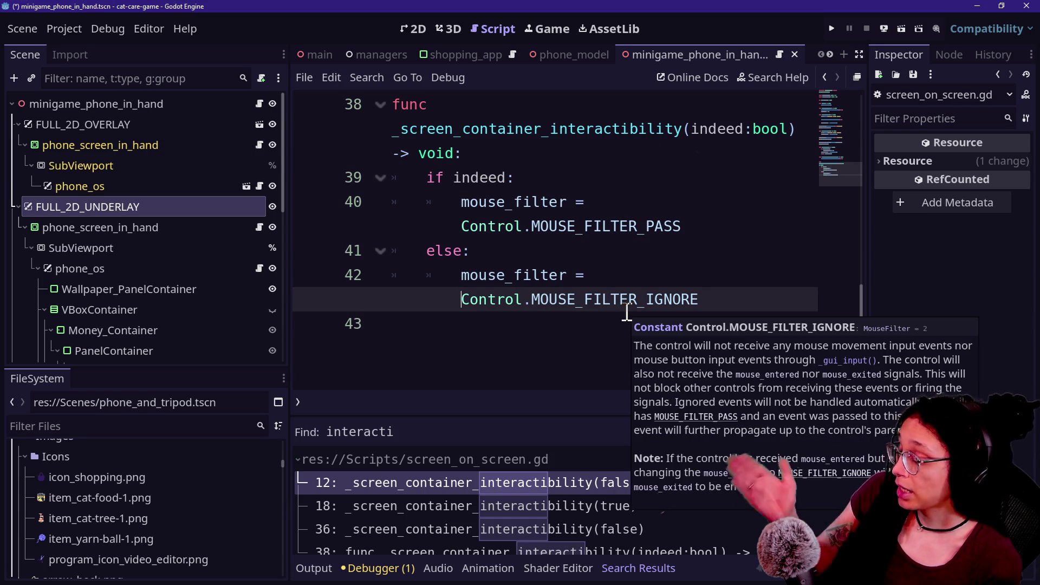
click(564, 244)
click(445, 192)
mouse_move(445, 192)
mouse_down()
mouse_move(596, 299)
mouse_move(601, 319)
mouse_up()
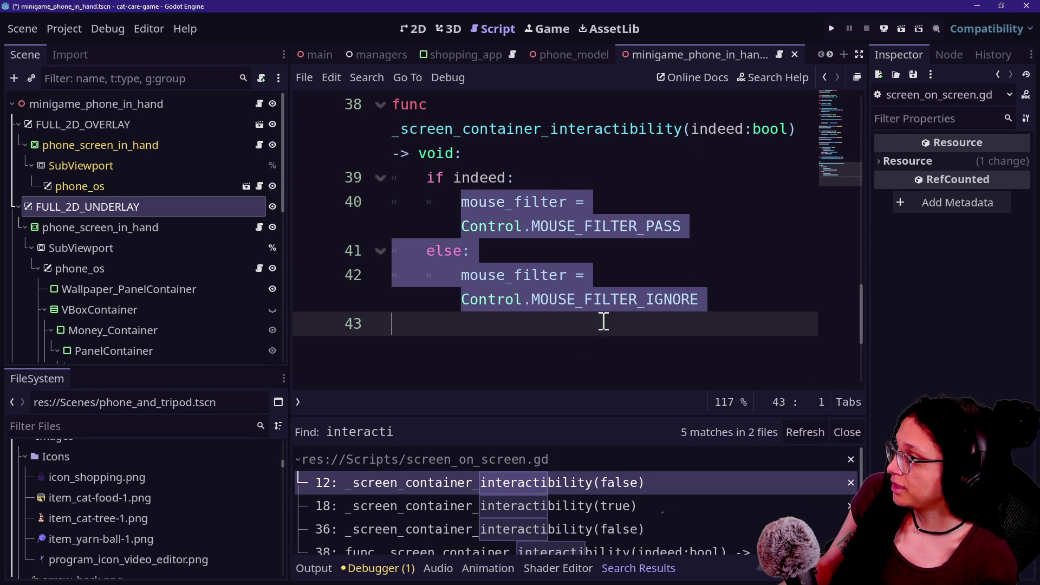
click(602, 321)
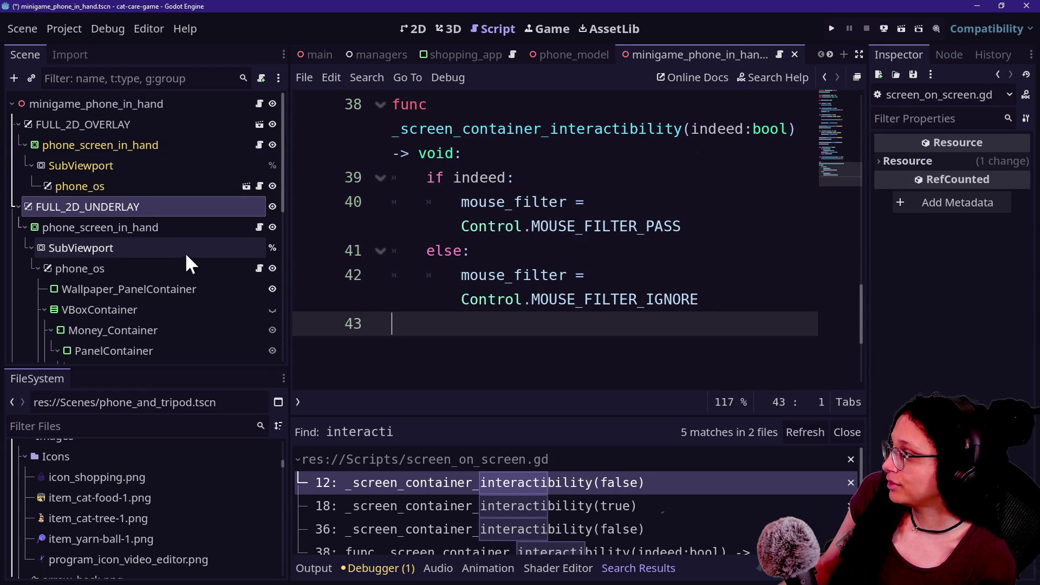
Glance over the underlay's phone_os script, then open the underlay phone_screen_in_hand script
click(213, 268)
click(259, 268)
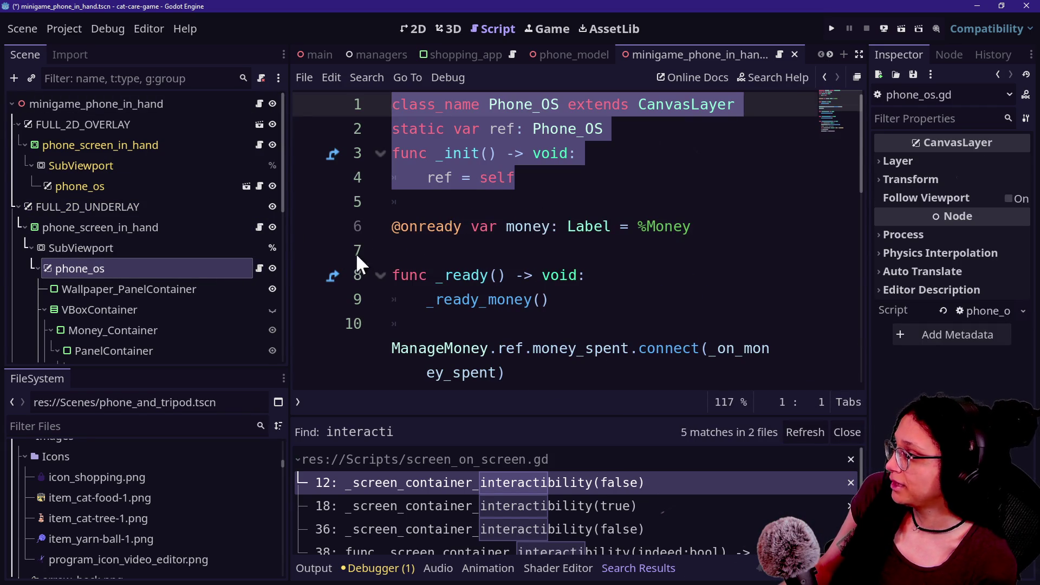
scroll(569, 225, down, 2)
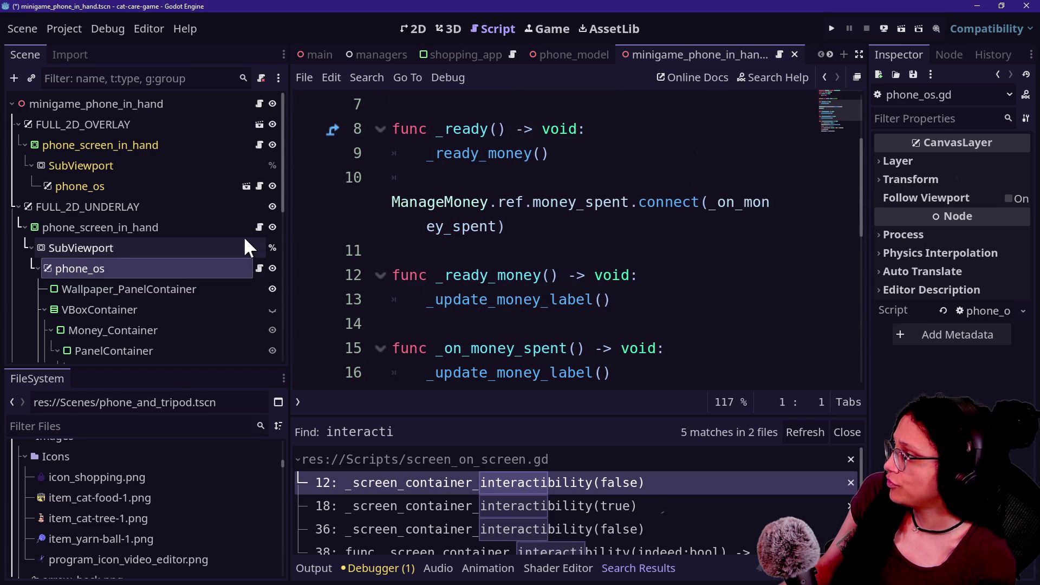
scroll(542, 178, up, 2)
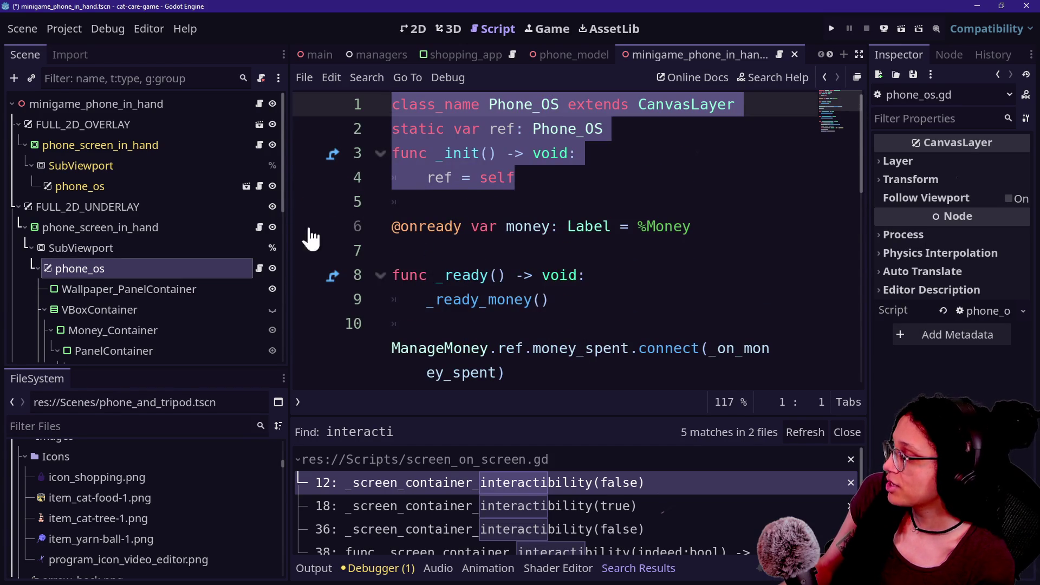
click(822, 54)
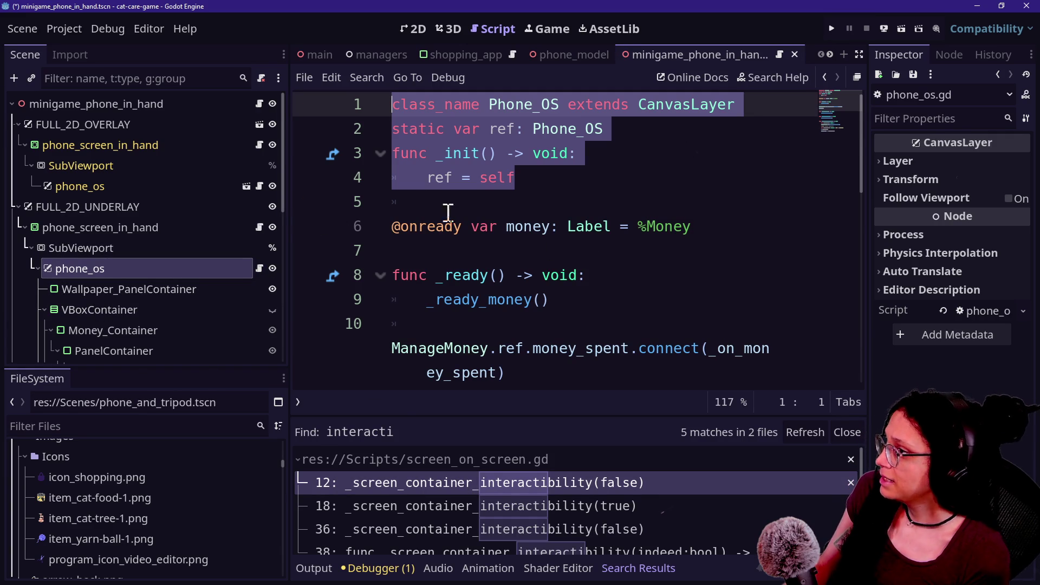
click(259, 227)
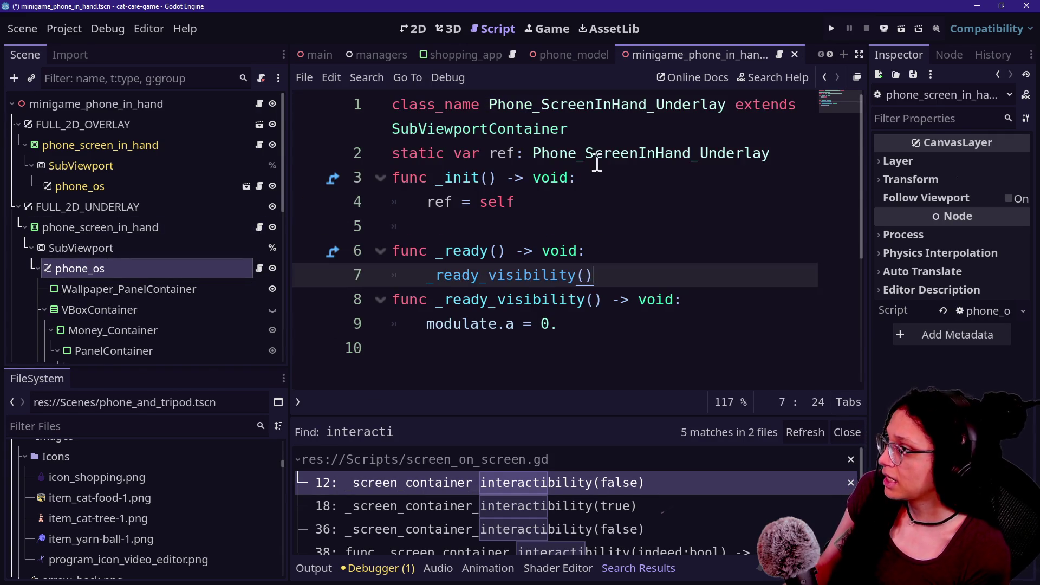
Select the SubViewportContainer base class on the extends line and start typing 'Pho' in its place
click(596, 164)
click(592, 126)
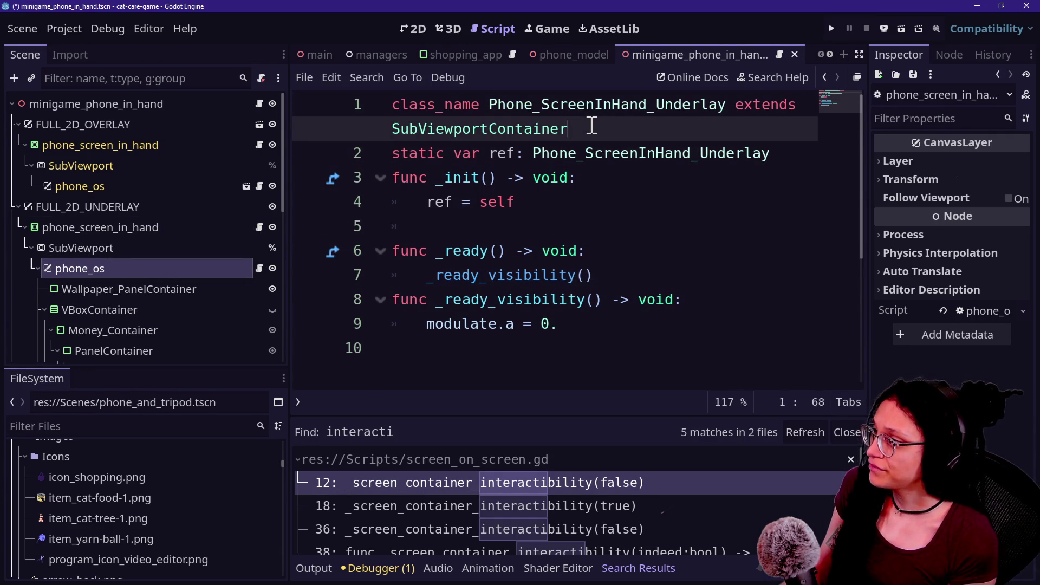
drag(654, 123, 385, 124)
text(Pho)
key(BackSpace)
key(BackSpace)
key(BackSpace)
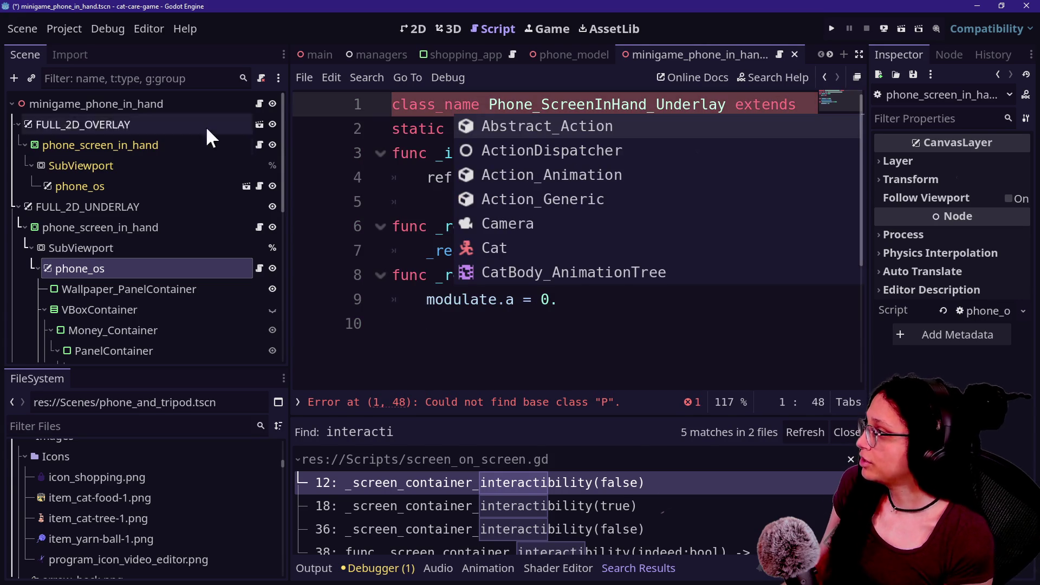
Compare with the Phone_ScreenOnScreen script and its ScreenOnScreen base class script
click(259, 145)
click(578, 199)
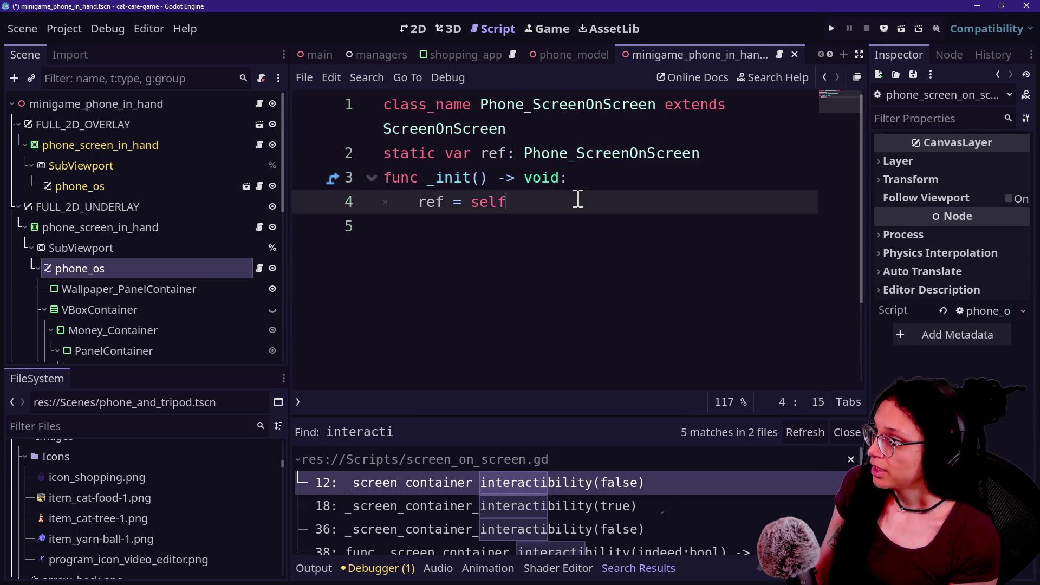
drag(479, 104, 658, 88)
click(535, 154)
ctrl+click(494, 130)
scroll(632, 242, up, 15)
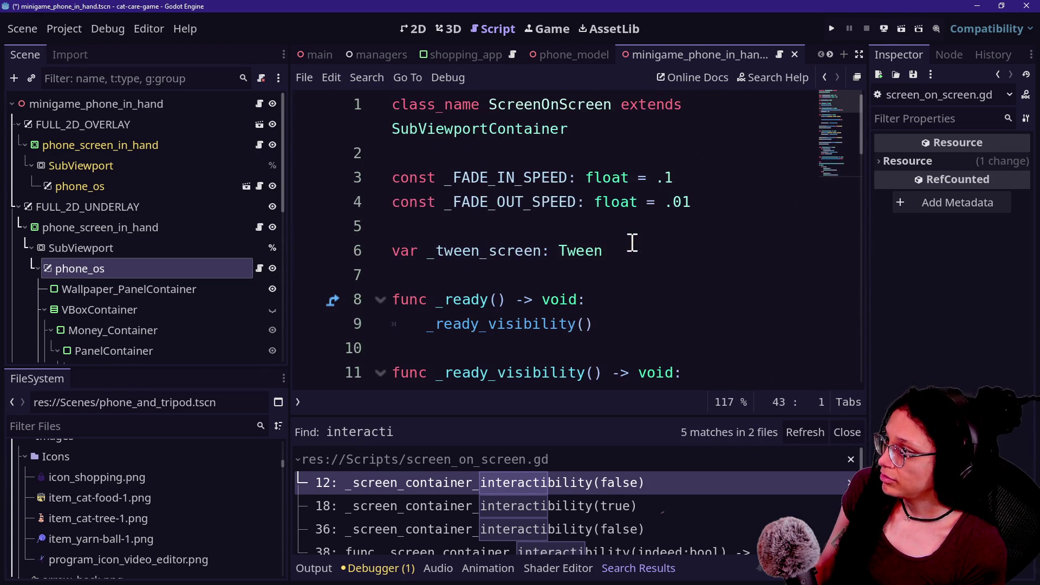
Examine the Phone_ScreenOnScreen class declaration lines back in that script
click(826, 75)
drag(481, 104, 696, 186)
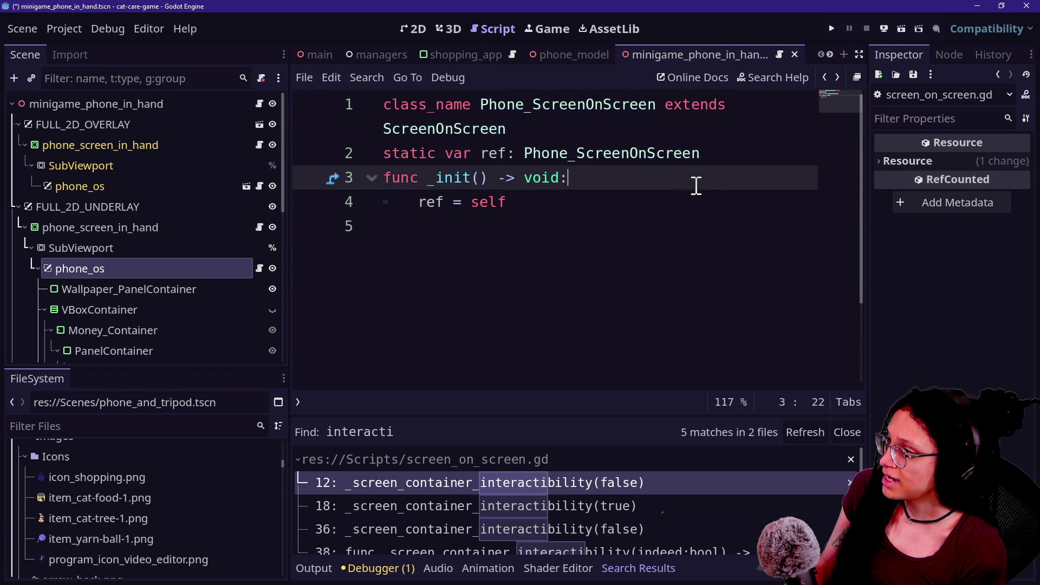
drag(481, 104, 621, 153)
click(621, 154)
mouse_move(520, 128)
mouse_down()
mouse_move(494, 93)
mouse_move(576, 153)
mouse_up()
click(481, 93)
click(576, 154)
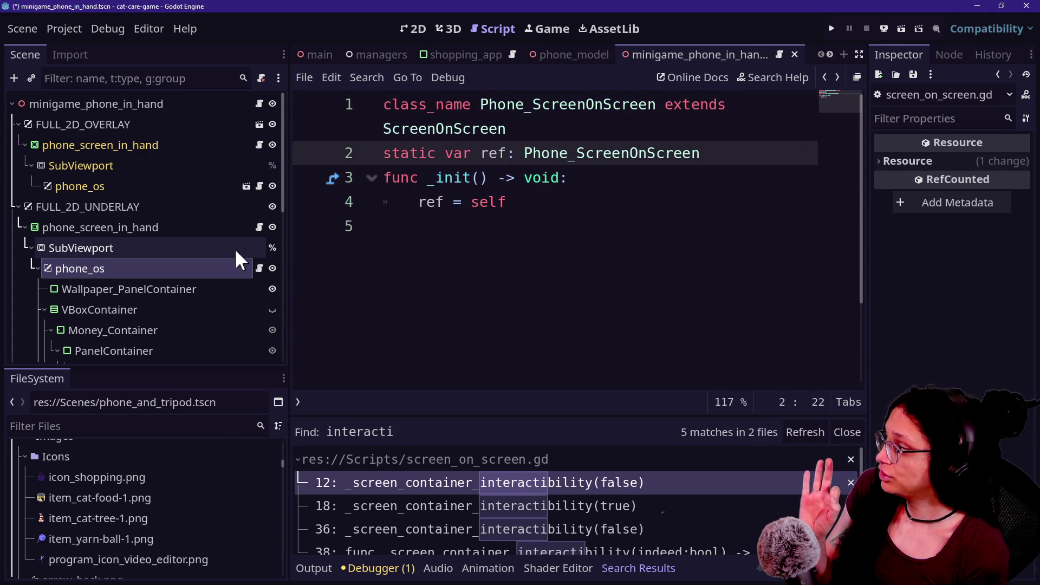
drag(481, 103, 525, 225)
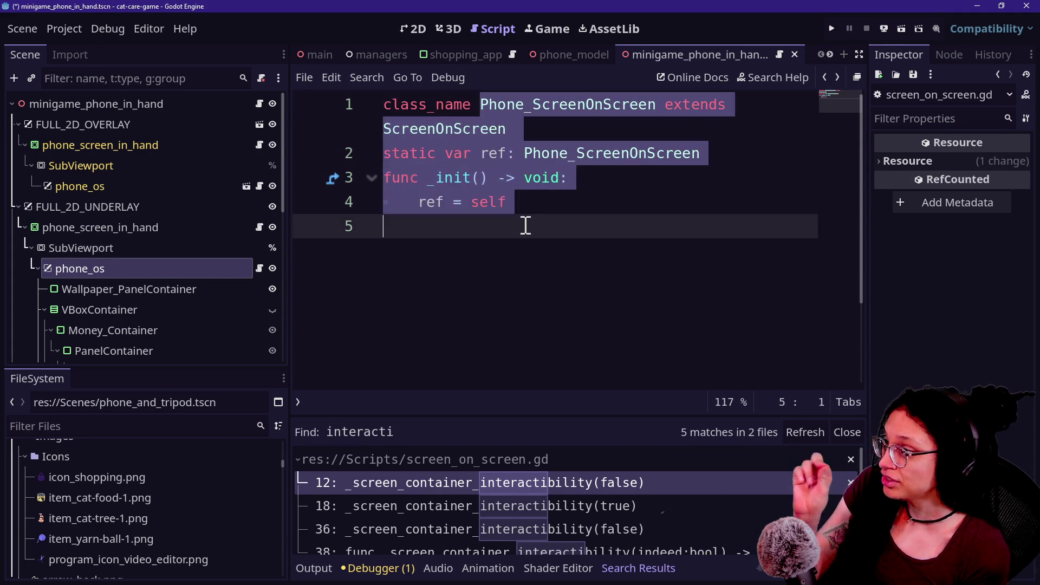
click(526, 225)
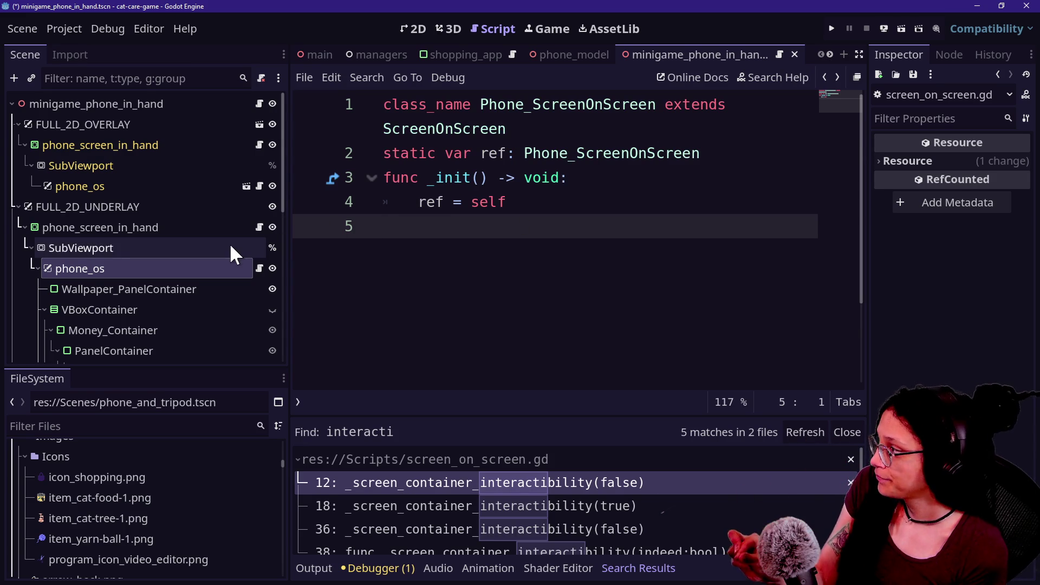
Multi-cursor rename the underlay class and line 2 type, changing ScreenInHand to ScreenOnScreen
click(260, 227)
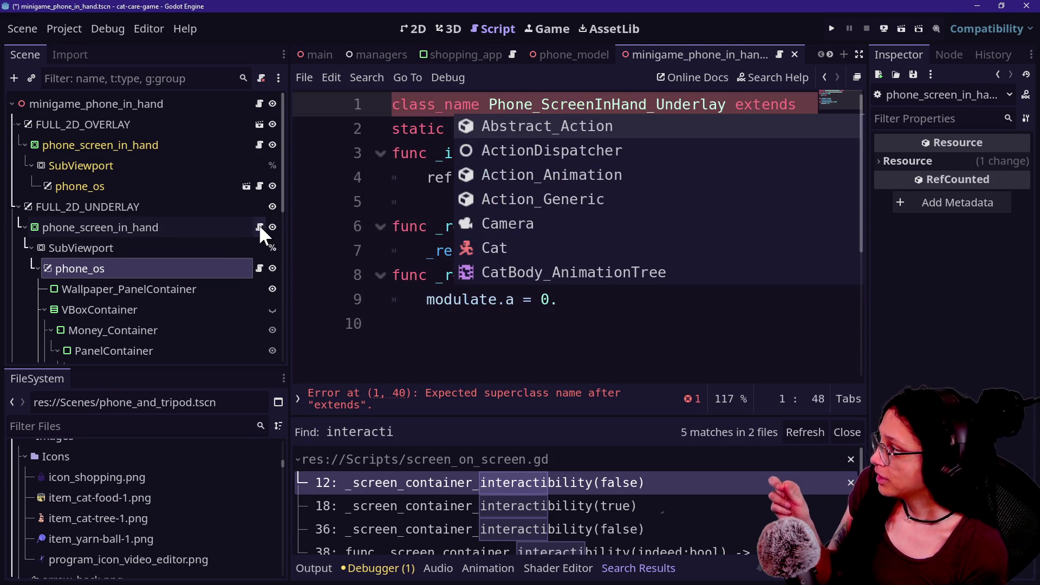
click(552, 104)
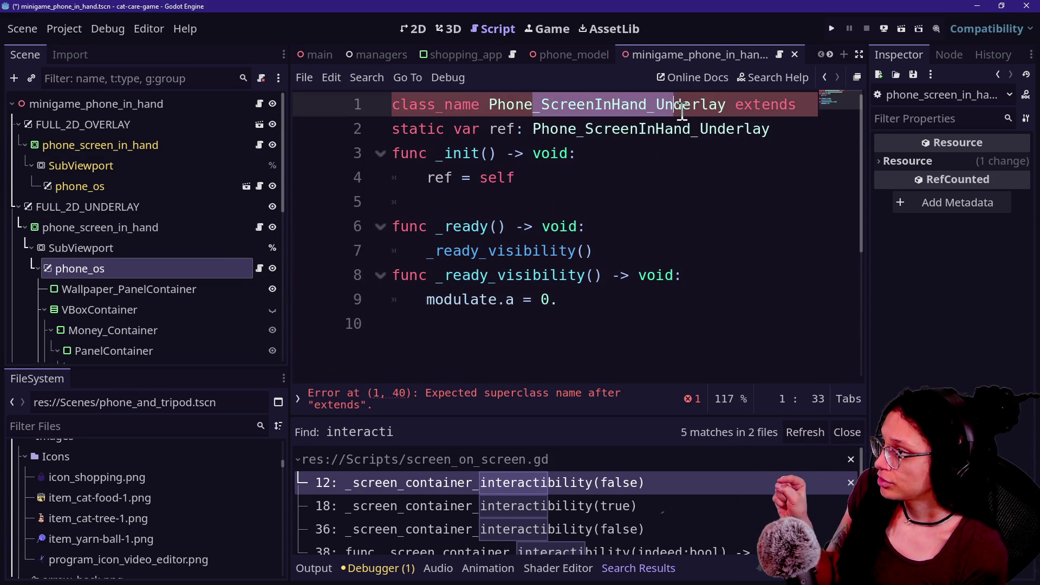
click(645, 104)
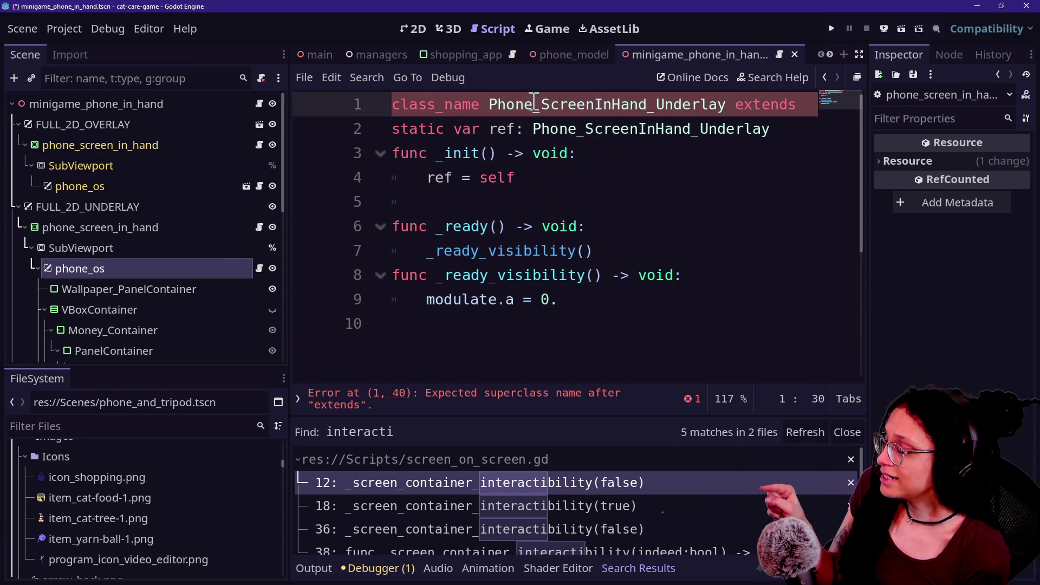
drag(542, 104, 650, 104)
key(ctrl+d)
text(Screem)
key(BackSpace)
text(nOn)
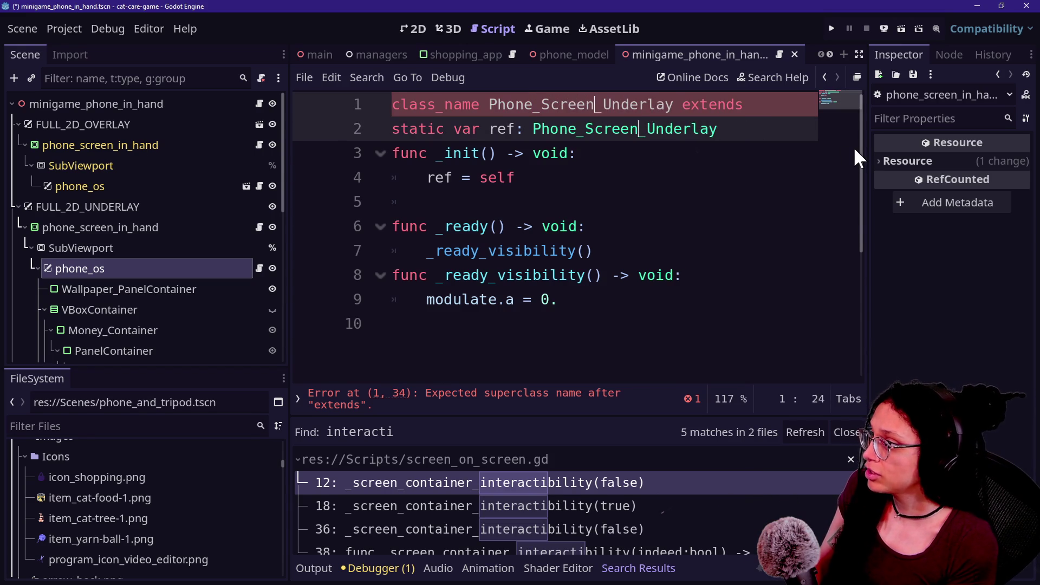
text(Screen)
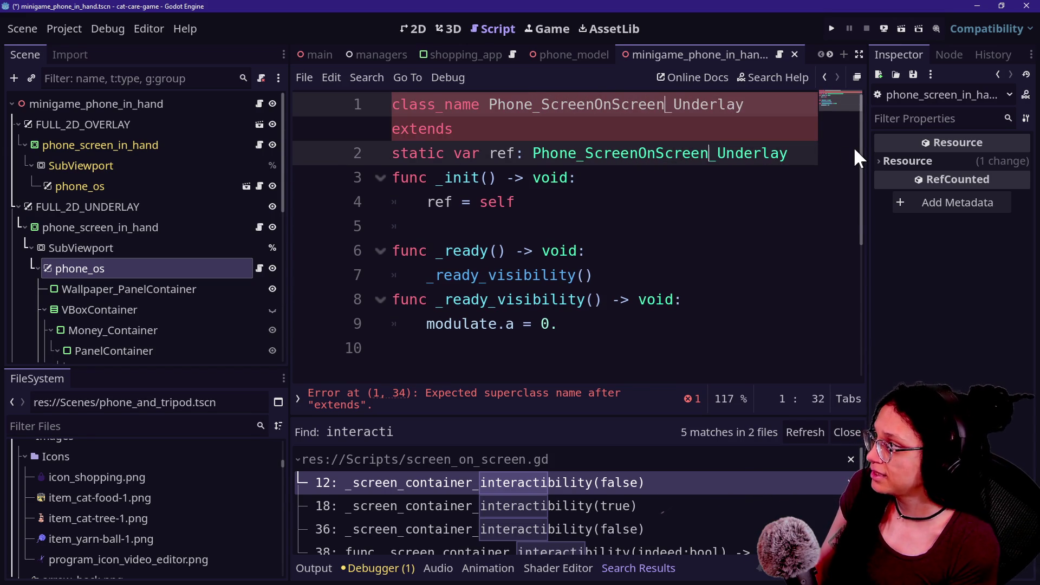
click(567, 178)
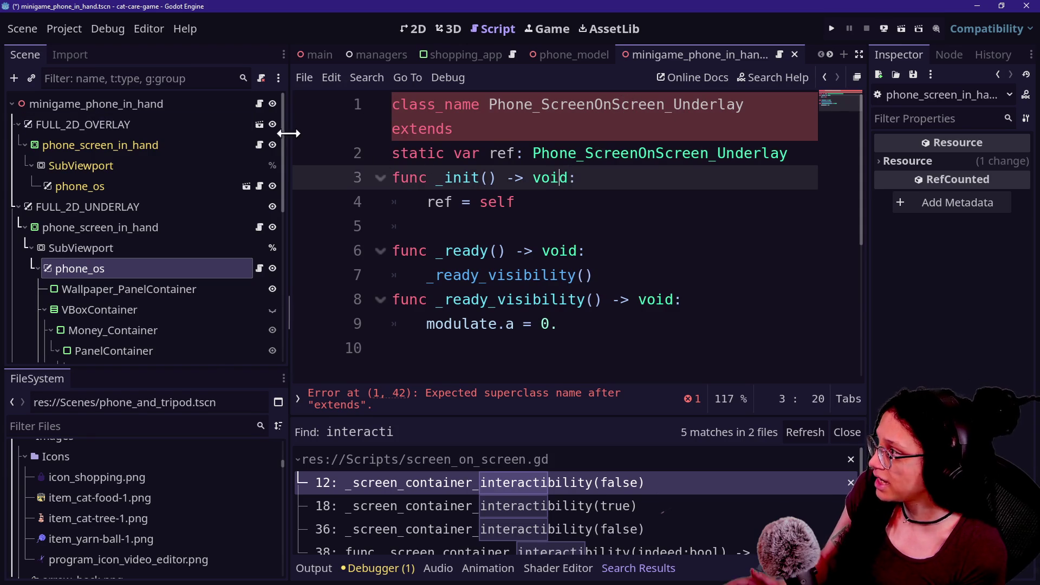
Compare the overlay script's class name and the phone_os script, then return to the underlay script
click(258, 144)
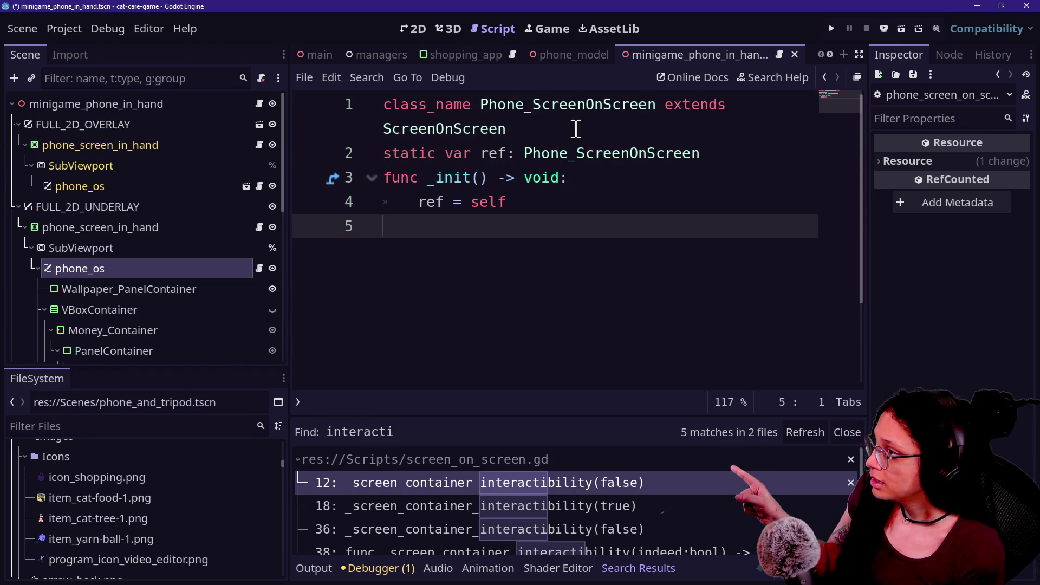
drag(479, 105, 656, 105)
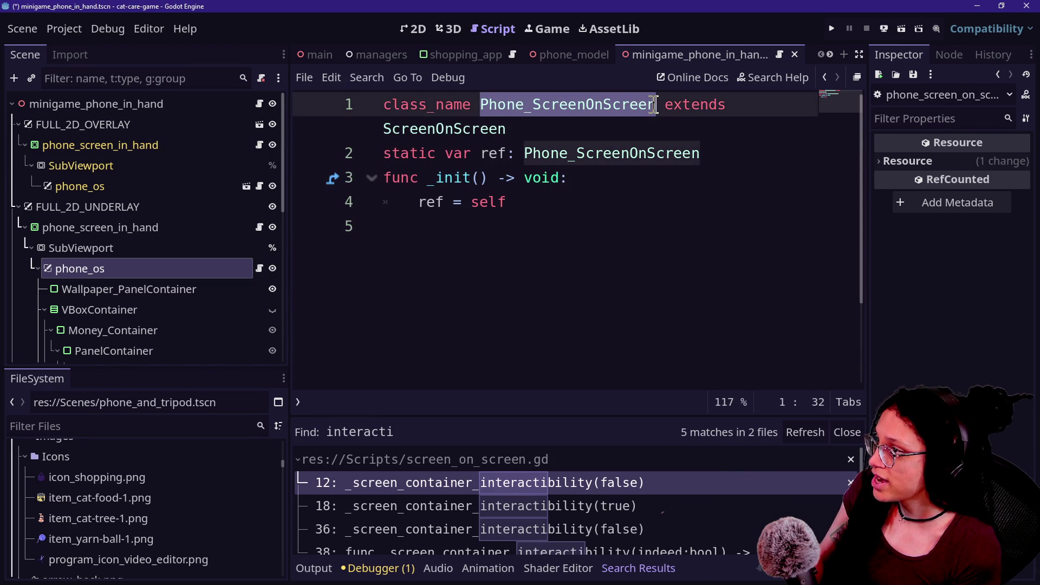
click(259, 268)
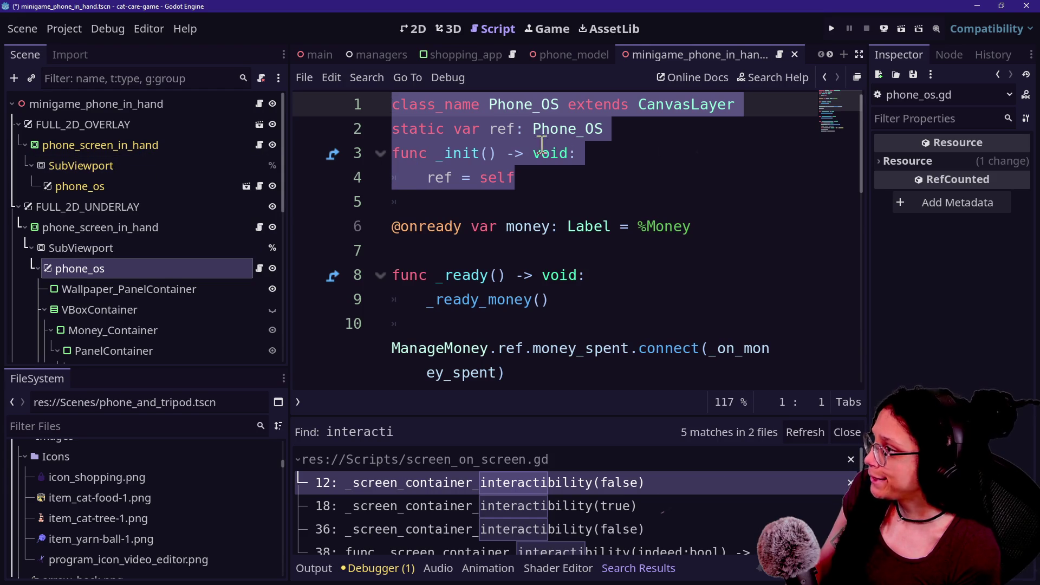
click(259, 227)
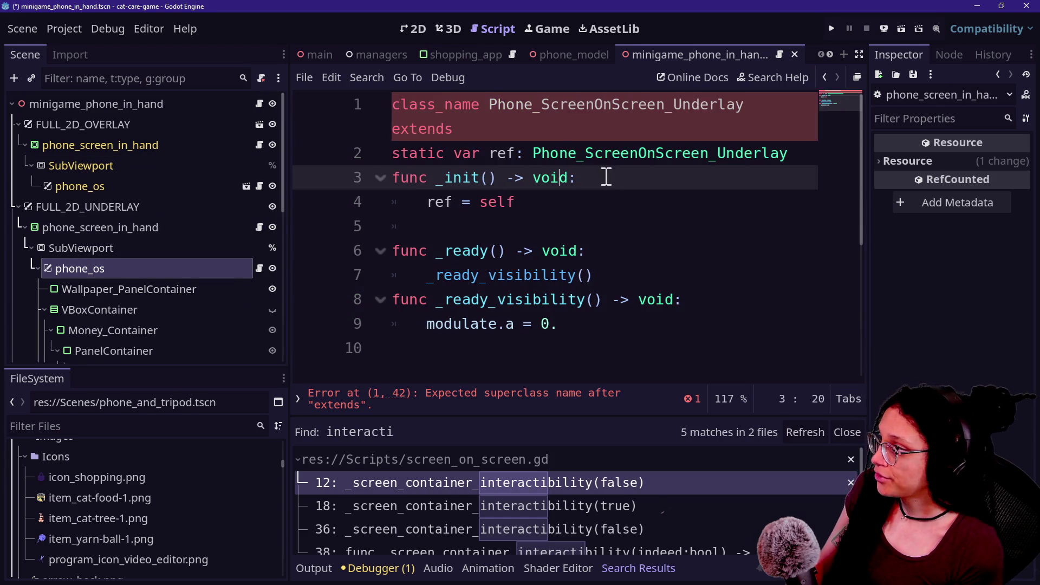
Restore both names to Phone_ScreenInHand_Underlay and save the scene
key(Delete)
key(Delete)
key(Delete)
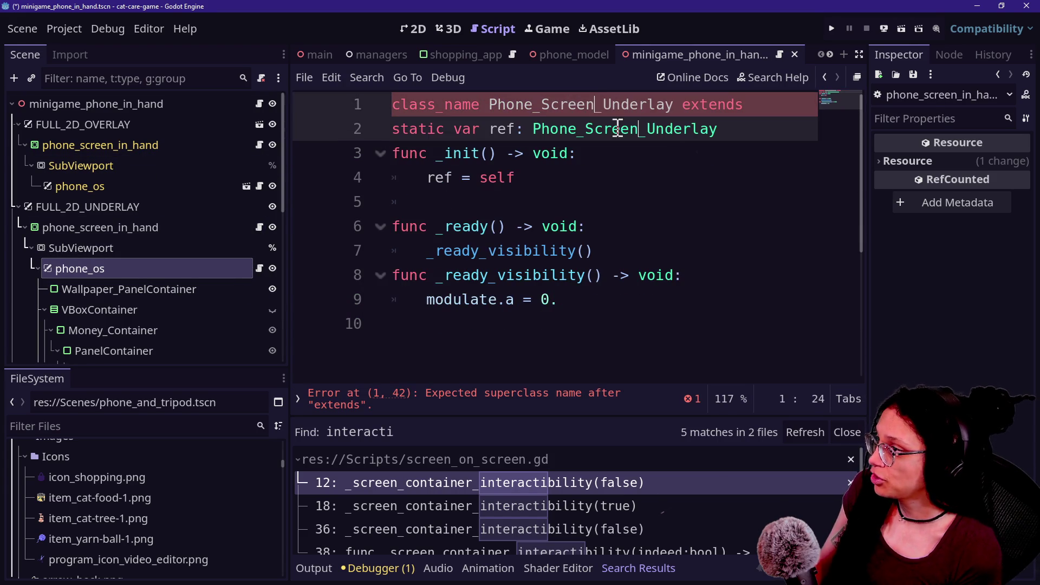
key(BackSpace)
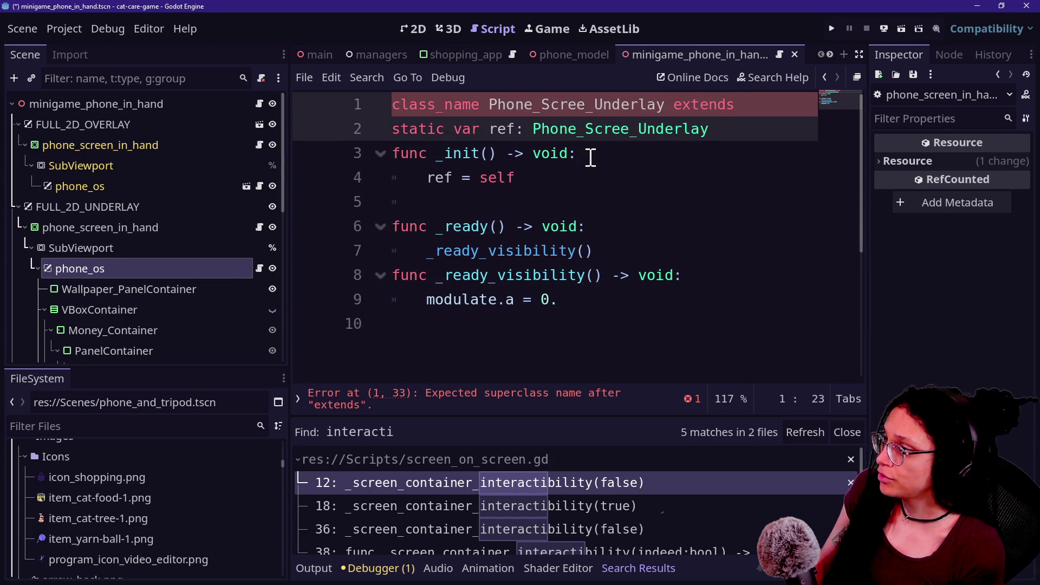
text(m)
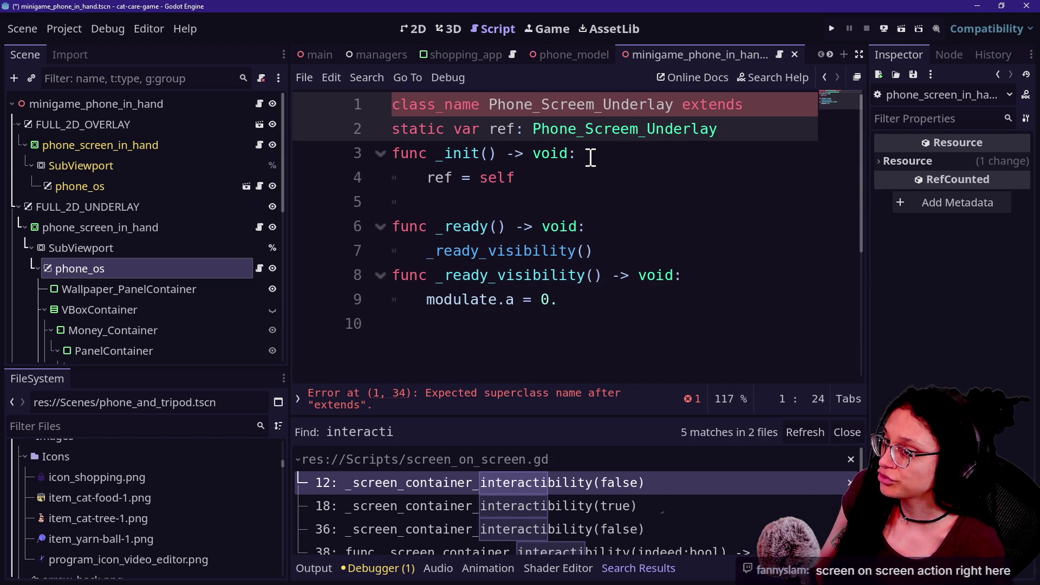
key(BackSpace)
text(nInHand)
key(ctrl+s)
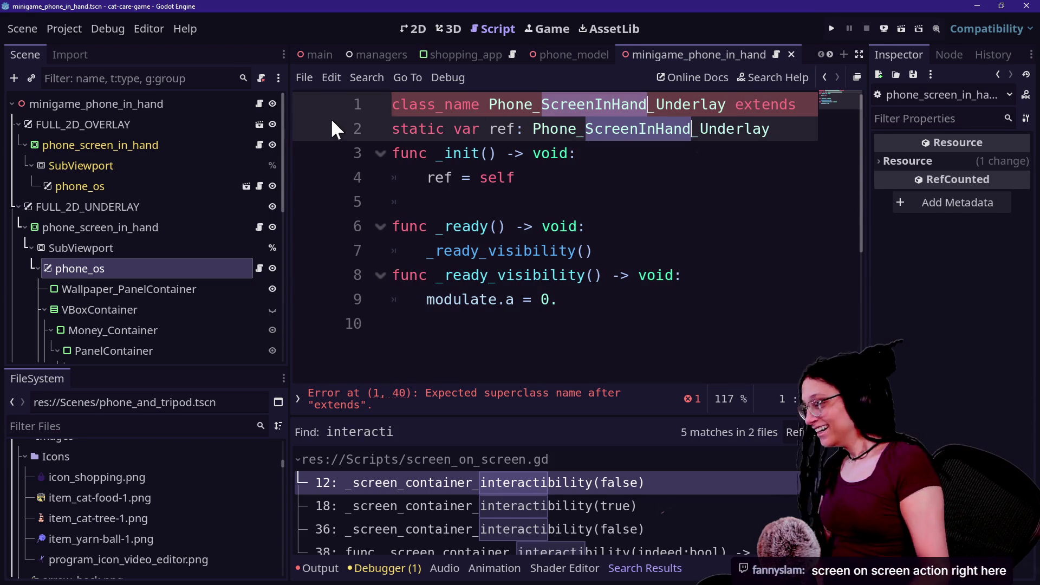
click(458, 204)
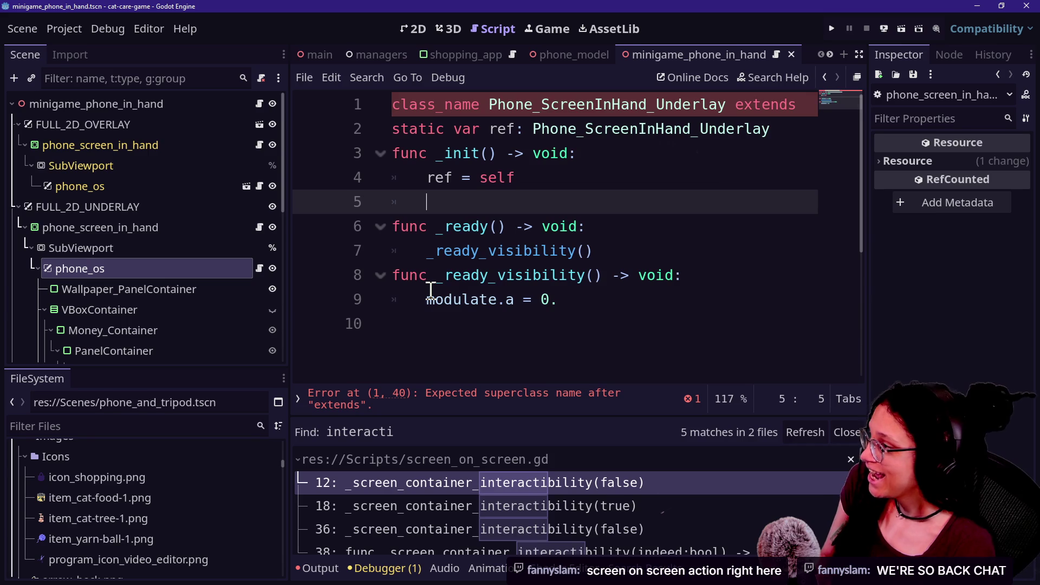
click(550, 152)
Make the underlay script extend SubViewportContainer and save
key(Up)
key(Up)
key(End)
text(P)
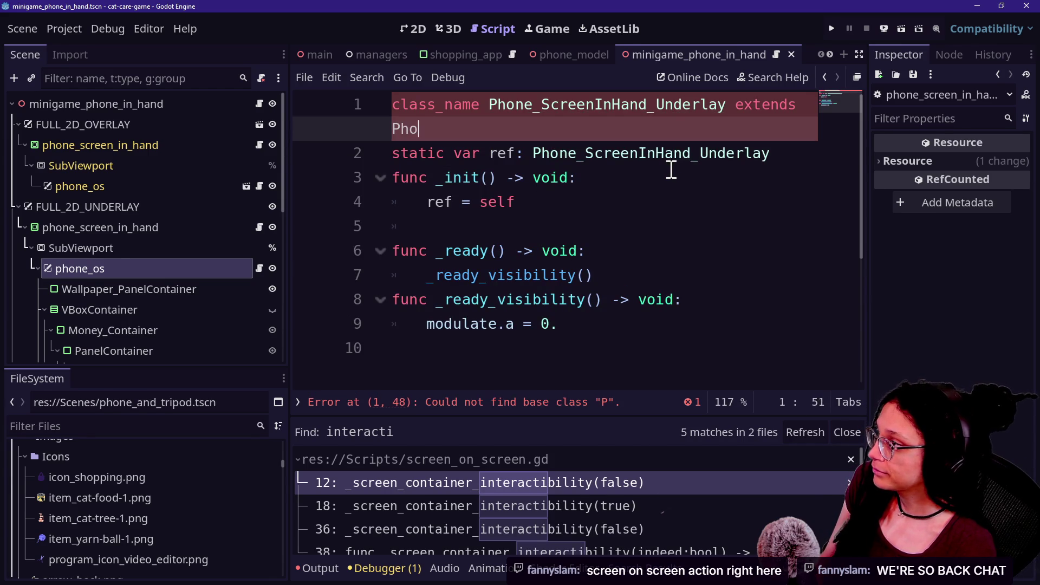
key(BackSpace)
key(BackSpace)
text(hsubv)
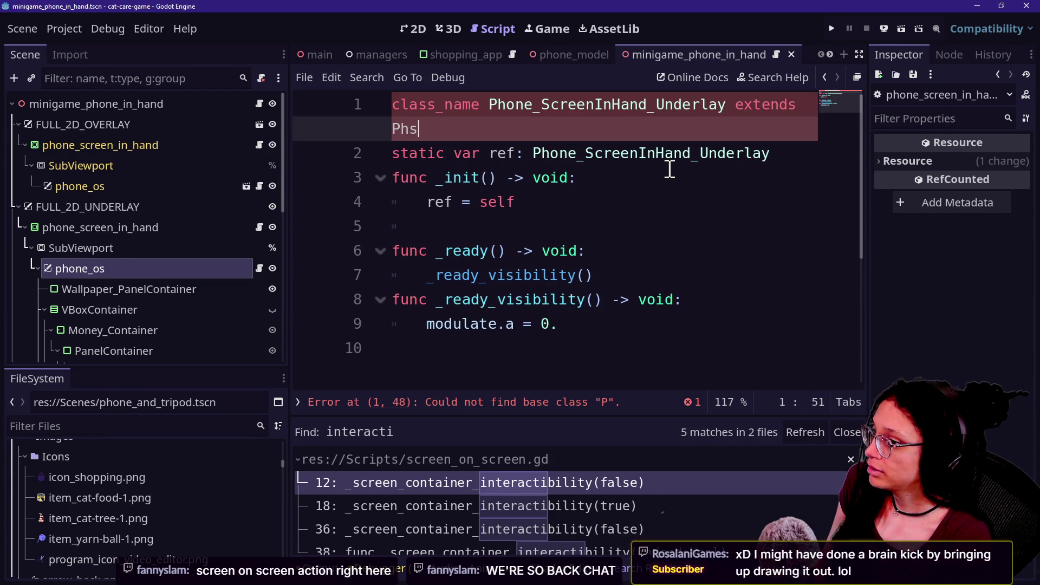
text(iewport)
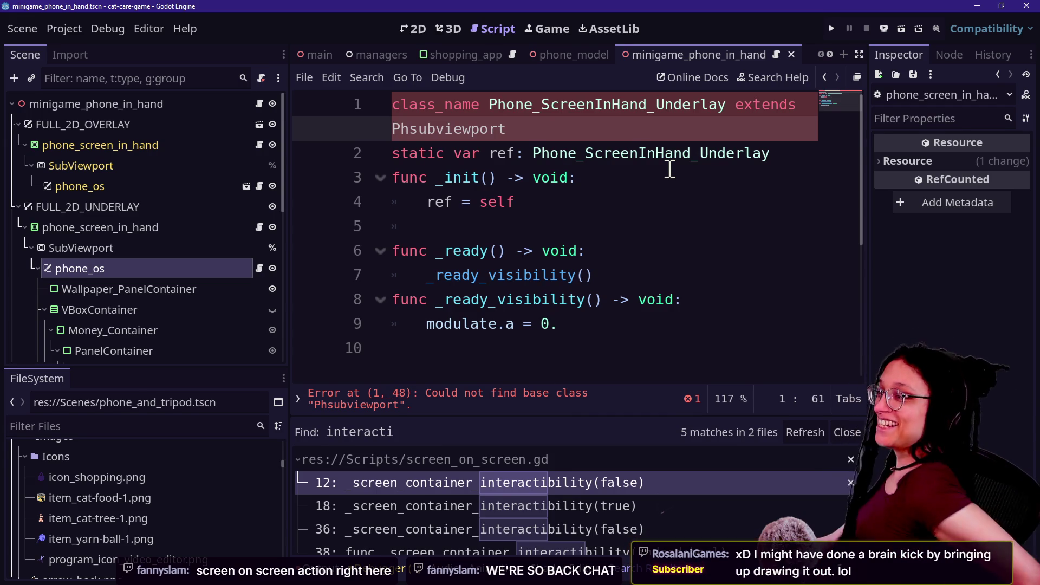
double_click(445, 128)
text(Subvi)
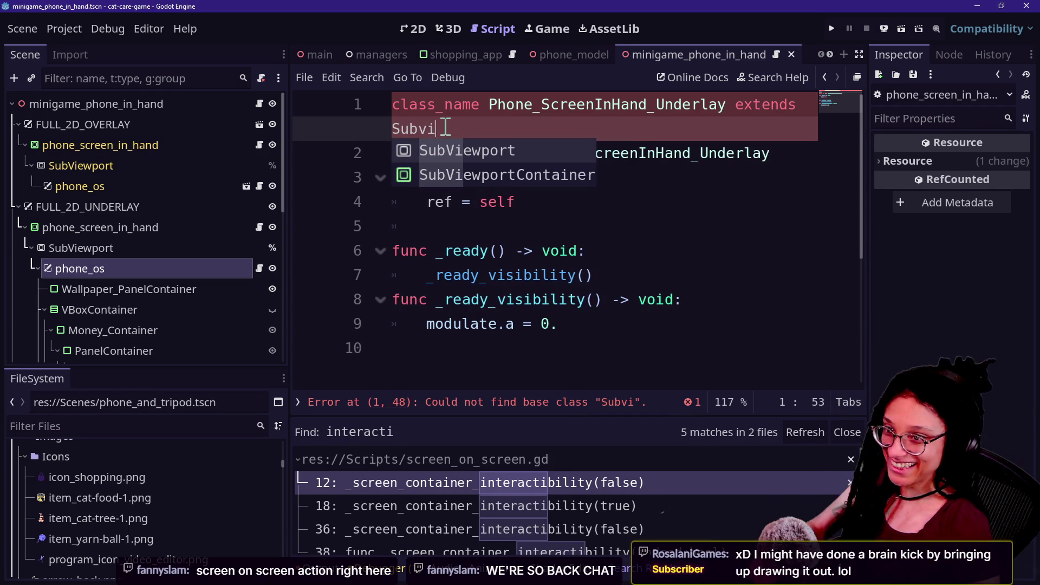
key(Down)
key(Return)
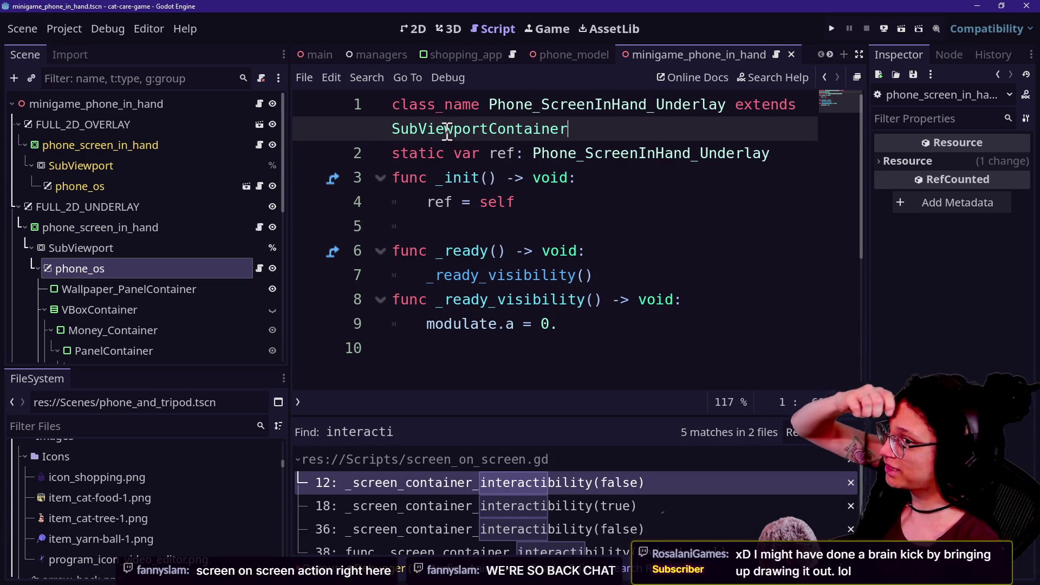
mouse_move(450, 134)
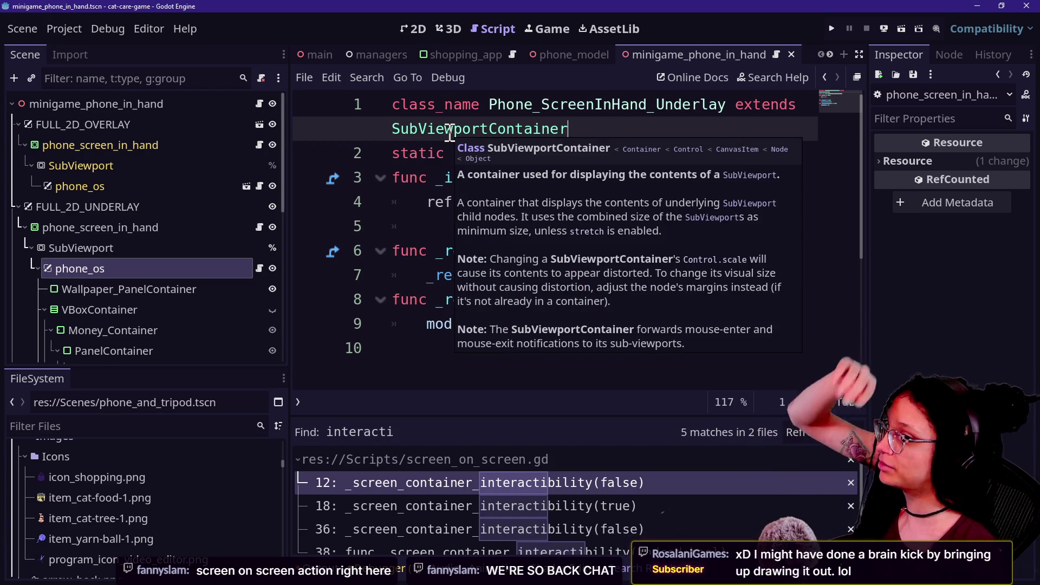
key(ctrl+s)
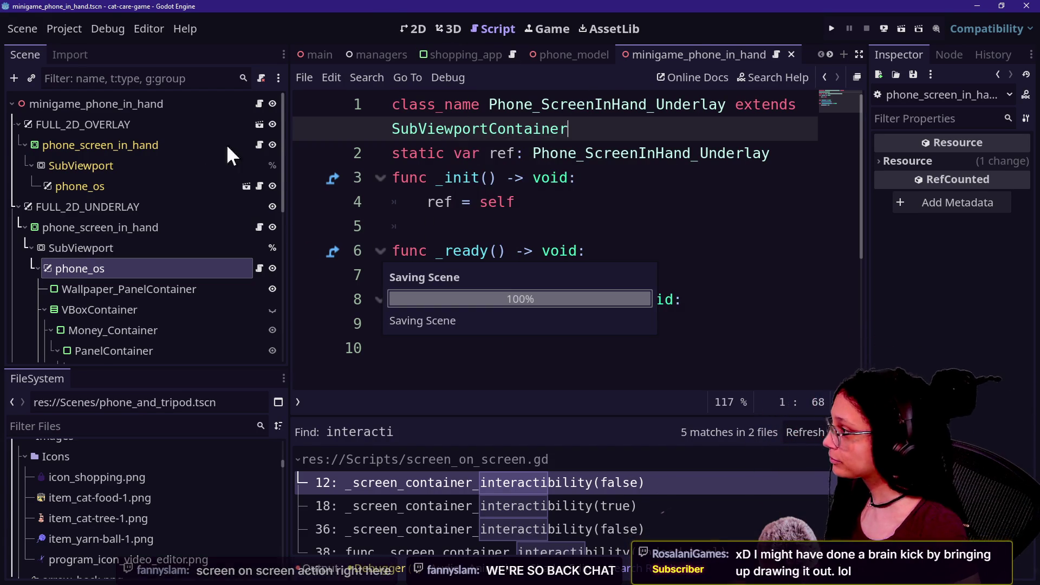
Open the overlay script and start a project-wide replace of its Phone_ScreenOnScreen class name
click(259, 144)
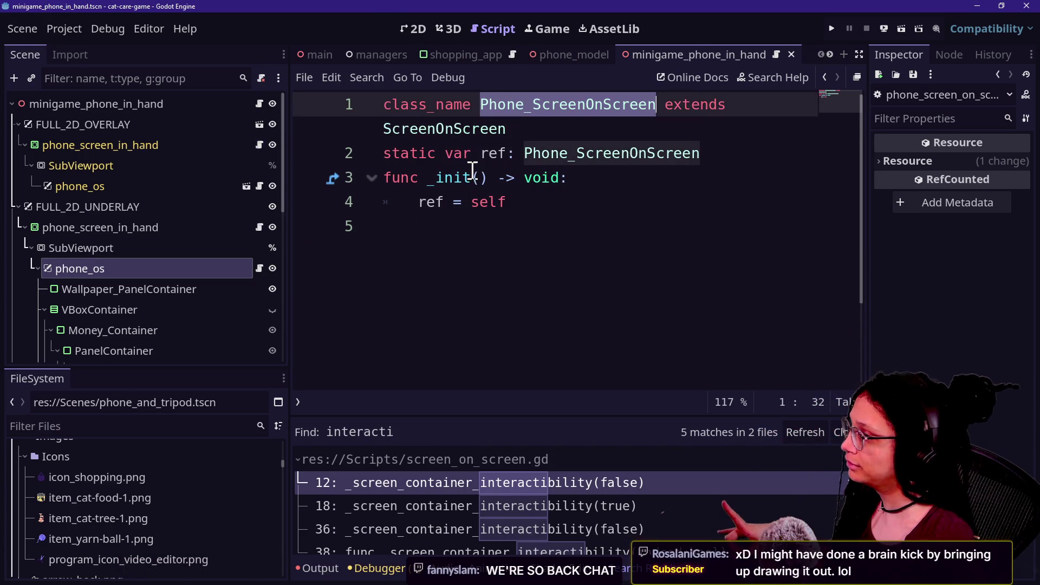
click(541, 108)
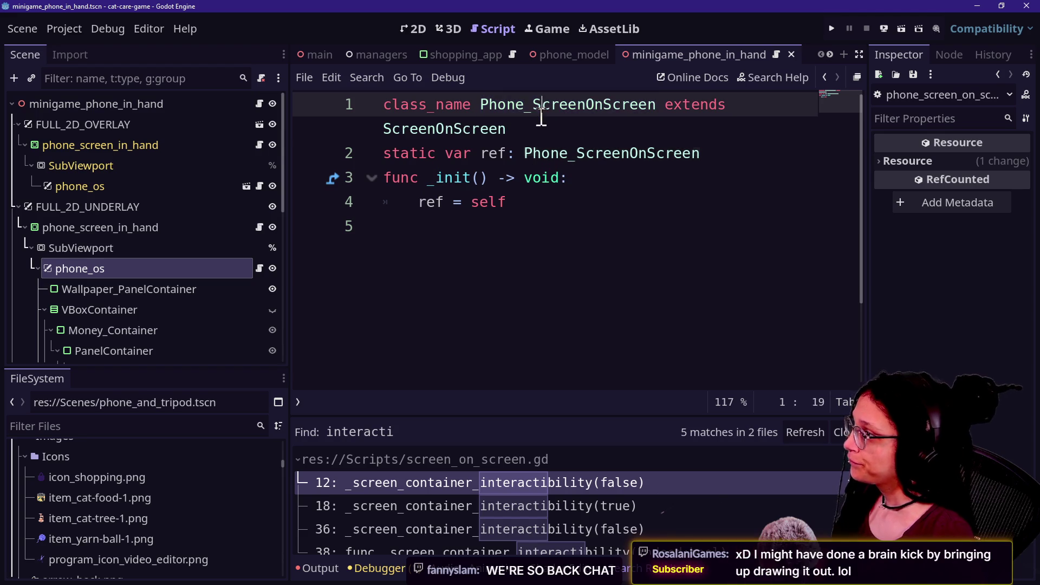
double_click(484, 108)
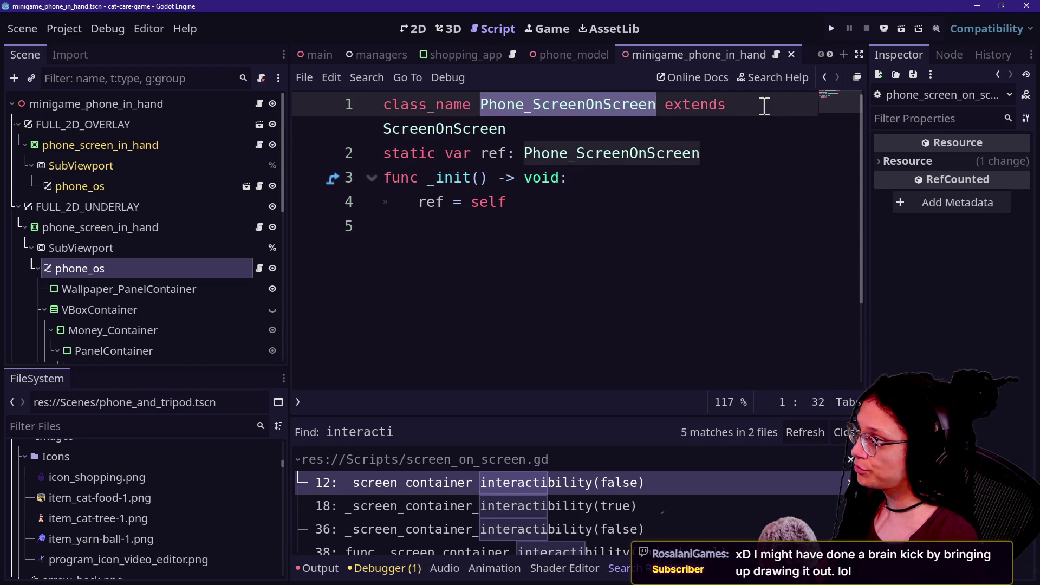
key(ctrl+shift+r)
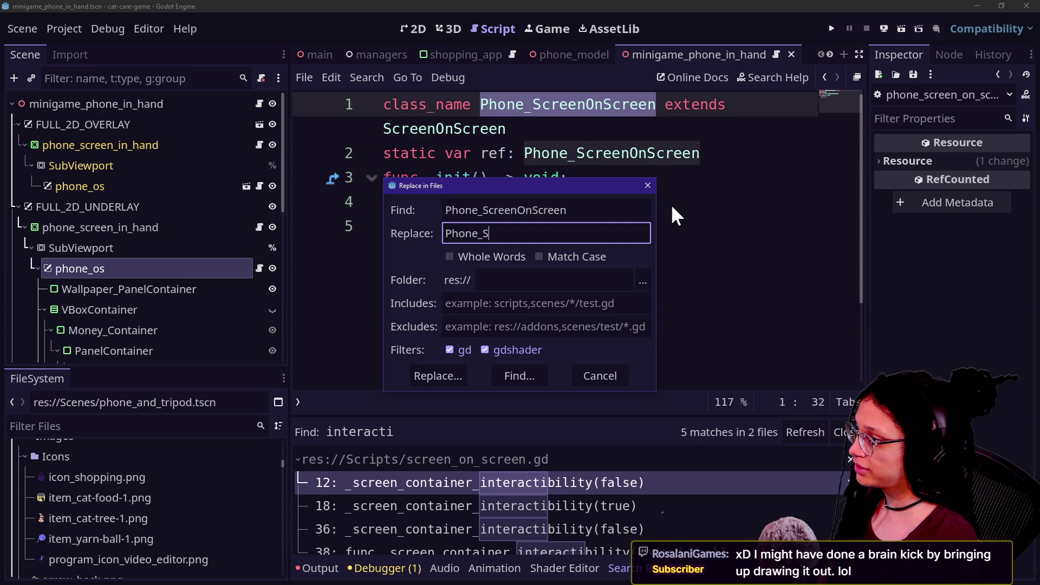
Finish entering Phone_ScreenOnScreen_Overlay as the replacement text
text(enOnScreen)
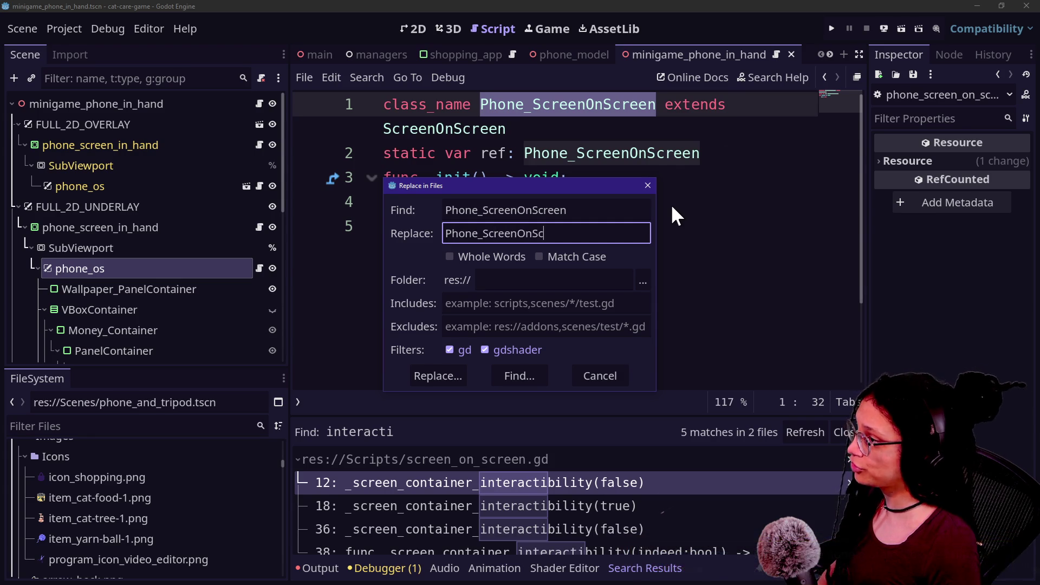
text(_Overla)
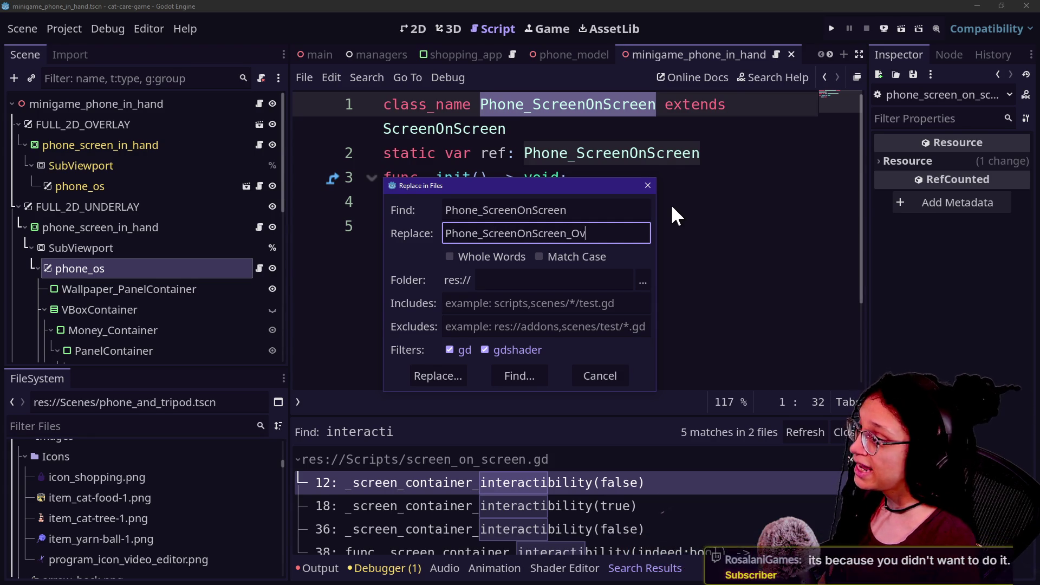
text(y)
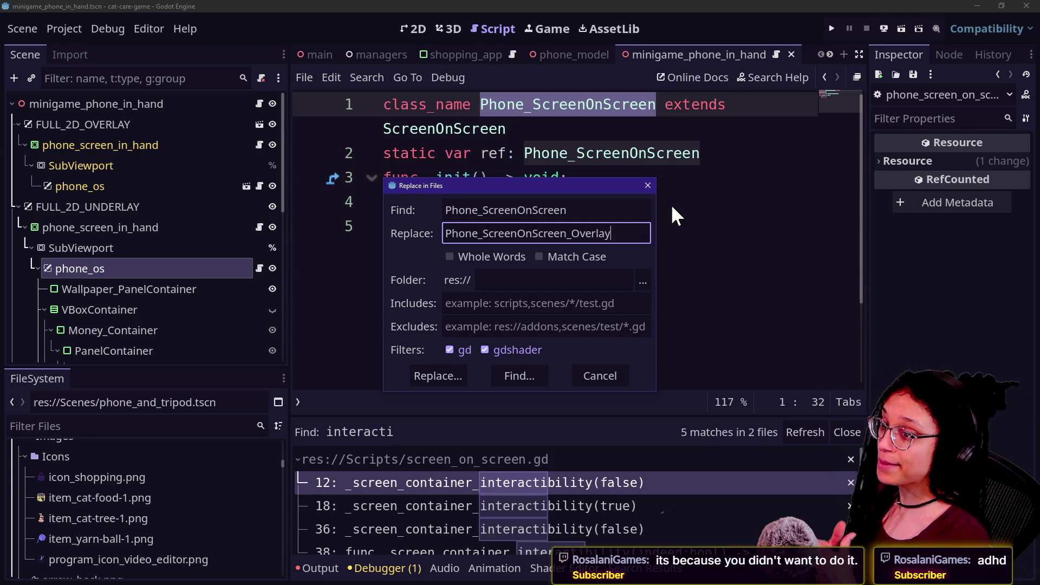